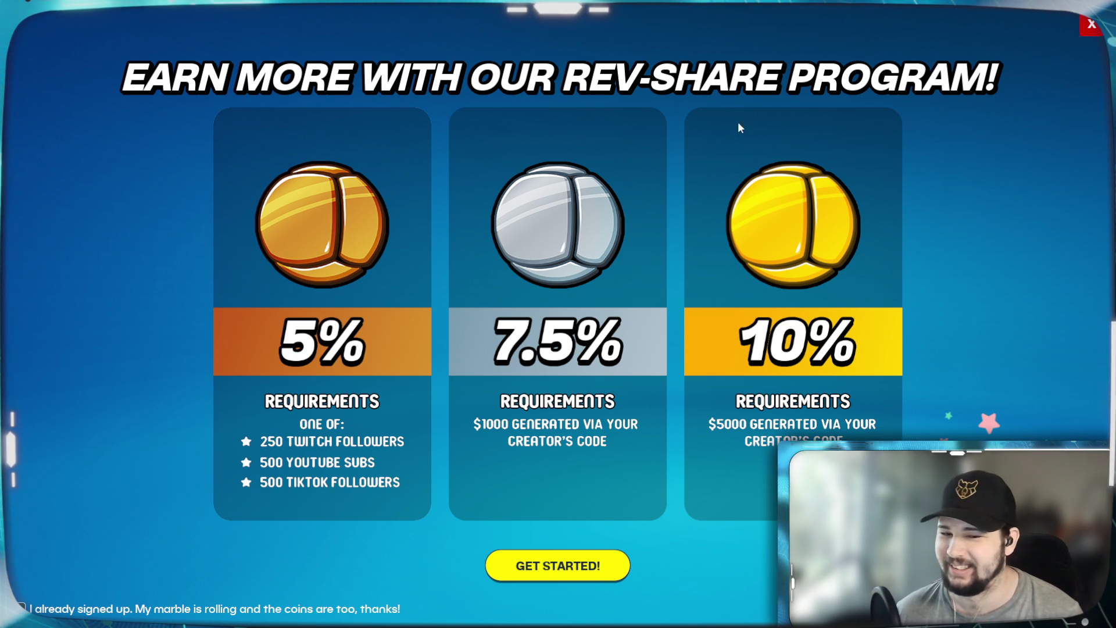
Dismiss the rev-share and Season 67 announcements, then open Grand Prix map selection.
{"action": "left_click", "coordinate": [1091, 24]}
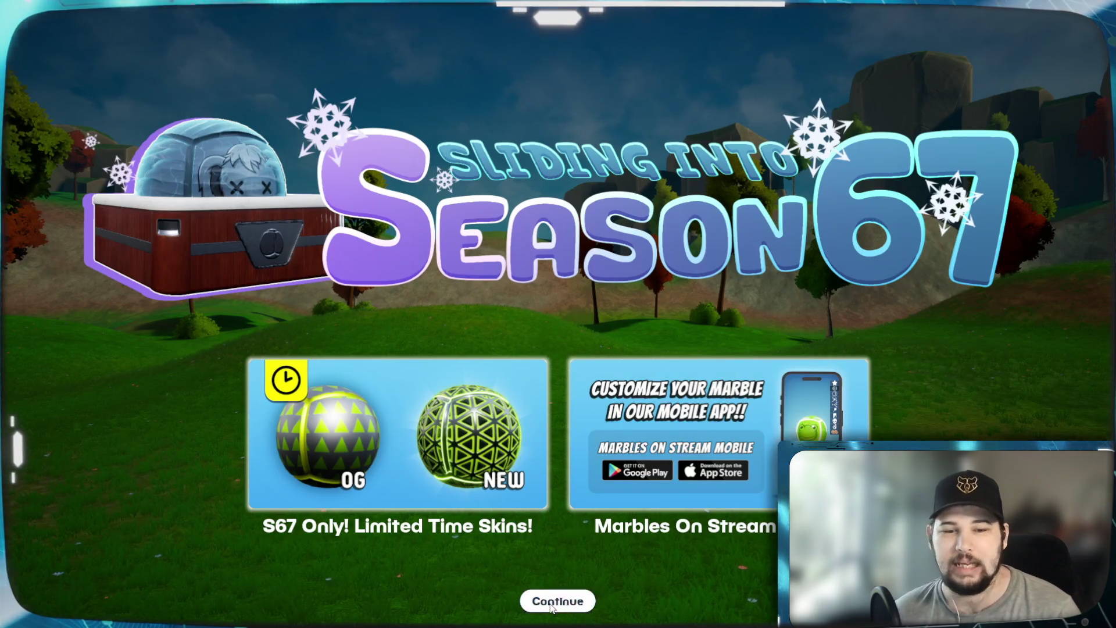
{"action": "left_click", "coordinate": [559, 602]}
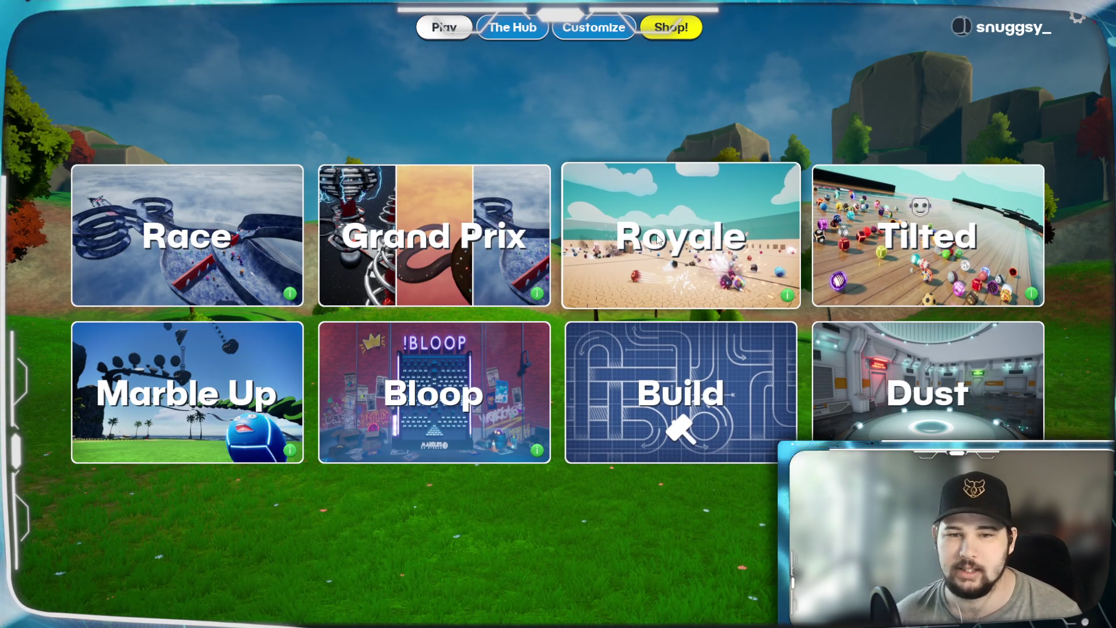
{"action": "left_click", "coordinate": [459, 291]}
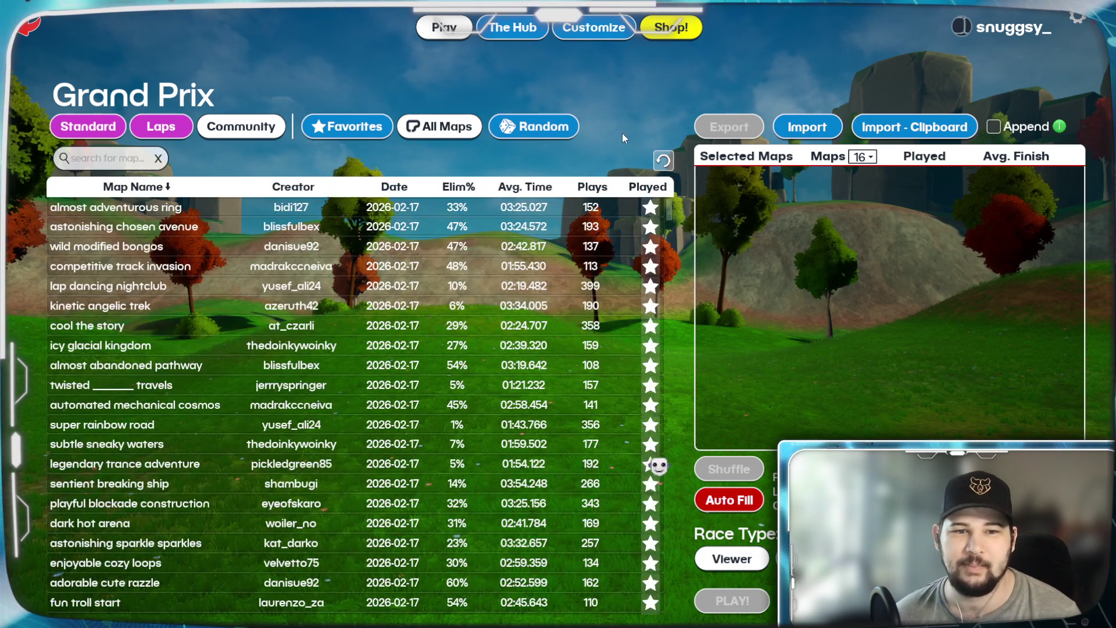
Fill the Grand Prix with random community maps and launch it.
{"action": "left_click", "coordinate": [533, 126]}
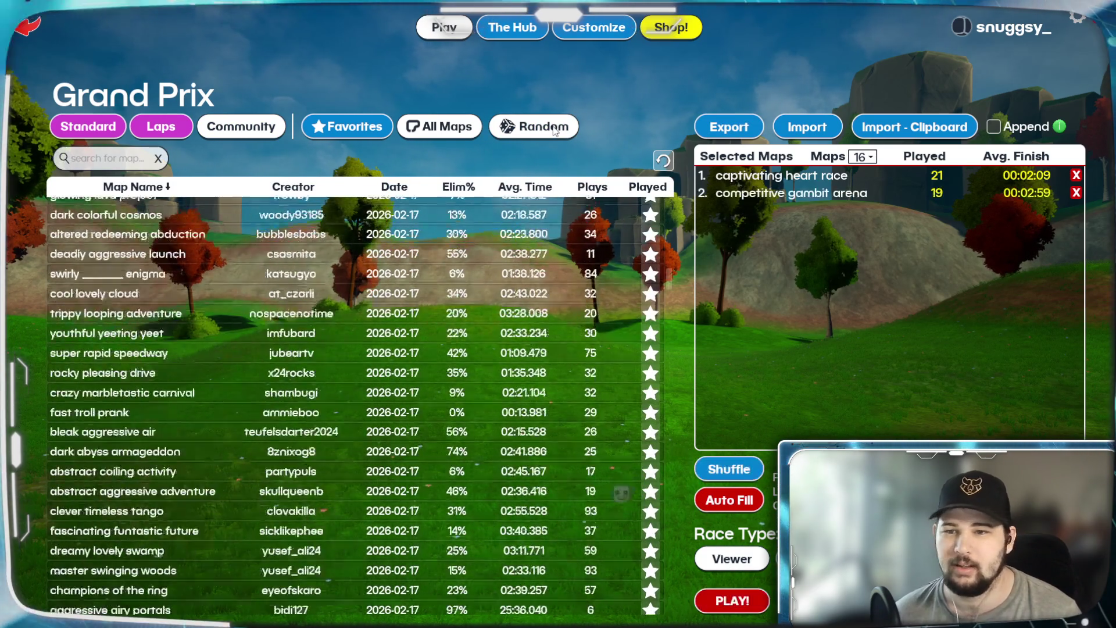
{"action": "scroll", "coordinate": [657, 389], "scroll_direction": "down", "scroll_amount": 3}
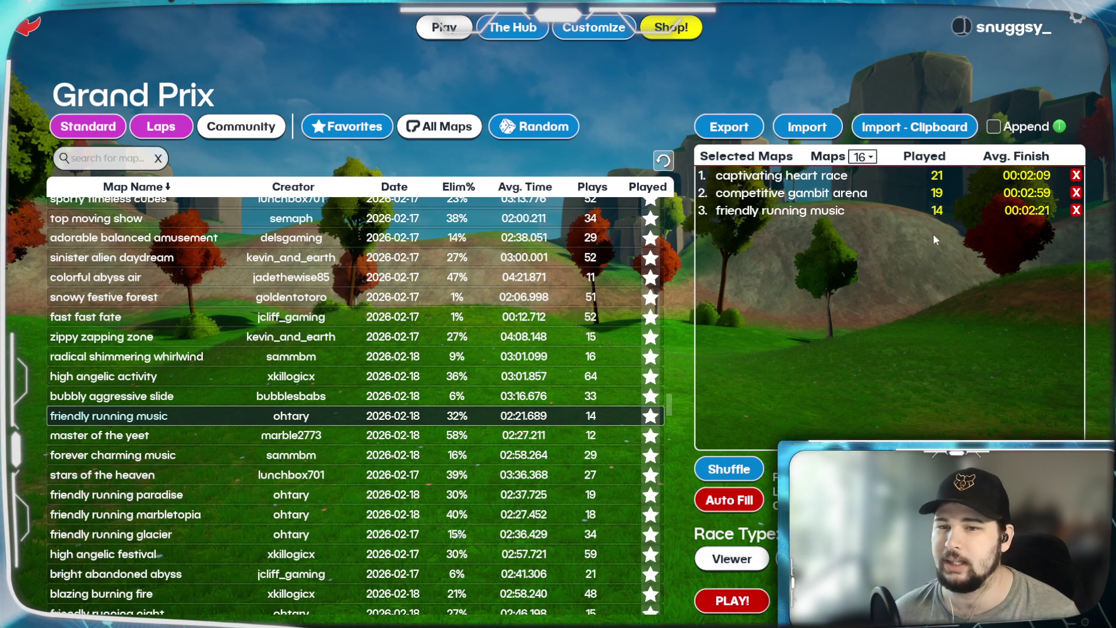
{"action": "left_click", "coordinate": [721, 596]}
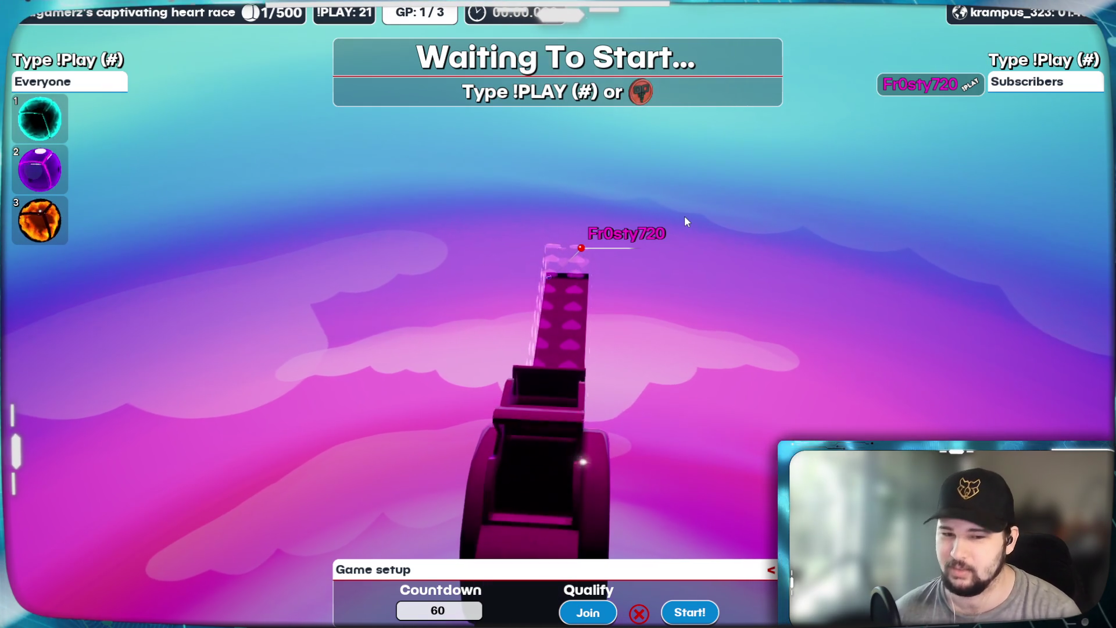
Join the captivating heart race with your own marble and start the countdown.
{"action": "left_click", "coordinate": [583, 620]}
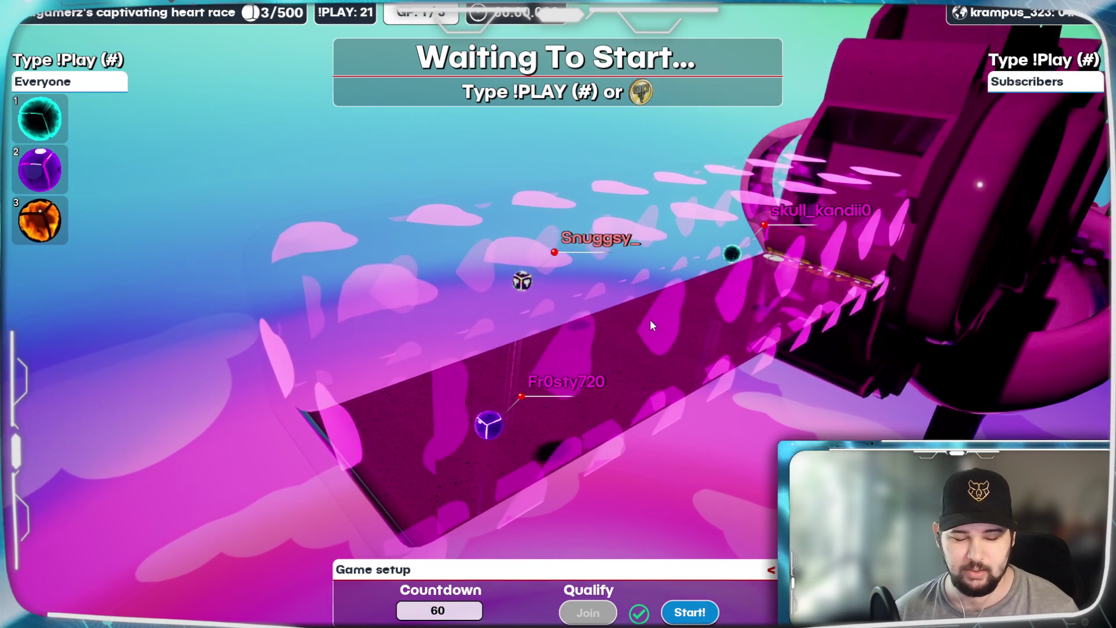
{"action": "left_click", "coordinate": [690, 612]}
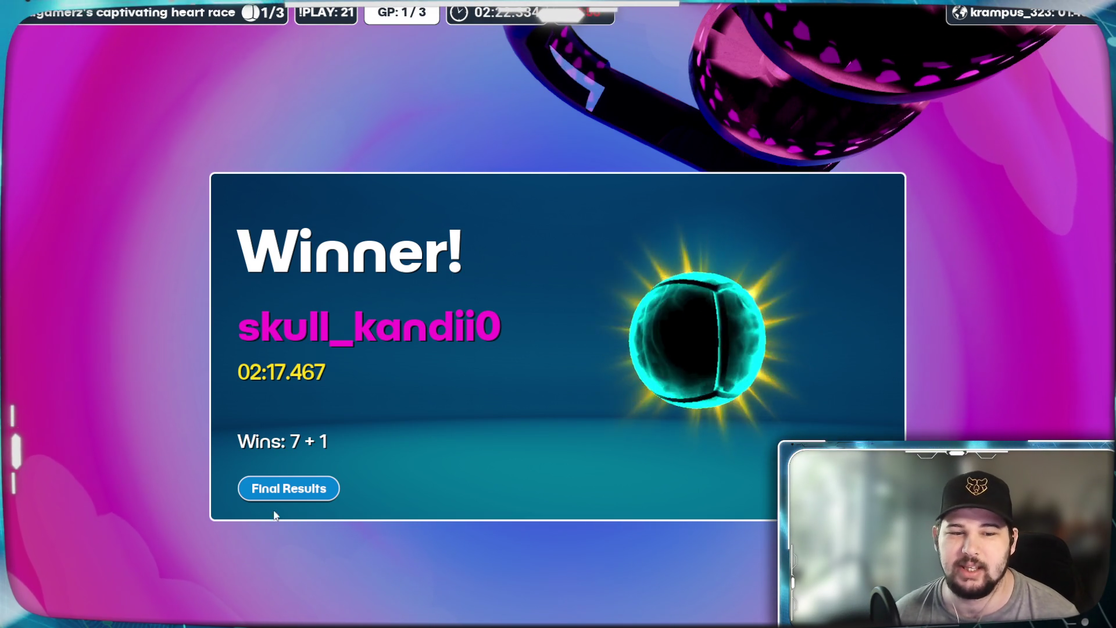
Open the final results once the first race finishes.
{"action": "left_click", "coordinate": [295, 489]}
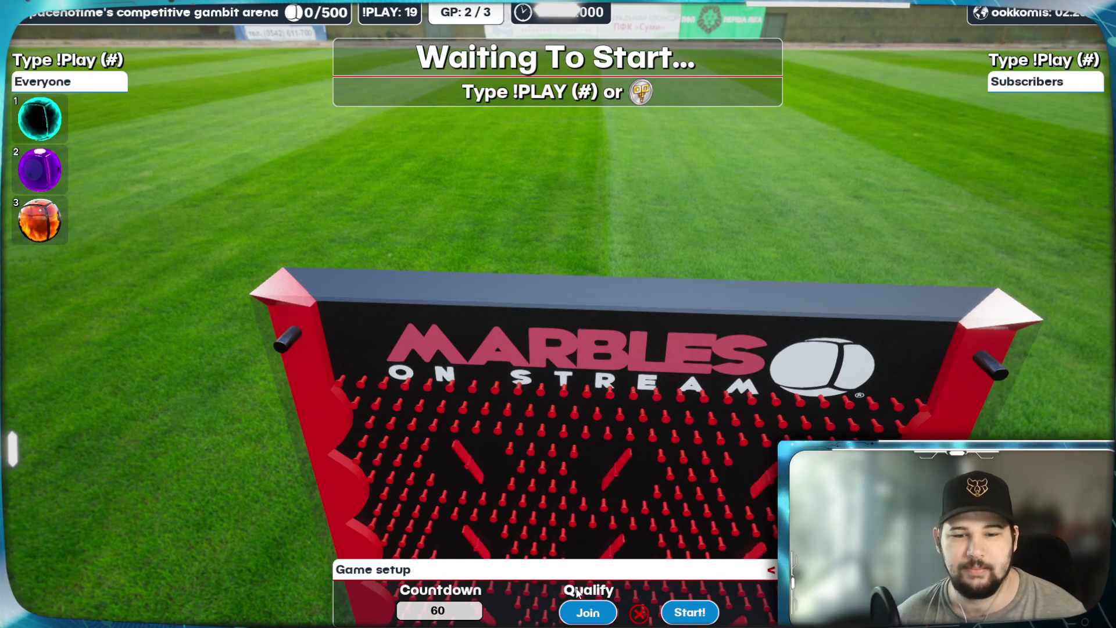
Join the competitive gambit arena race with your own marble.
{"action": "left_click", "coordinate": [580, 620]}
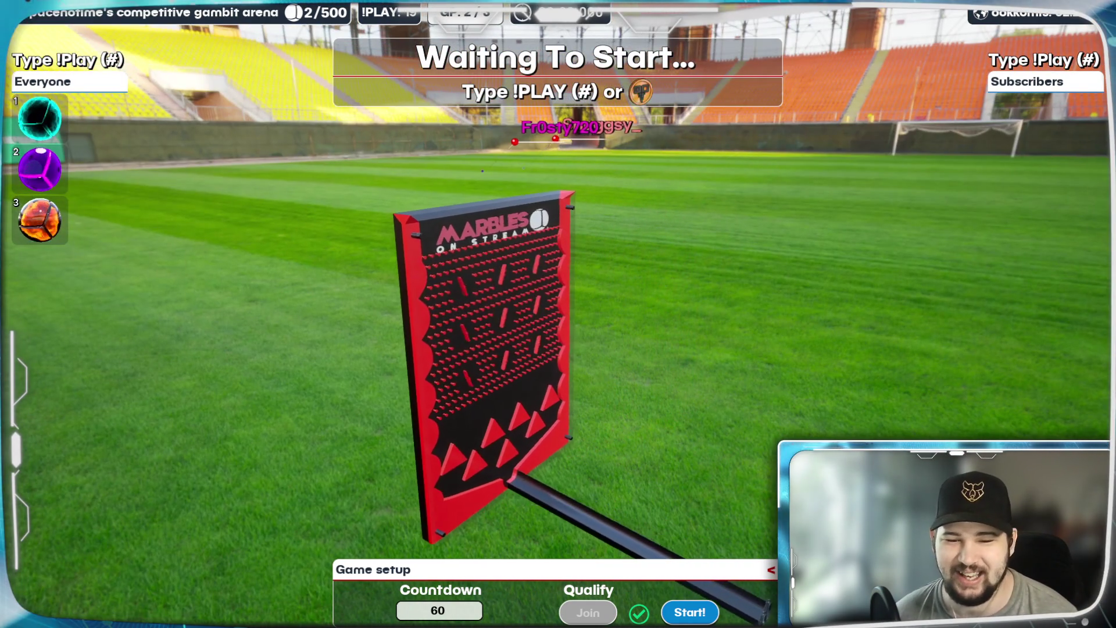
Start the countdown for the competitive gambit arena race.
{"action": "left_click", "coordinate": [690, 612]}
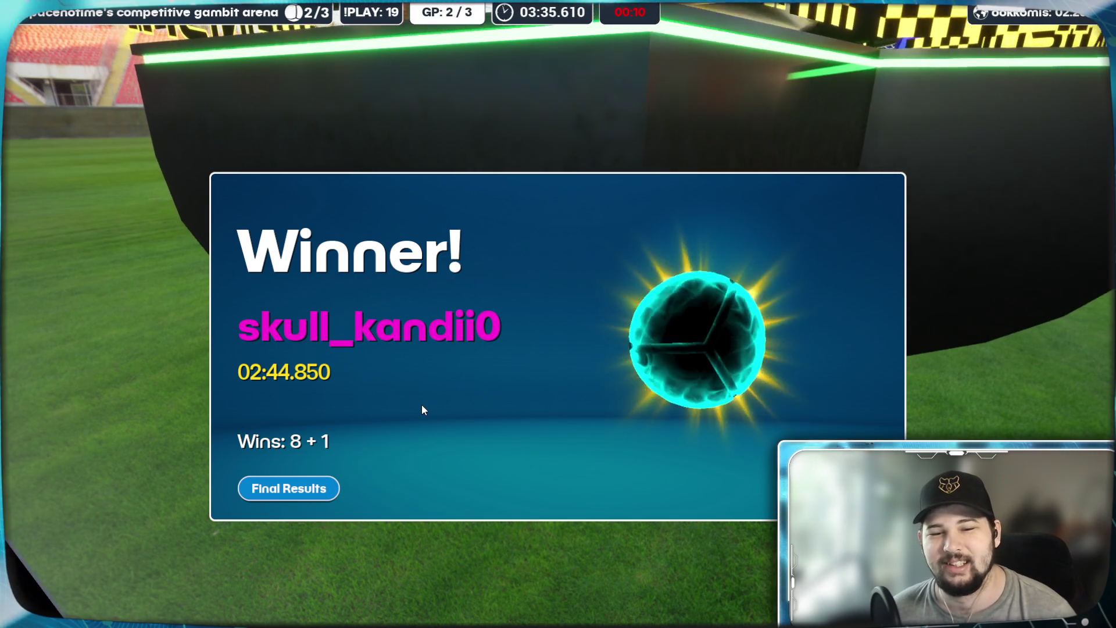
Advance past the winner to the results, then join race 3 with your marble.
{"action": "left_click", "coordinate": [309, 496]}
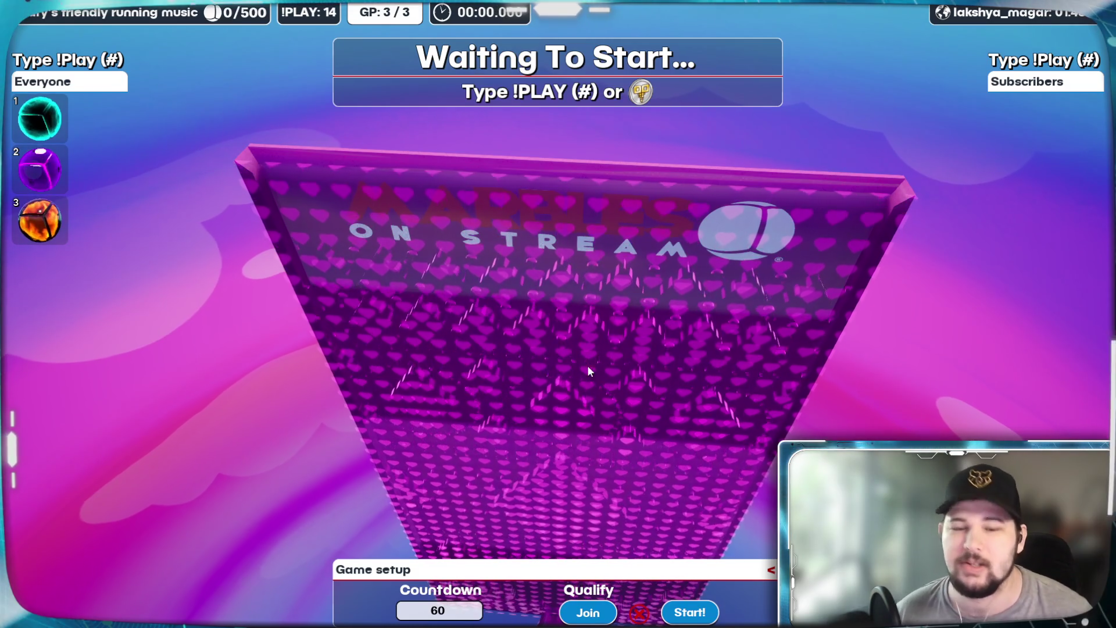
{"action": "left_click", "coordinate": [598, 612]}
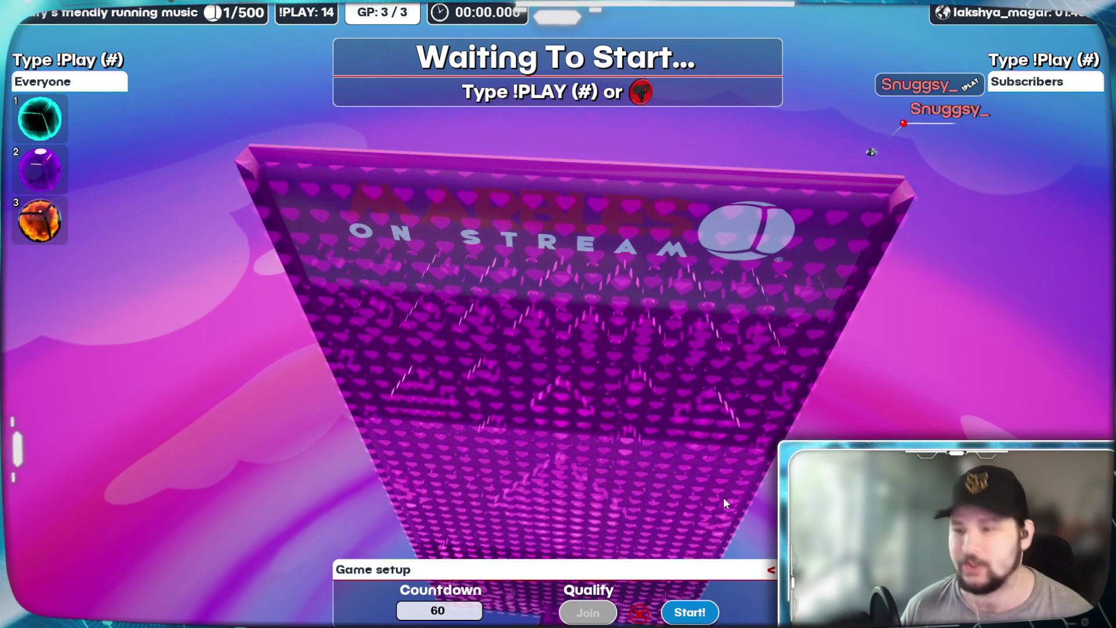
Start the third race's countdown right away.
{"action": "left_click", "coordinate": [691, 610]}
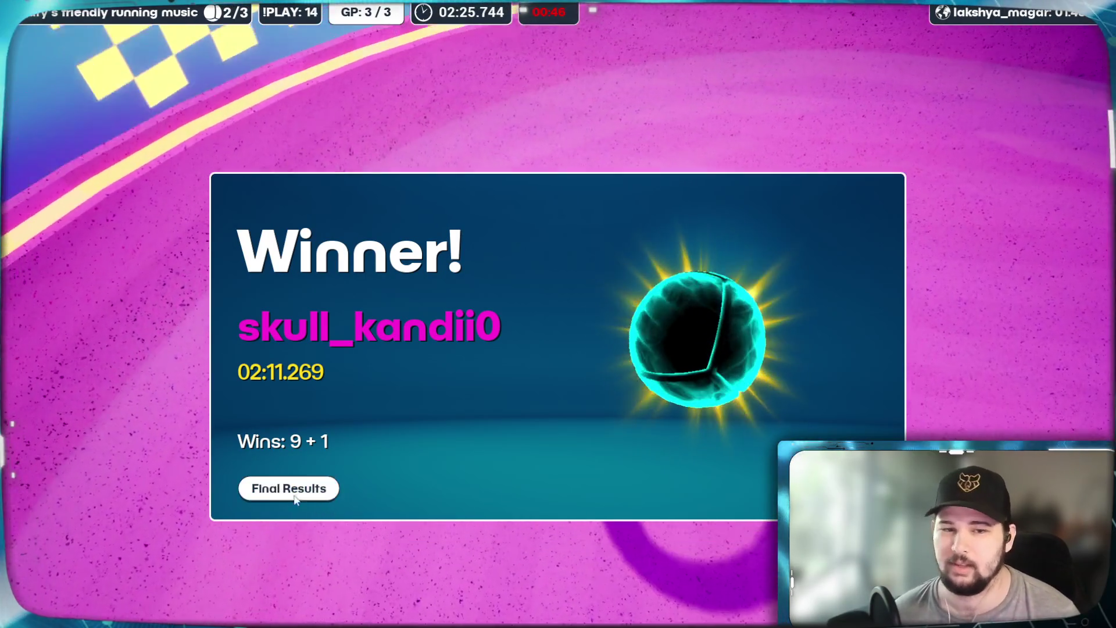
Show the Grand Prix final standings, then return to the main menu.
{"action": "left_click", "coordinate": [268, 487]}
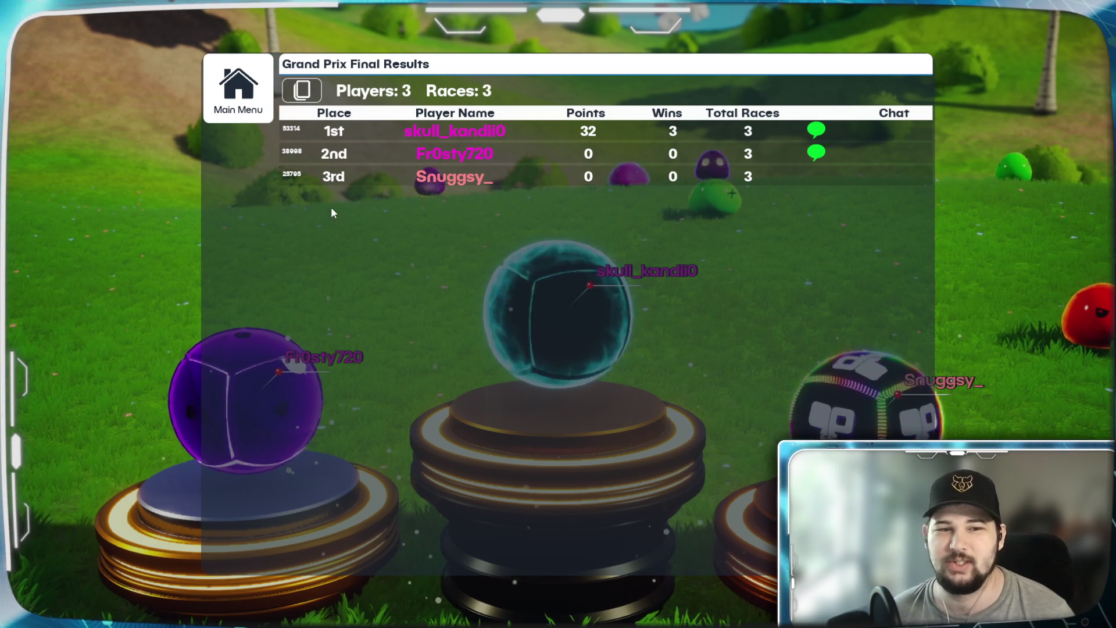
{"action": "left_click", "coordinate": [241, 100]}
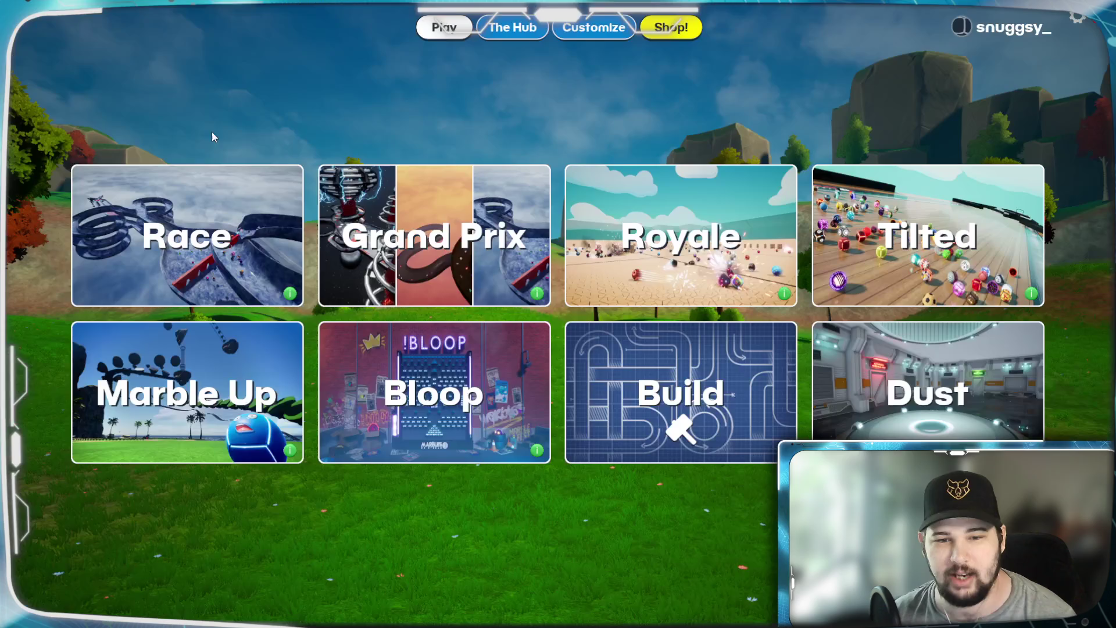
Choose Royale mode, pick the Bumper Ballz map, and launch the race.
{"action": "left_click", "coordinate": [680, 233]}
{"action": "scroll", "coordinate": [360, 512], "scroll_direction": "down", "scroll_amount": 2}
{"action": "left_click", "coordinate": [363, 523]}
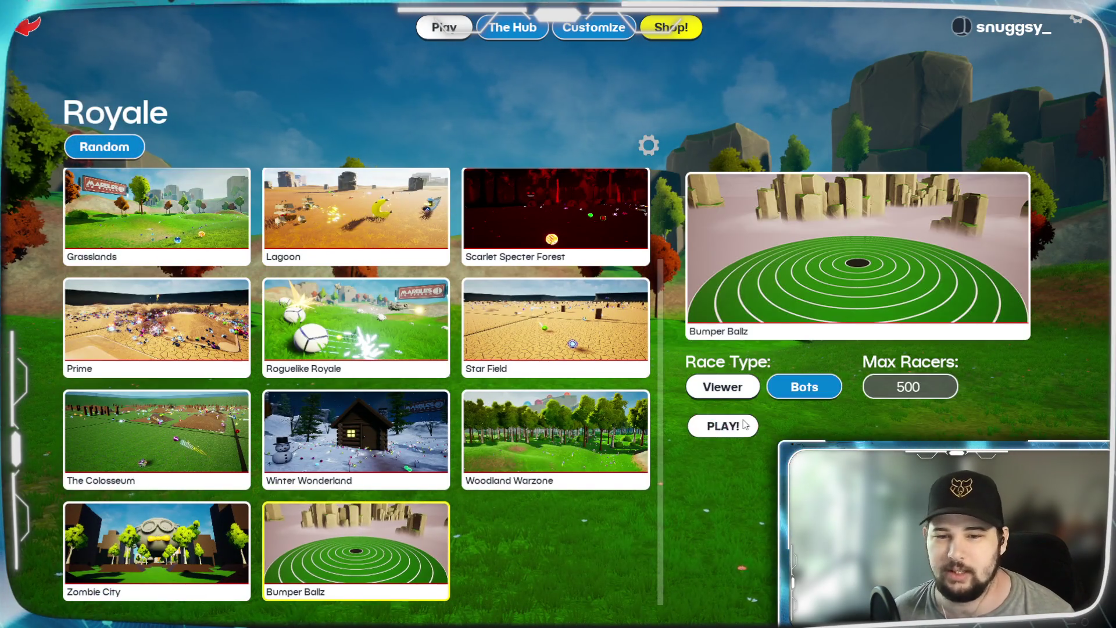
{"action": "left_click", "coordinate": [721, 424]}
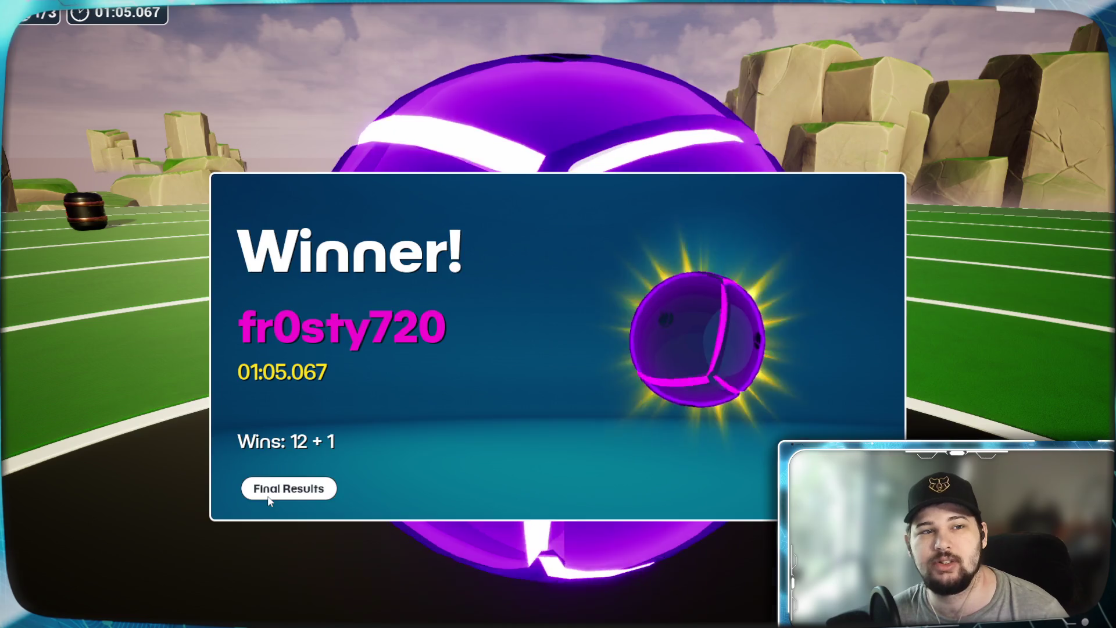
Check the final race standings, then leave the Royale map list for The Hub.
{"action": "left_click", "coordinate": [285, 492]}
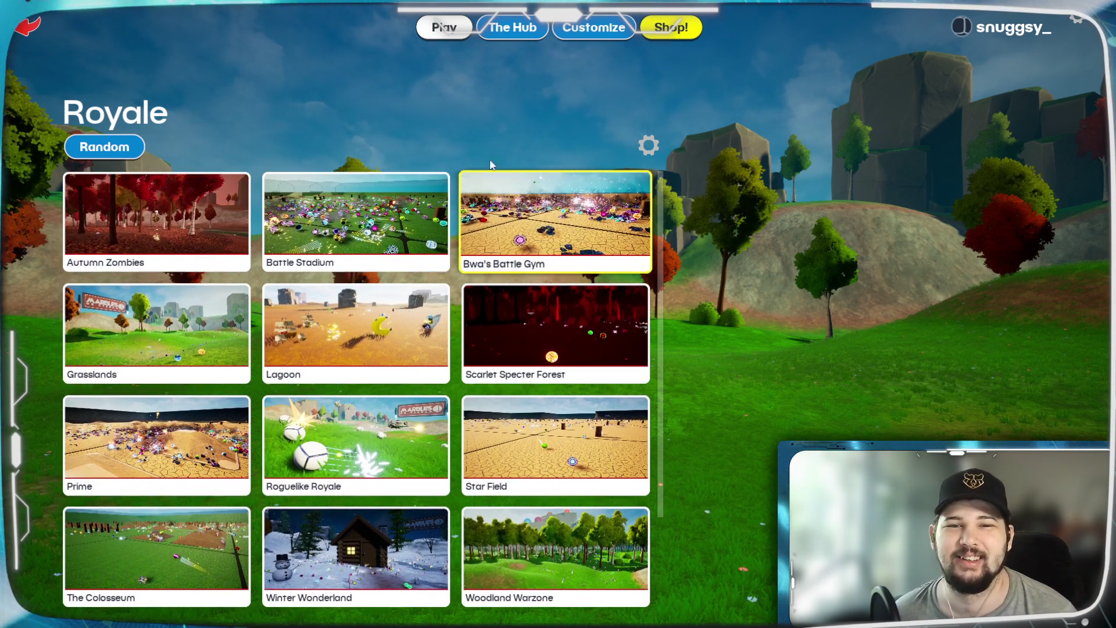
{"action": "left_click", "coordinate": [509, 29]}
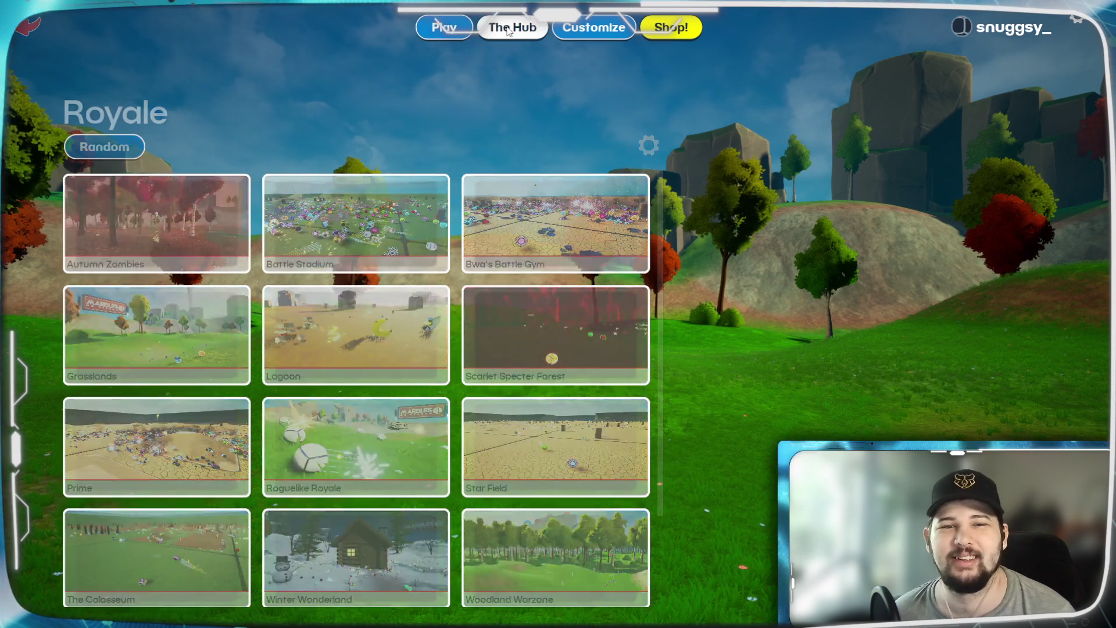
Glance at the stretch goals, then open the shop's Featured page of Extras and Seasonal Highlights.
{"action": "left_click", "coordinate": [396, 71]}
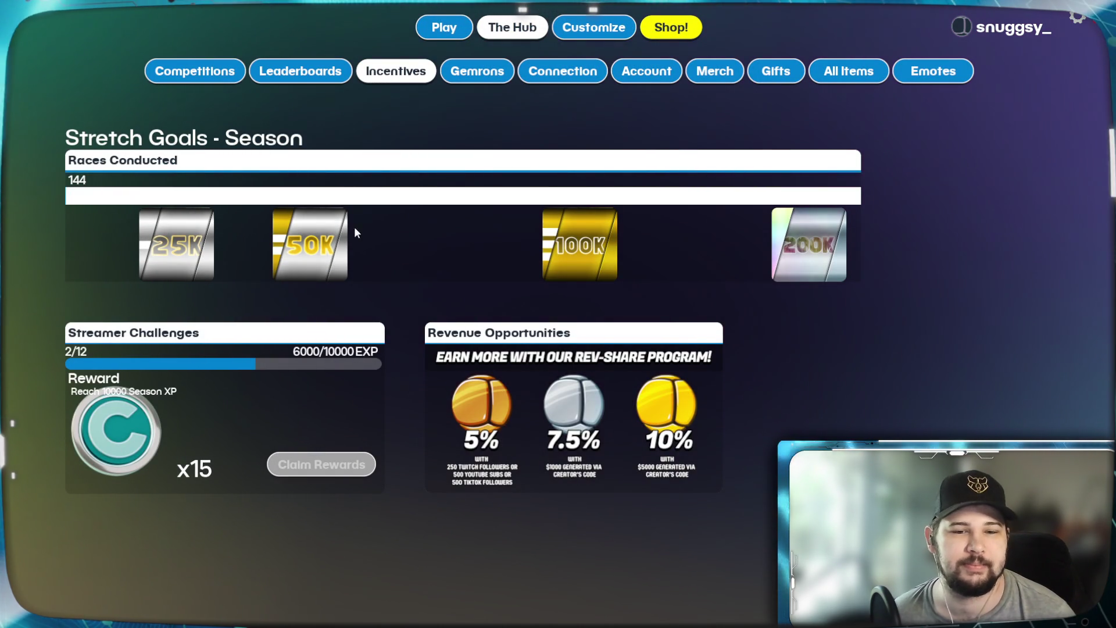
{"action": "left_click", "coordinate": [655, 30]}
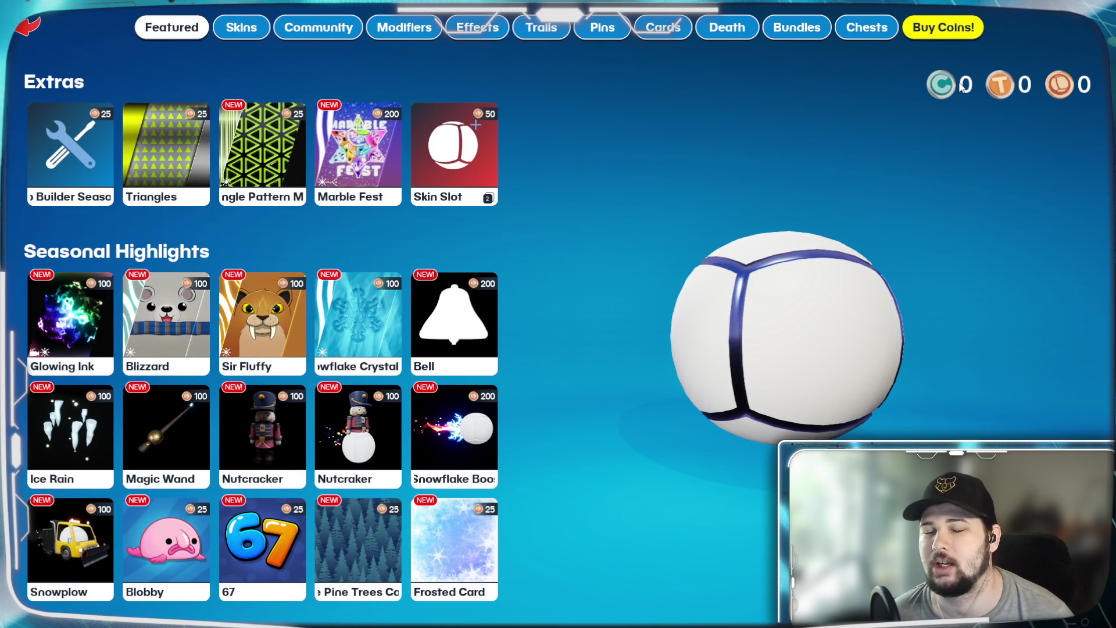
{"action": "mouse_move", "coordinate": [954, 82]}
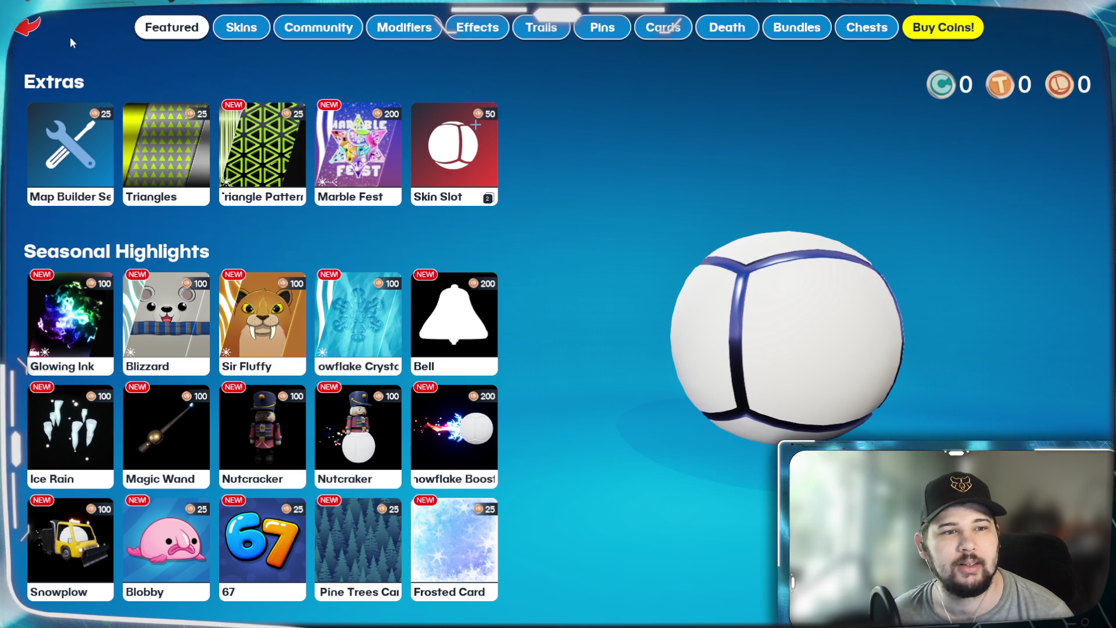
Return from the shop to The Hub, review the game modes, and bring up the quit prompt.
{"action": "left_click", "coordinate": [28, 26]}
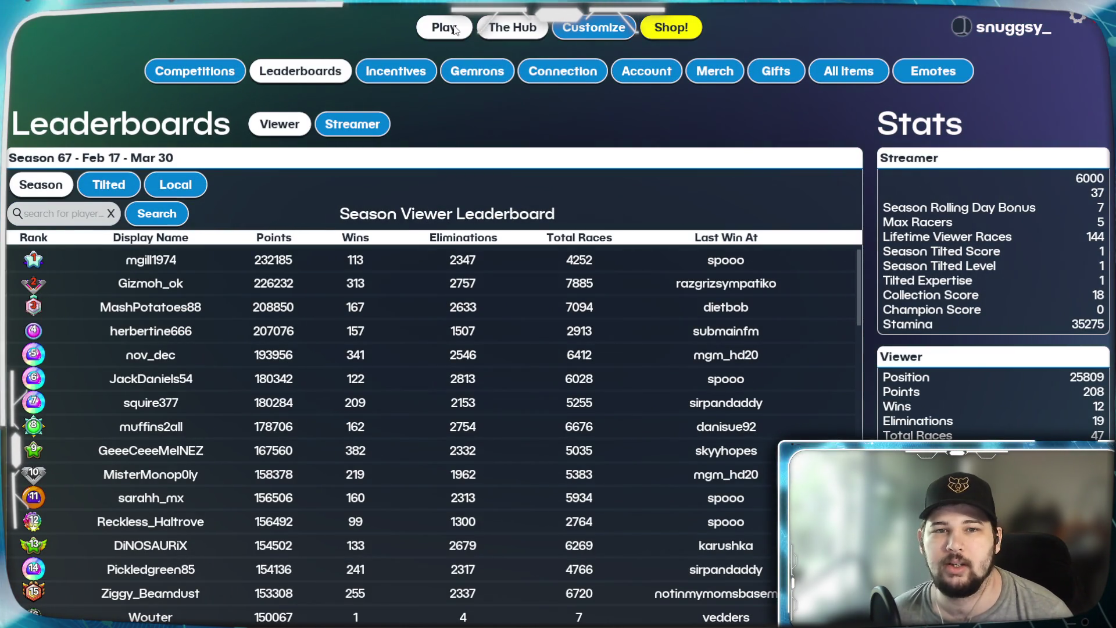
{"action": "left_click", "coordinate": [427, 36]}
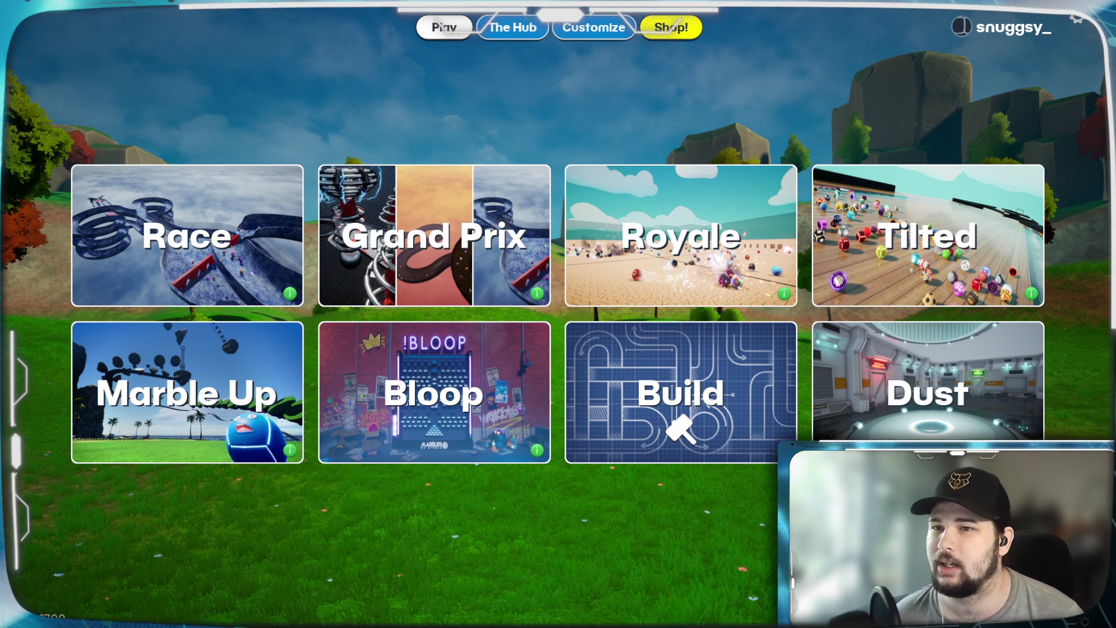
{"action": "key", "text": "Escape"}
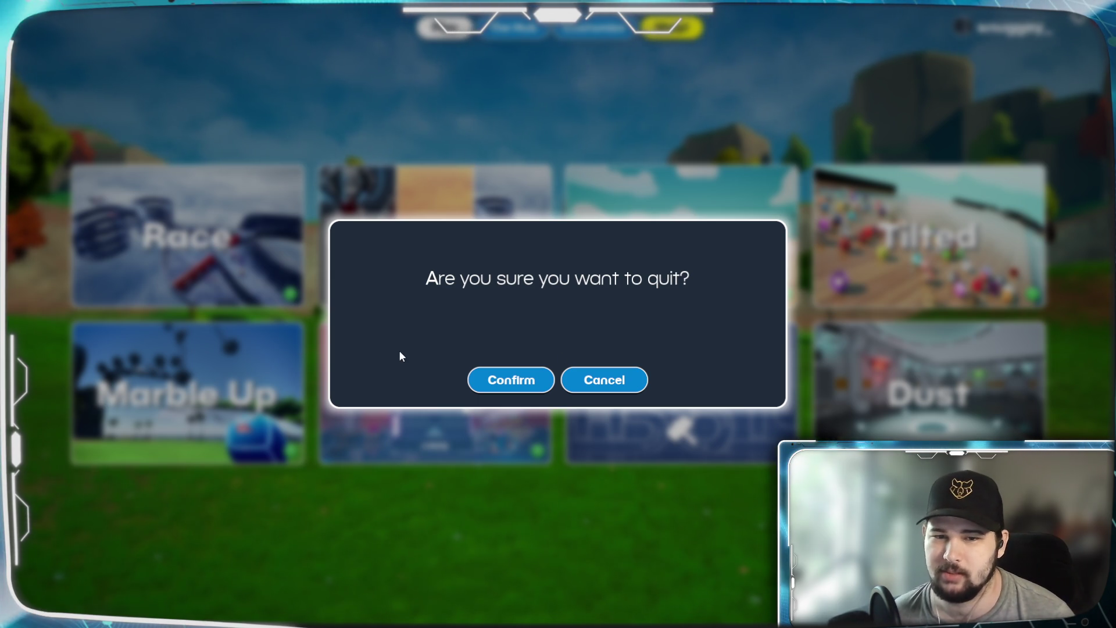
Confirm quitting Marbles On Stream and refresh the Windows desktop.
{"action": "left_click", "coordinate": [529, 383]}
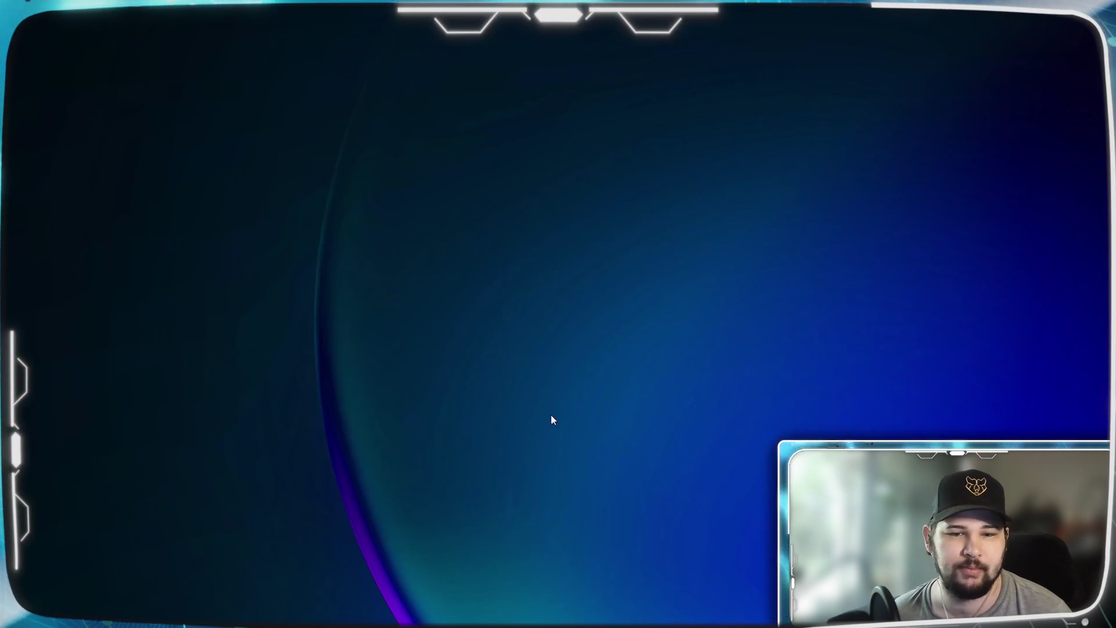
{"action": "right_click", "coordinate": [550, 415]}
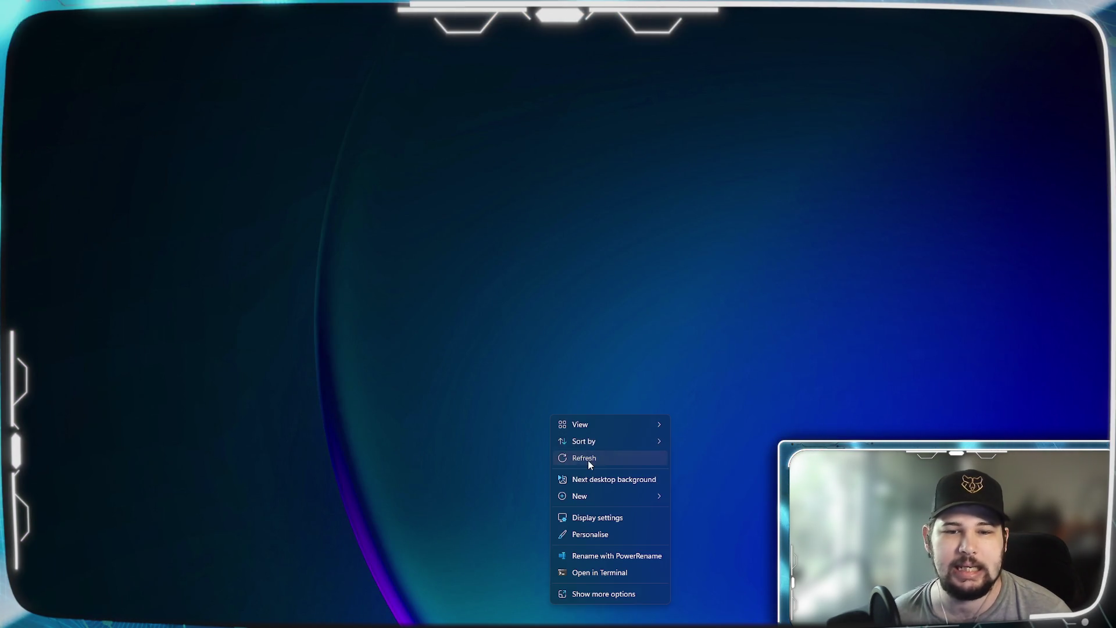
{"action": "left_click", "coordinate": [580, 457]}
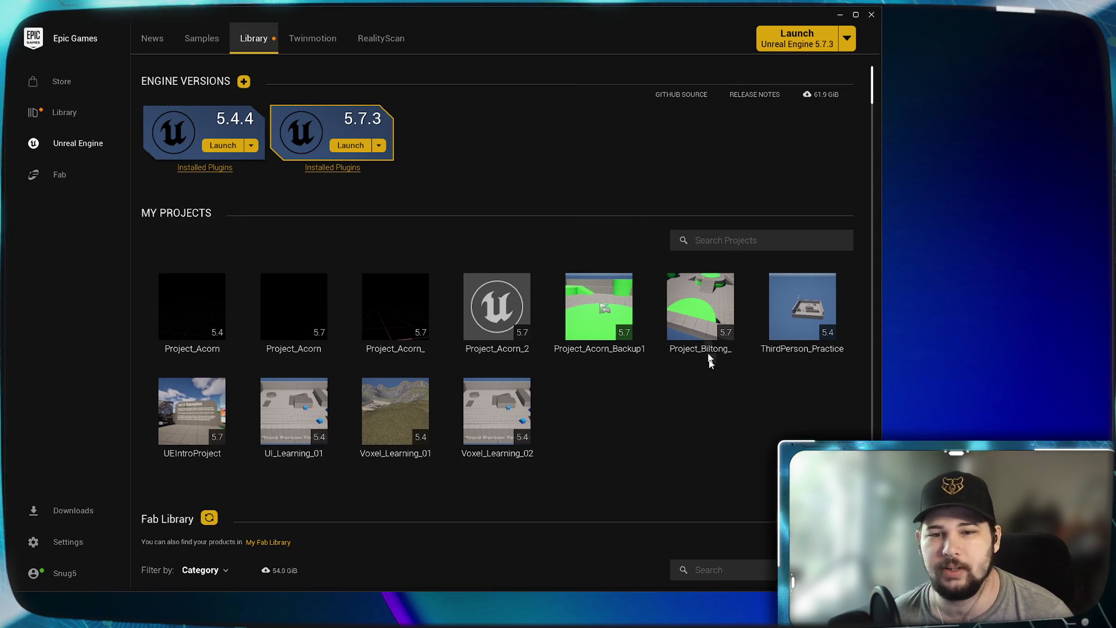
Launch Project_Biltong_ in Unreal Editor and minimize the Epic Games Launcher.
{"action": "double_click", "coordinate": [705, 346]}
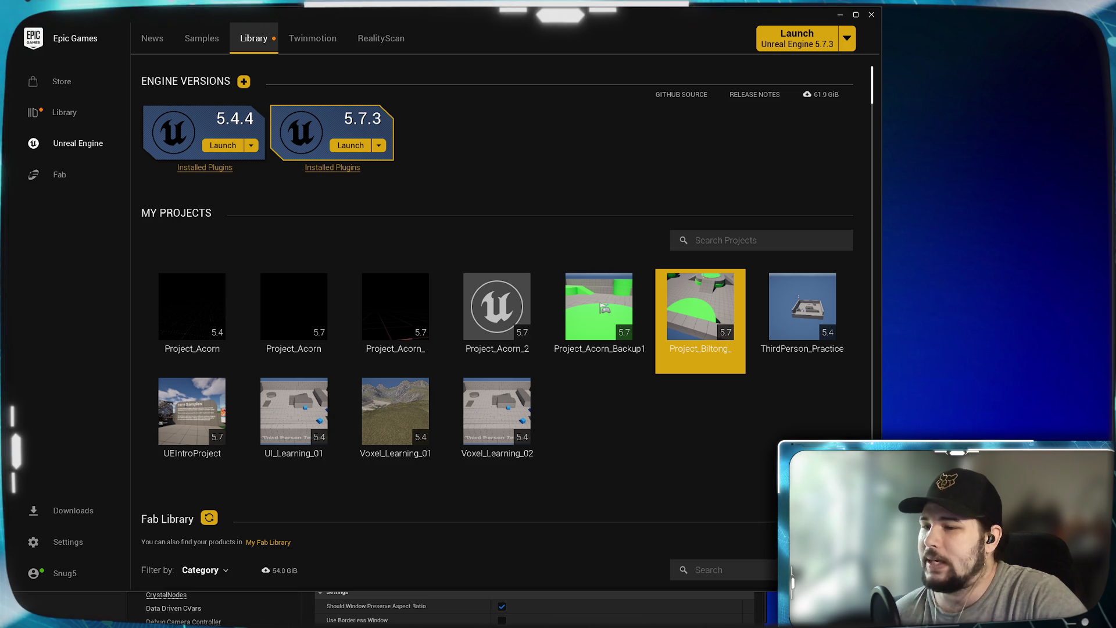
{"action": "left_click", "coordinate": [841, 16]}
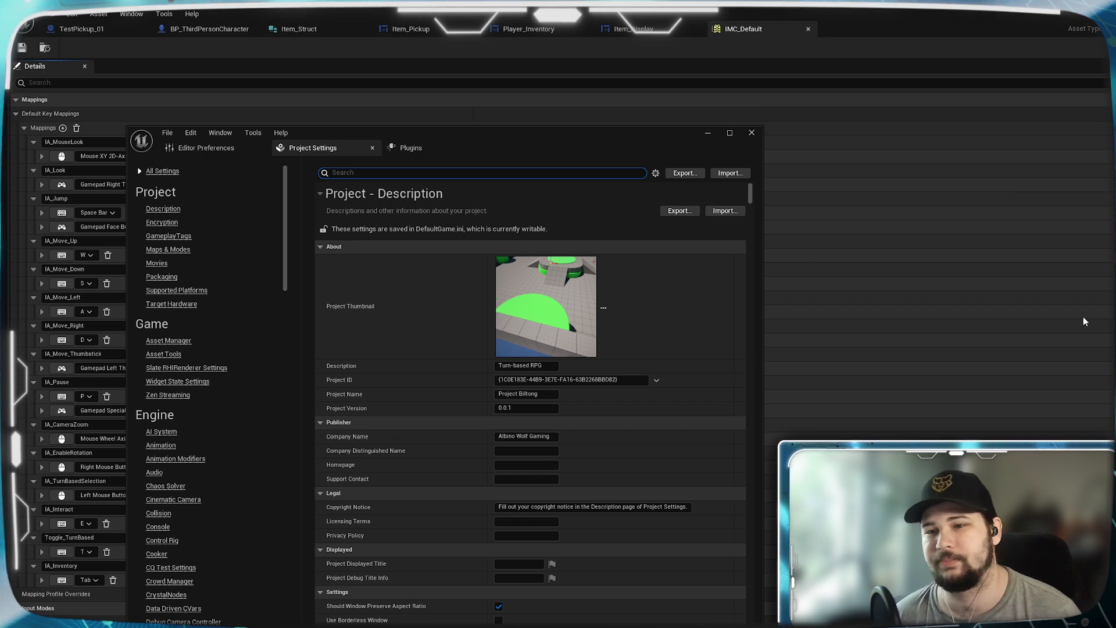
Minimize Project Settings and the Content Browser, maximize the editor, and load Lvl_ThirdPerson.
{"action": "left_click", "coordinate": [708, 133]}
{"action": "left_click", "coordinate": [1082, 11]}
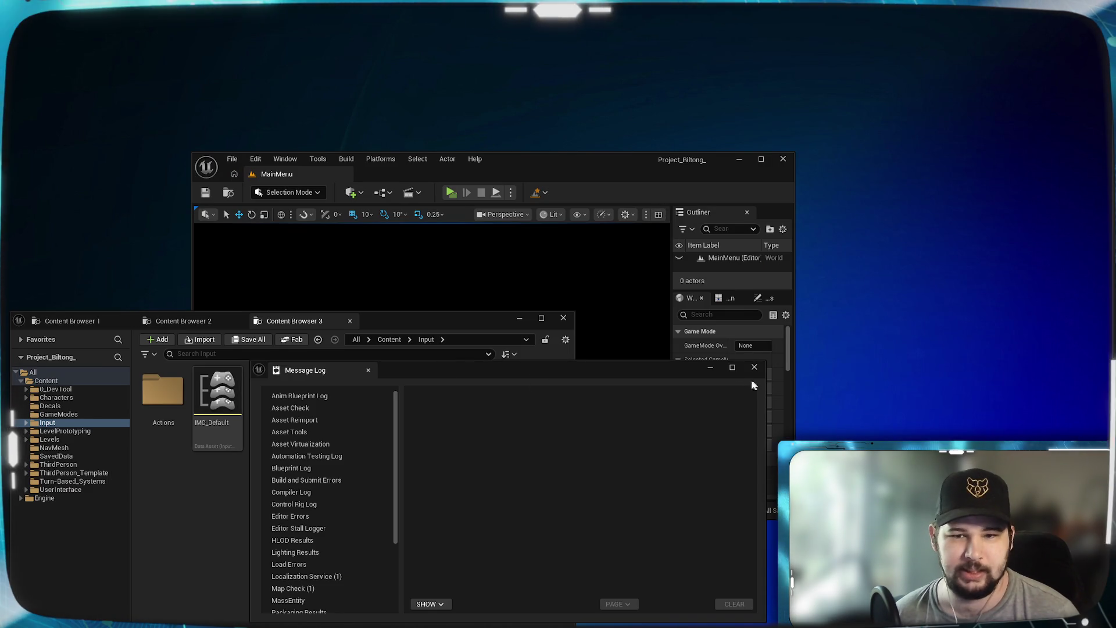
{"action": "left_click", "coordinate": [520, 318]}
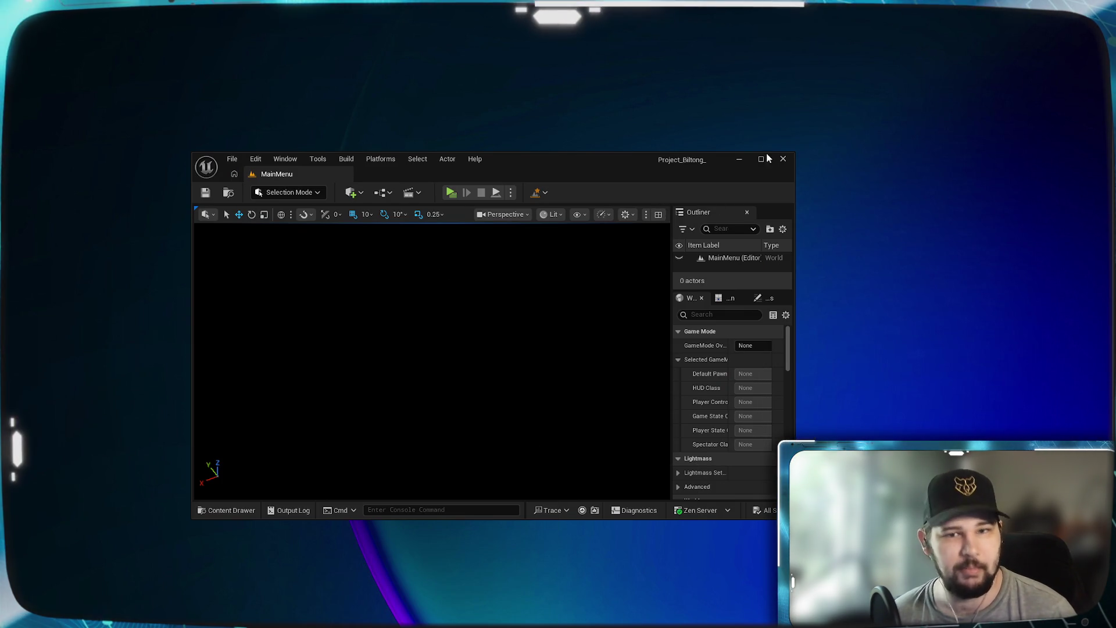
{"action": "mouse_move", "coordinate": [668, 159]}
{"action": "left_mouse_down"}
{"action": "mouse_move", "coordinate": [686, 256]}
{"action": "mouse_move", "coordinate": [727, 0]}
{"action": "mouse_move", "coordinate": [612, 200]}
{"action": "mouse_move", "coordinate": [71, 204]}
{"action": "mouse_move", "coordinate": [6, 232]}
{"action": "mouse_move", "coordinate": [6, 0]}
{"action": "left_mouse_up"}
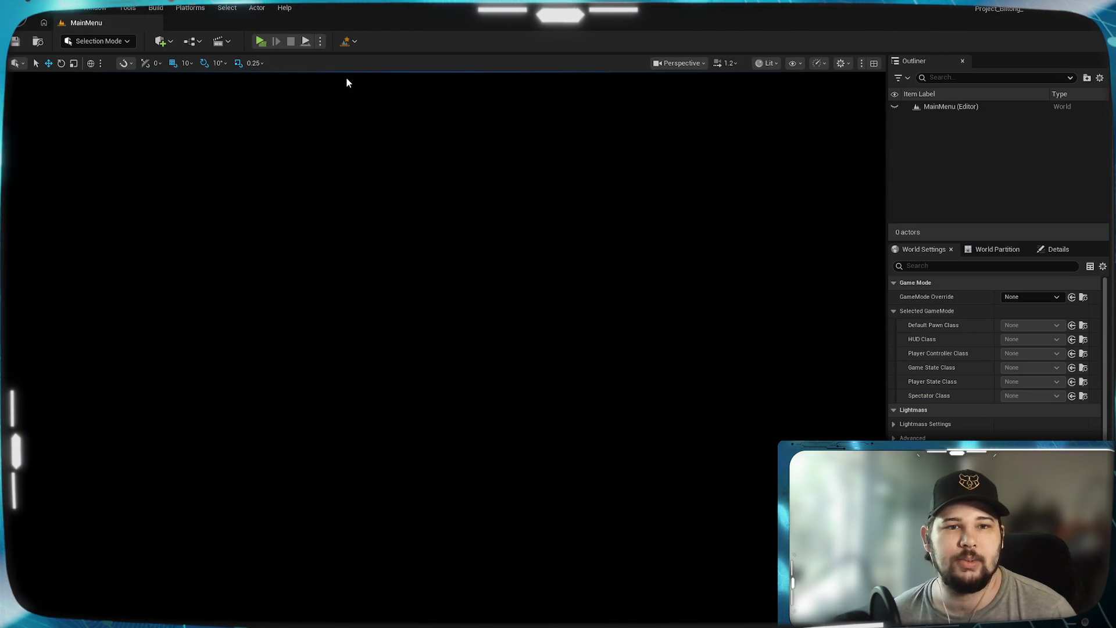
{"action": "right_click", "coordinate": [347, 83]}
{"action": "left_click", "coordinate": [375, 117]}
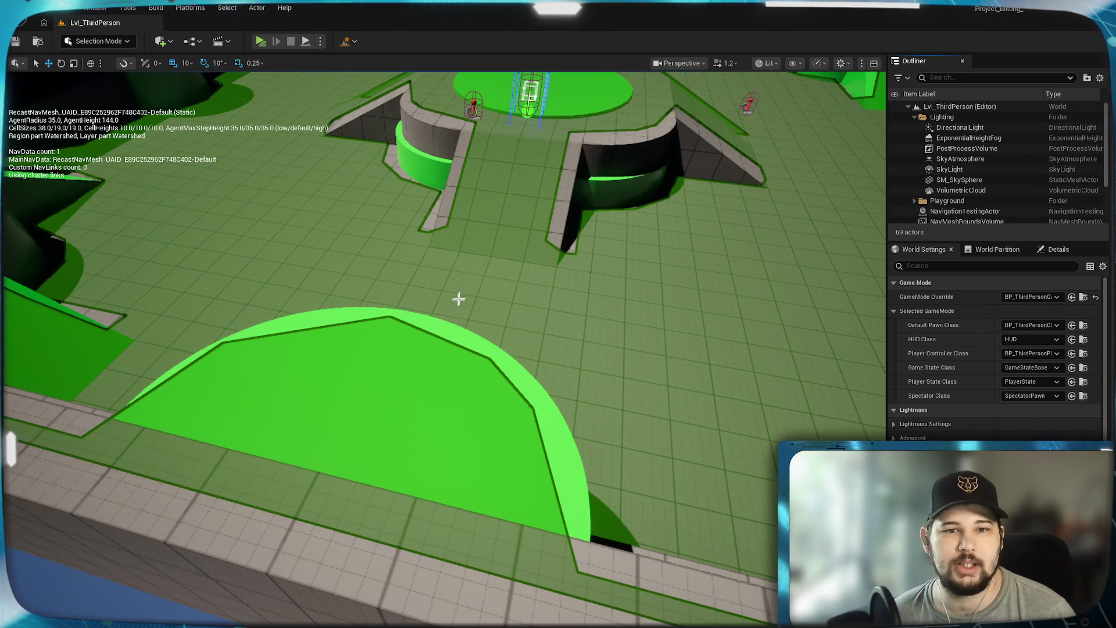
Pull the camera back and select the TestPickup_01 and TestPickup_3 actors in the Outliner.
{"action": "left_click_drag", "start_coordinate": [458, 299], "coordinate": [454, 362]}
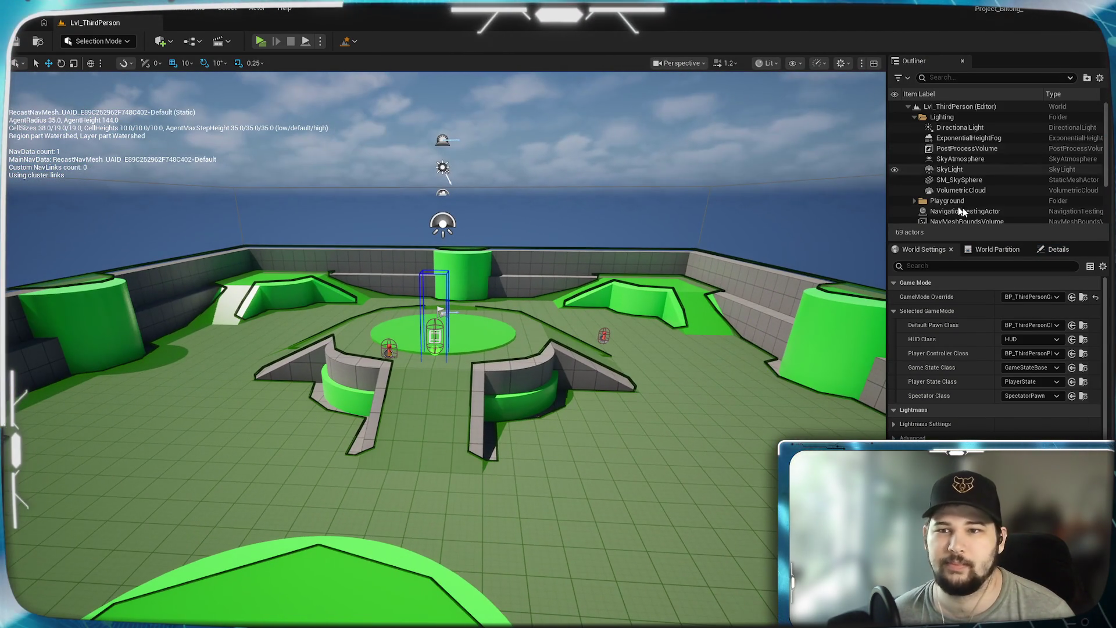
{"action": "left_click", "coordinate": [915, 116]}
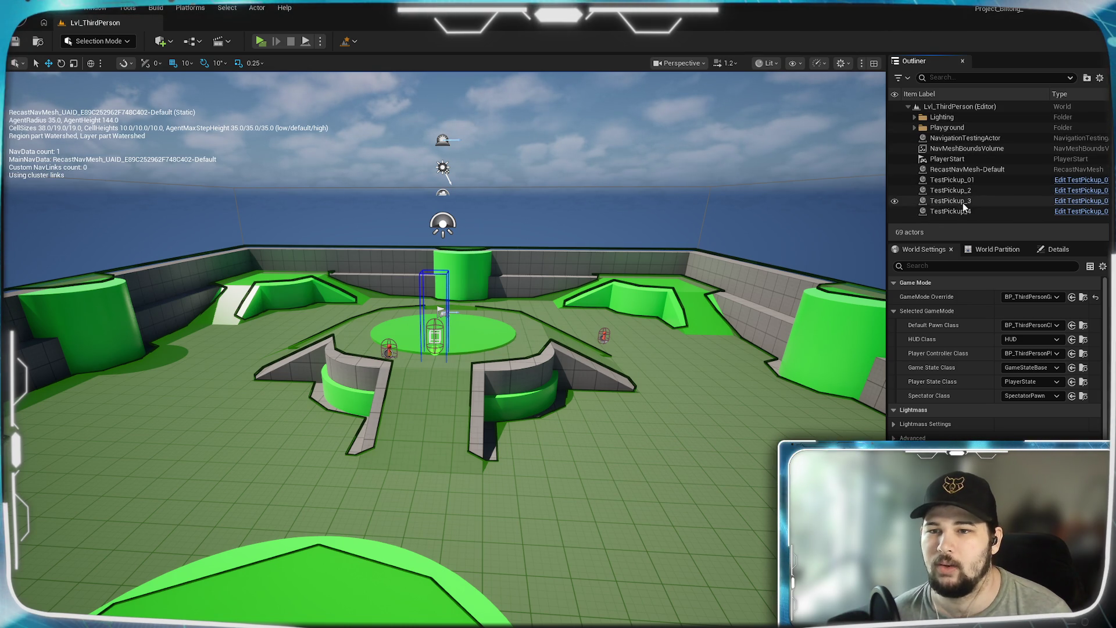
{"action": "left_click", "coordinate": [954, 179]}
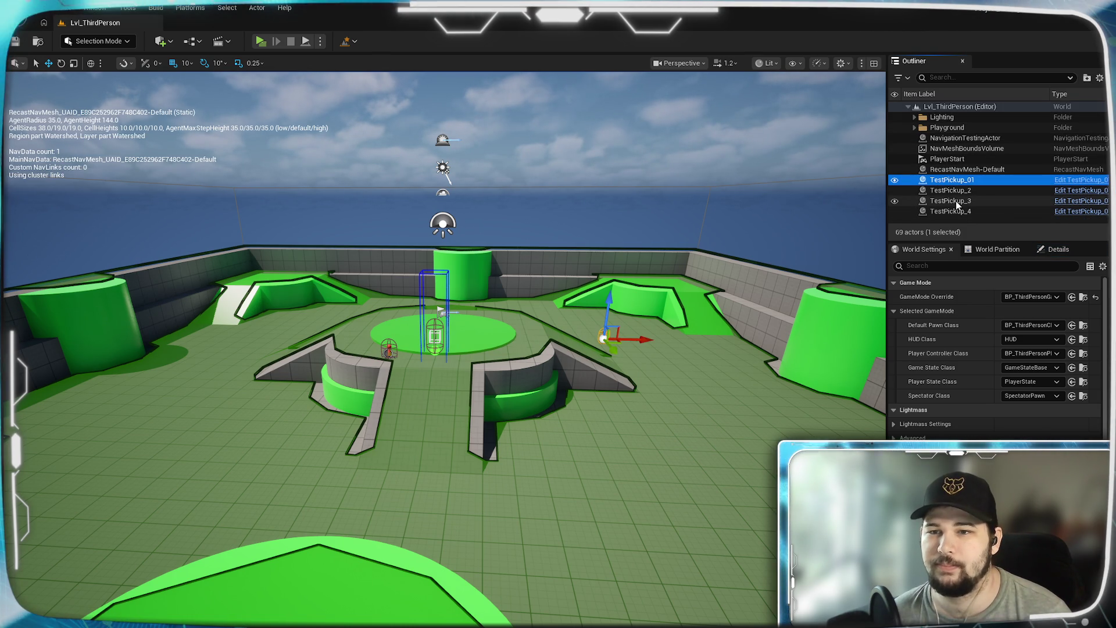
{"action": "left_click", "coordinate": [957, 201]}
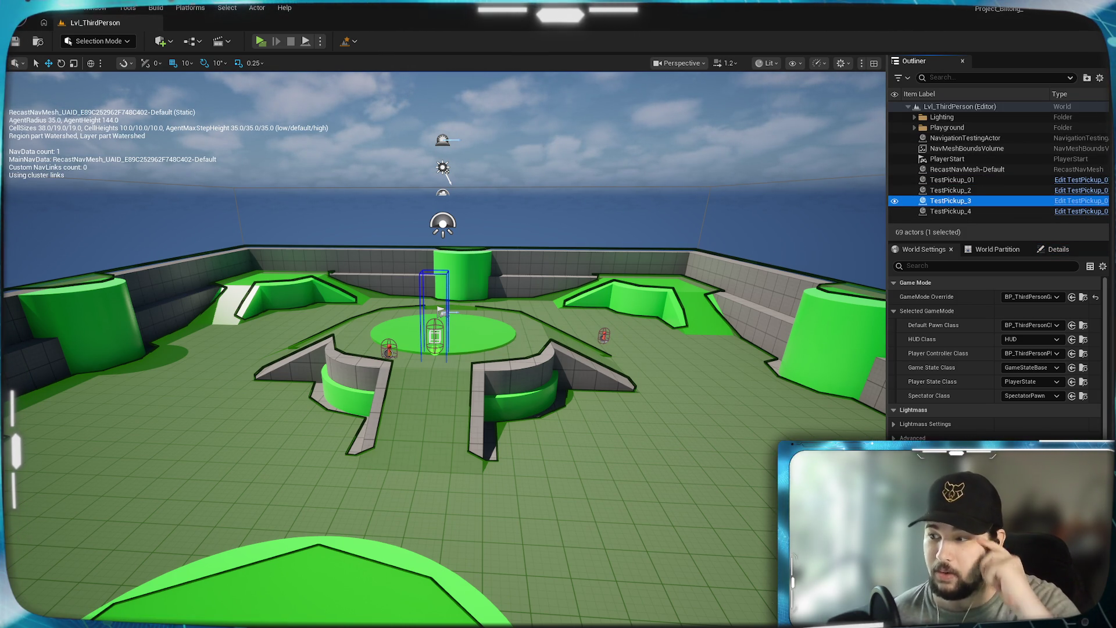
Hide NavigationTestingActor, NavMeshBoundsVolume and the navmesh overlay, then fly toward a red pickup.
{"action": "left_click_drag", "start_coordinate": [698, 279], "coordinate": [669, 326]}
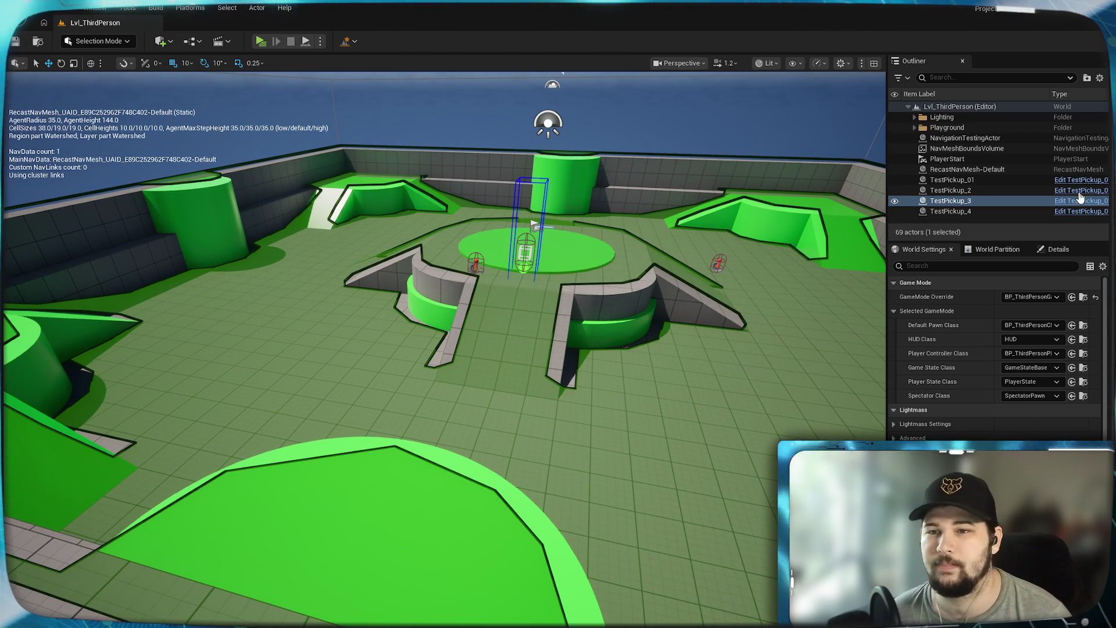
{"action": "left_click", "coordinate": [894, 140]}
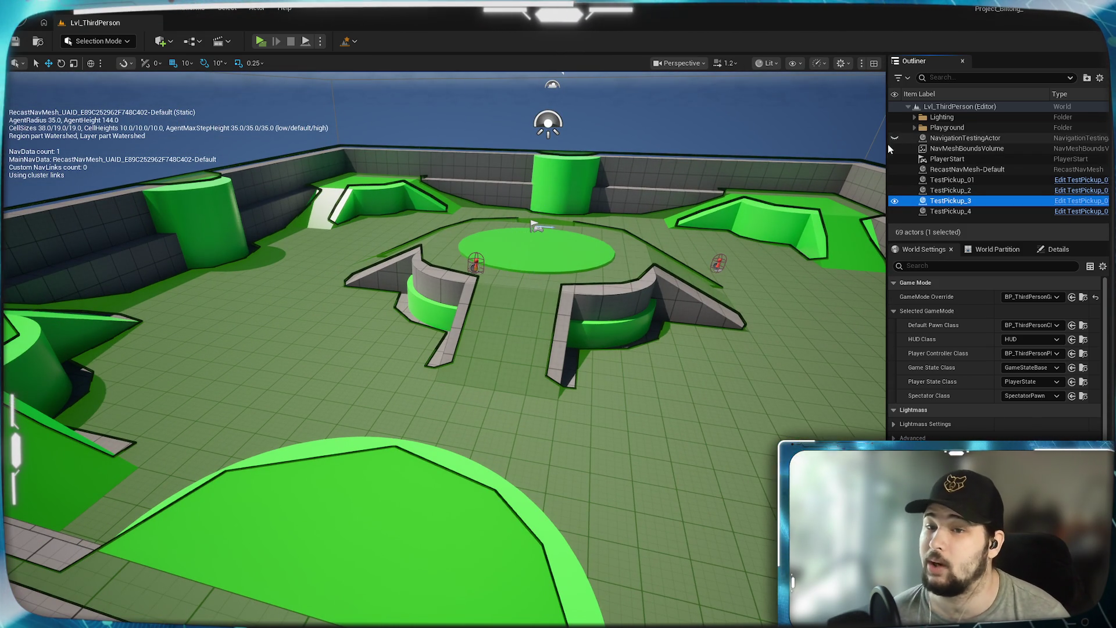
{"action": "left_click", "coordinate": [894, 149]}
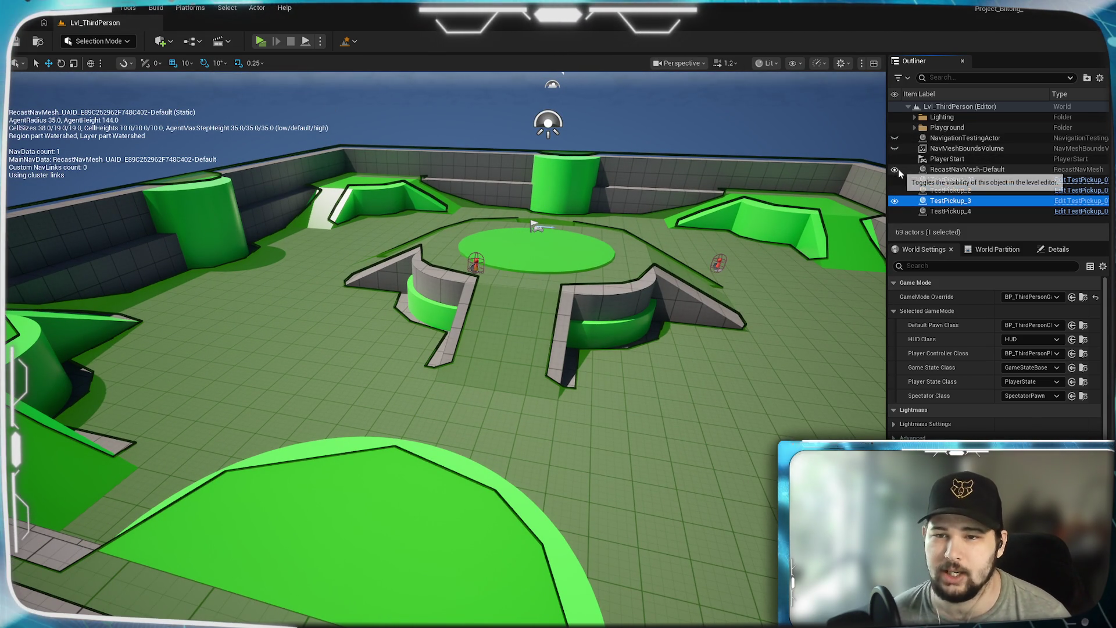
{"action": "left_click", "coordinate": [895, 169]}
{"action": "mouse_move", "coordinate": [598, 303]}
{"action": "left_mouse_down"}
{"action": "mouse_move", "coordinate": [599, 255]}
{"action": "mouse_move", "coordinate": [640, 198]}
{"action": "mouse_move", "coordinate": [639, 151]}
{"action": "mouse_move", "coordinate": [640, 203]}
{"action": "left_mouse_up"}
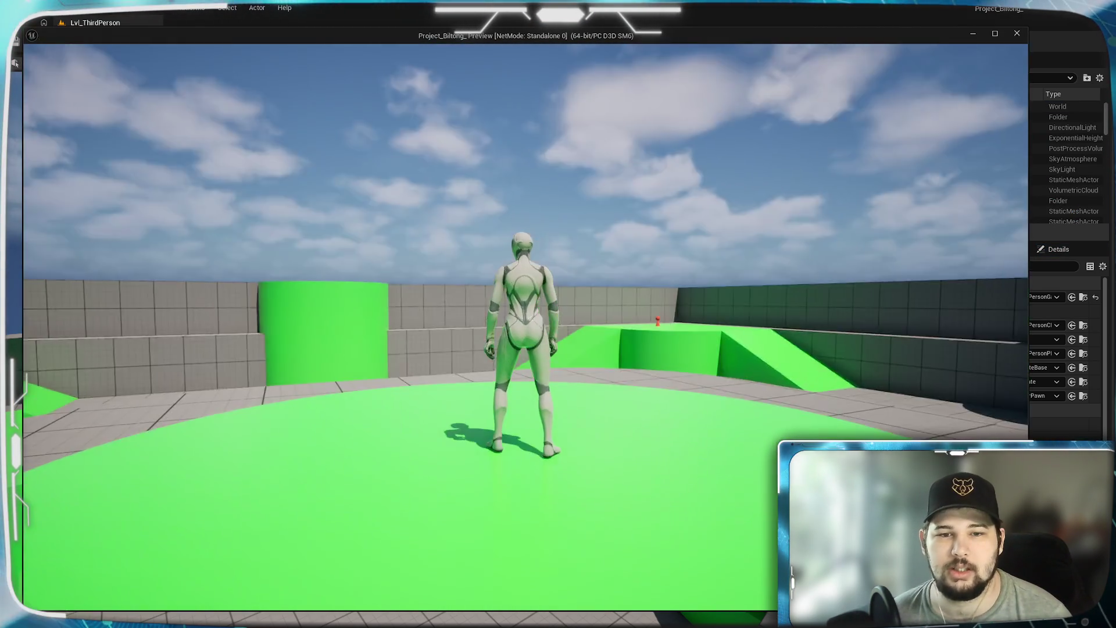
{"action": "key", "text": "w"}
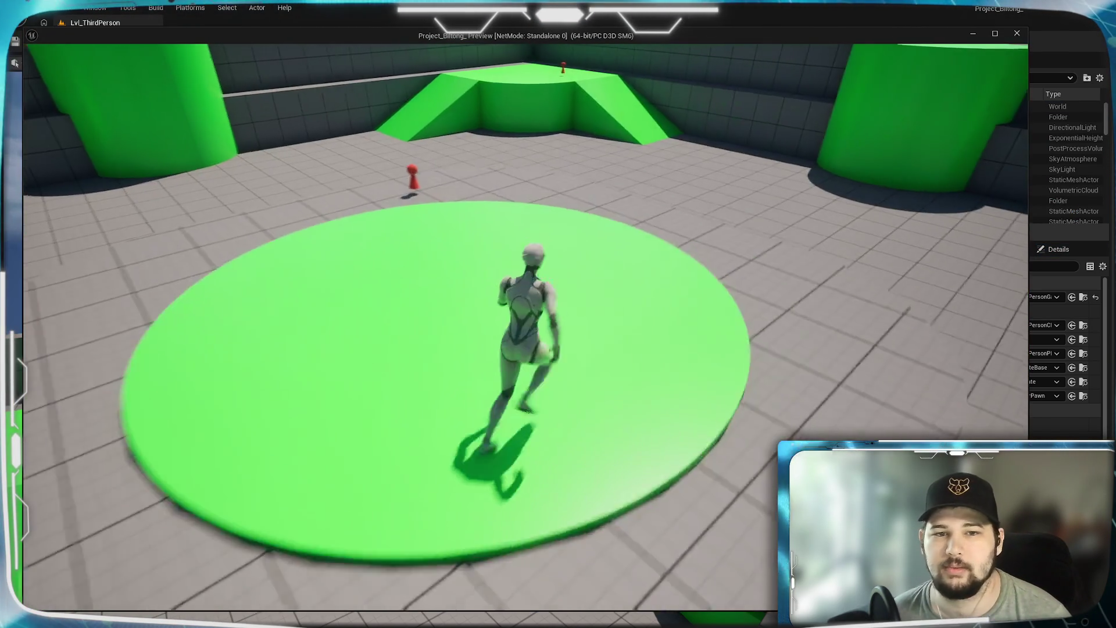
{"action": "key", "text": "a"}
{"action": "key", "text": "Tab"}
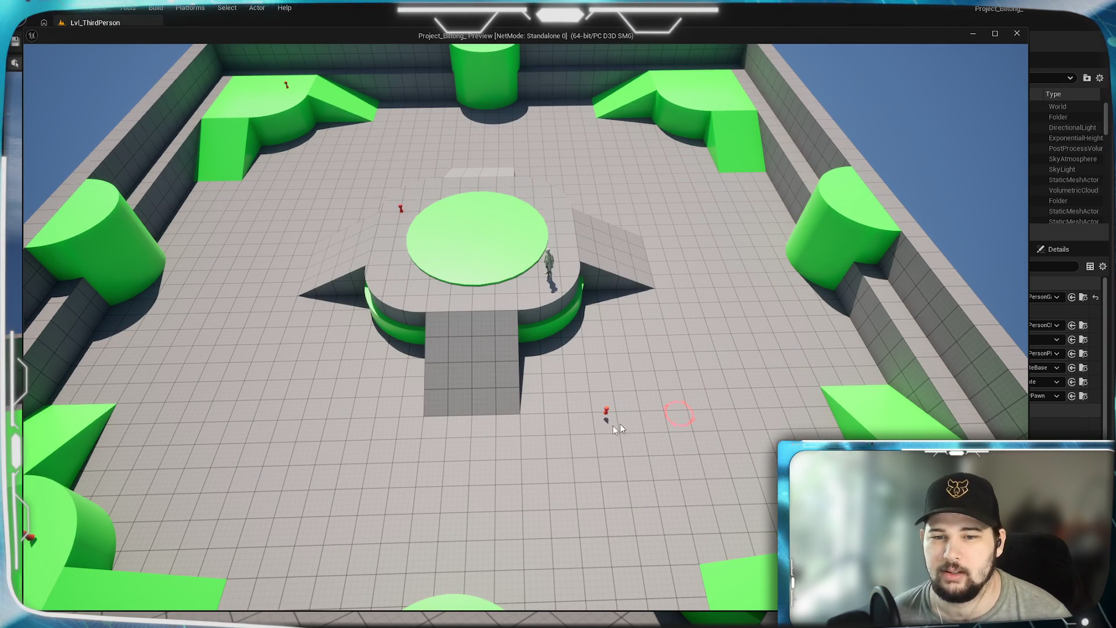
{"action": "left_click", "coordinate": [493, 347]}
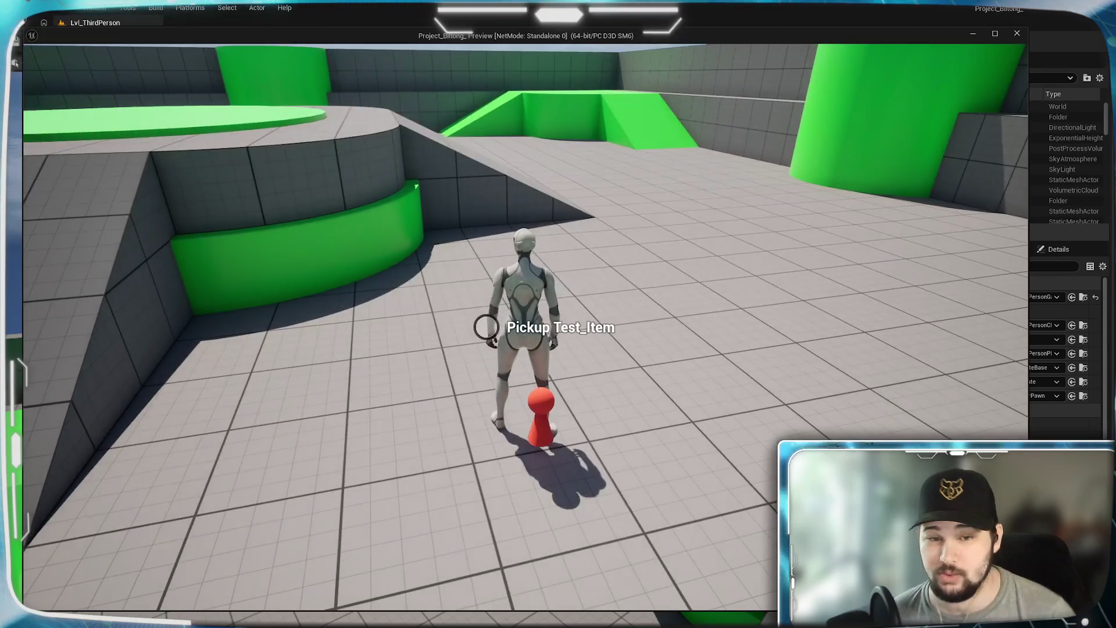
{"action": "key", "text": "e"}
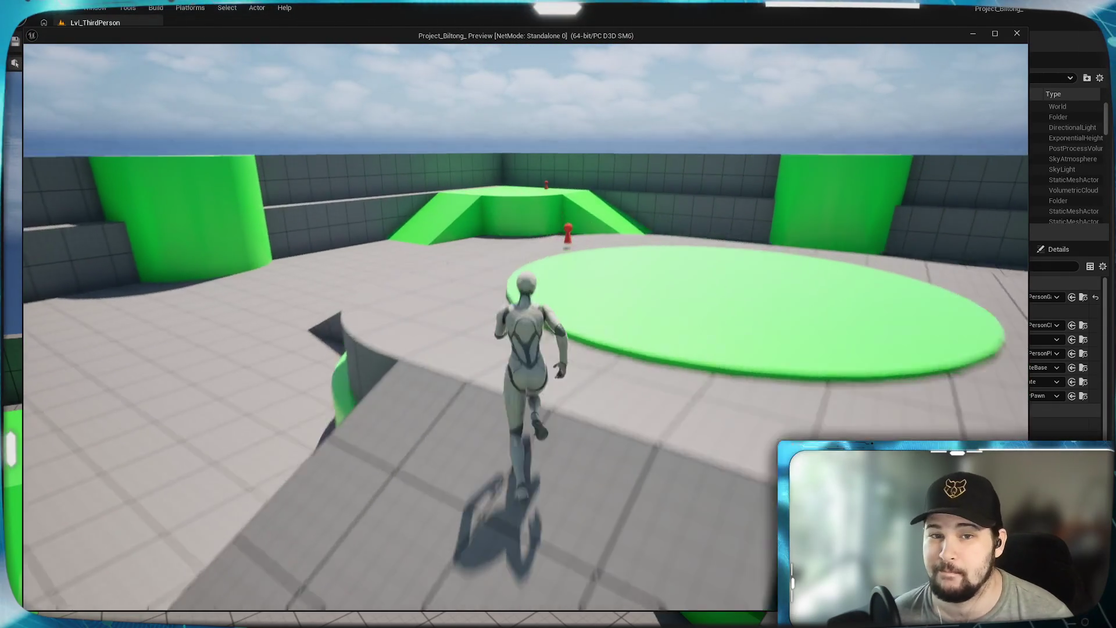
{"action": "key", "text": "e"}
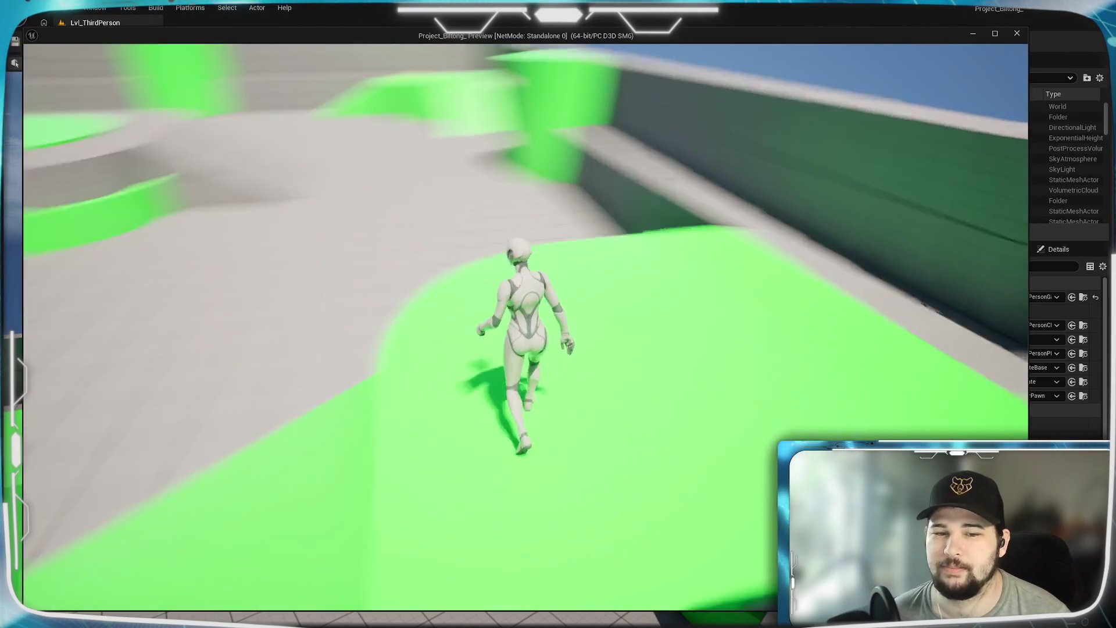
{"action": "key", "text": "Tab"}
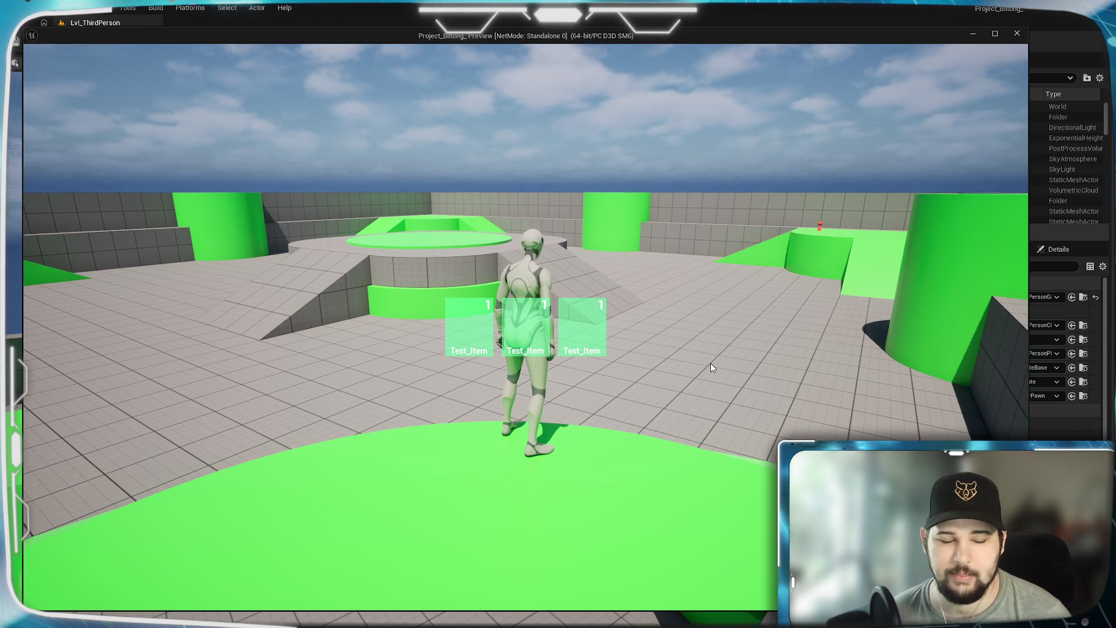
{"action": "key", "text": "i"}
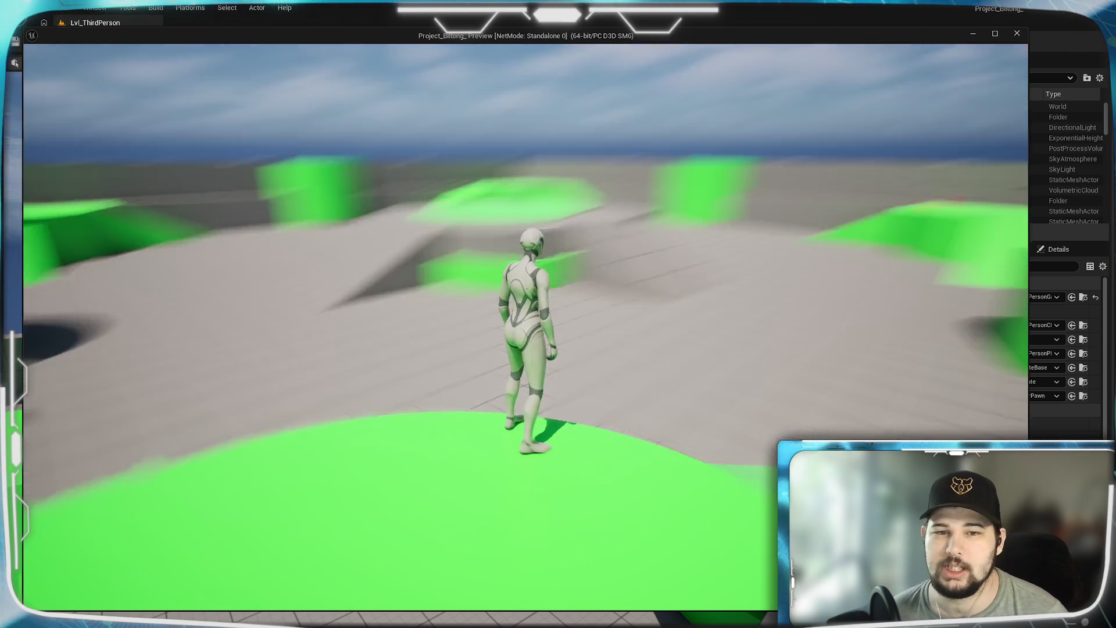
{"action": "key", "text": "w"}
{"action": "key", "text": "space"}
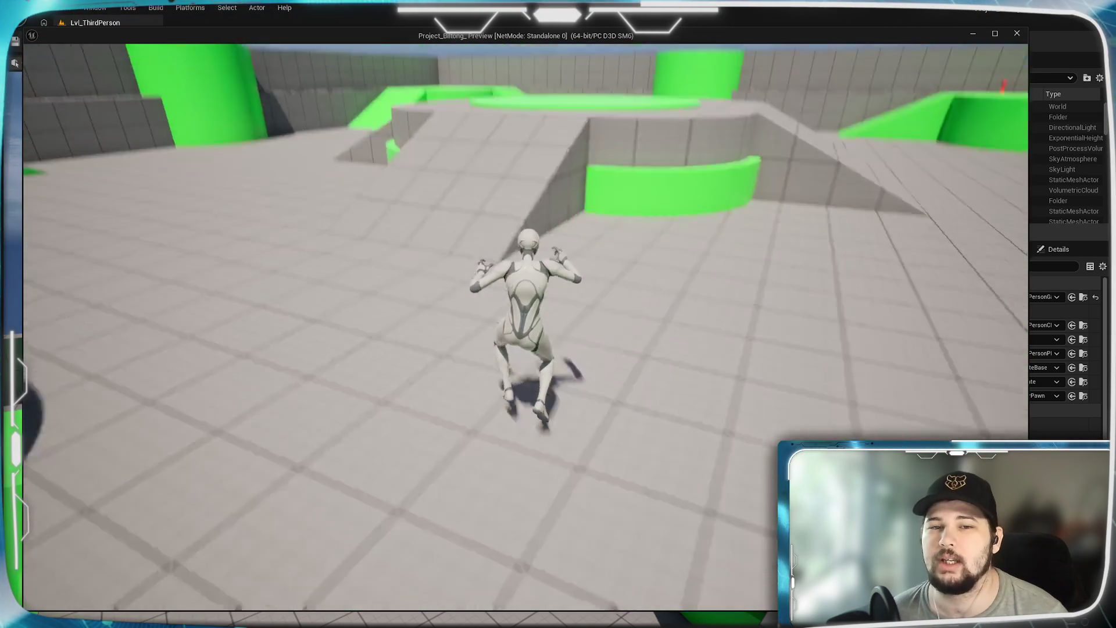
{"action": "key", "text": "space"}
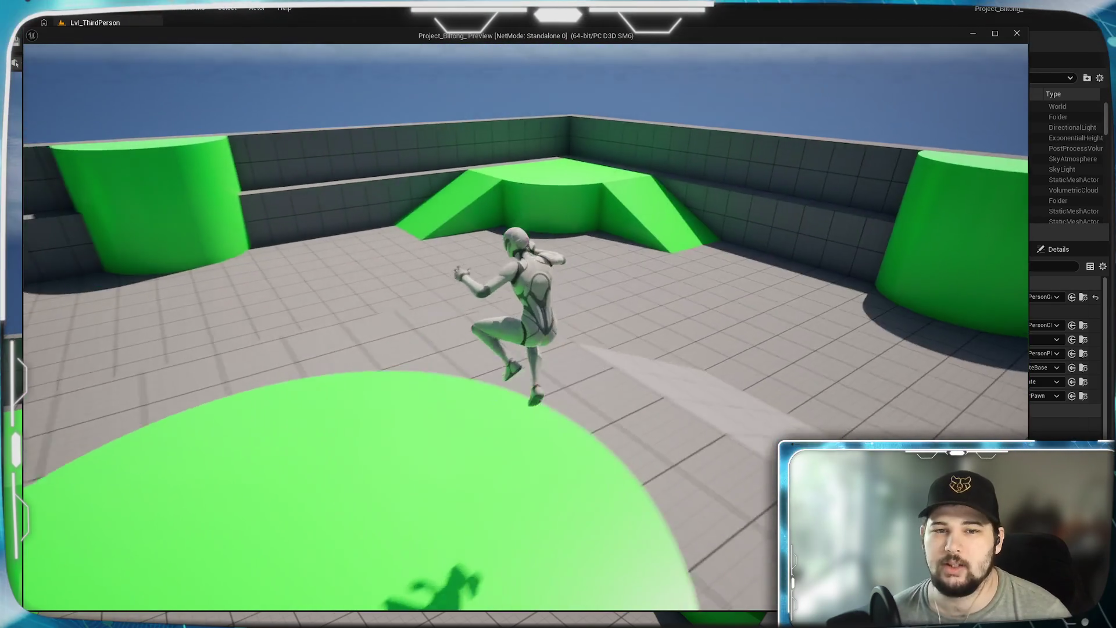
{"action": "key", "text": "s"}
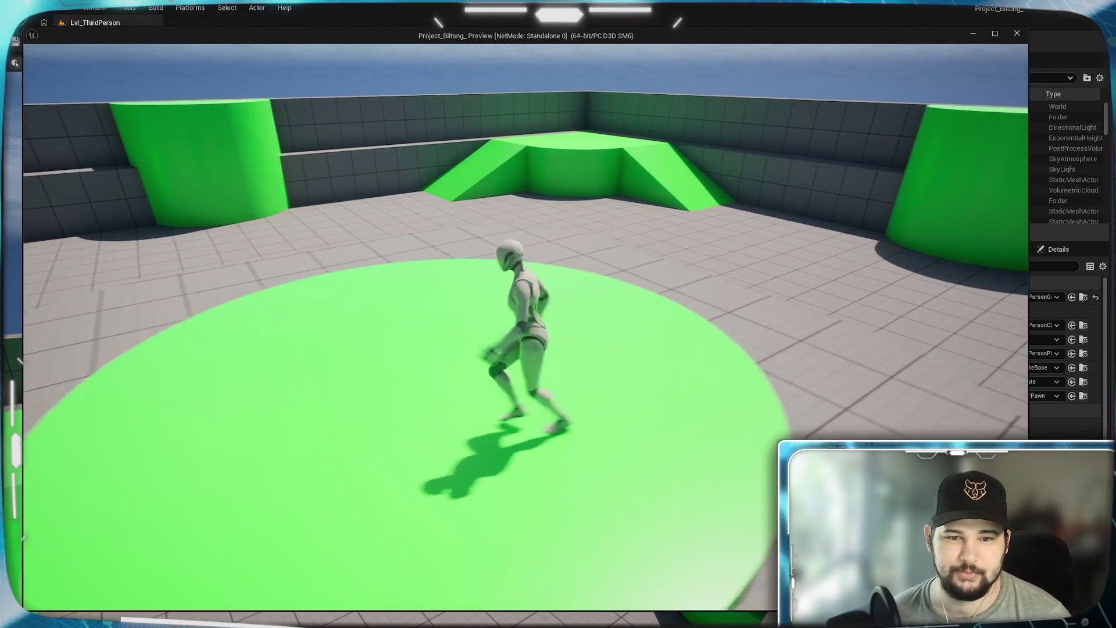
{"action": "key", "text": "a"}
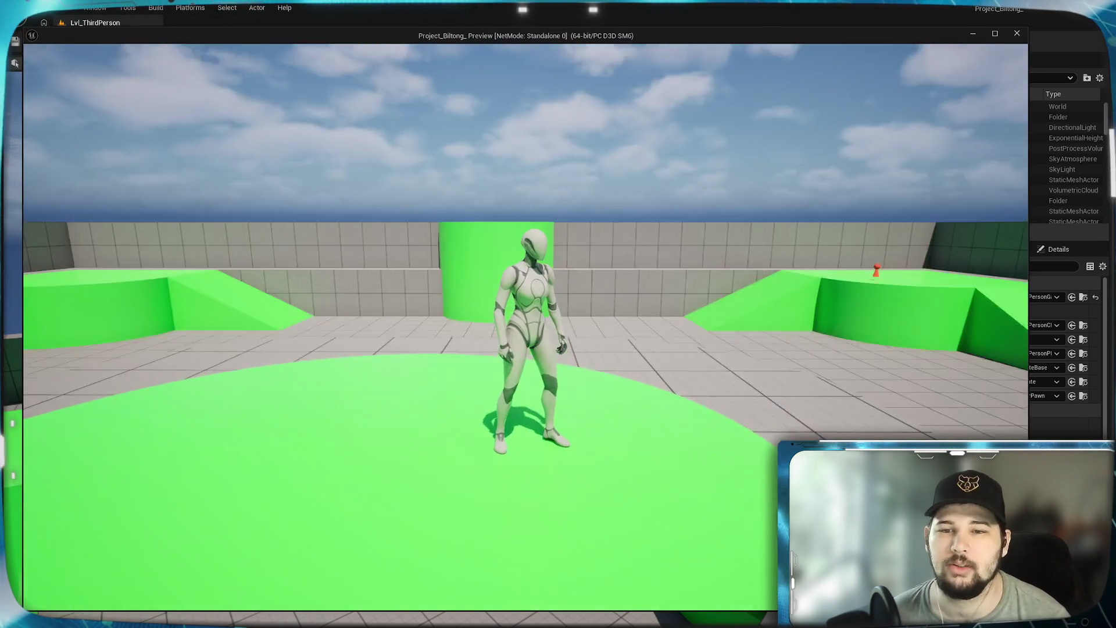
{"action": "key", "text": "Escape"}
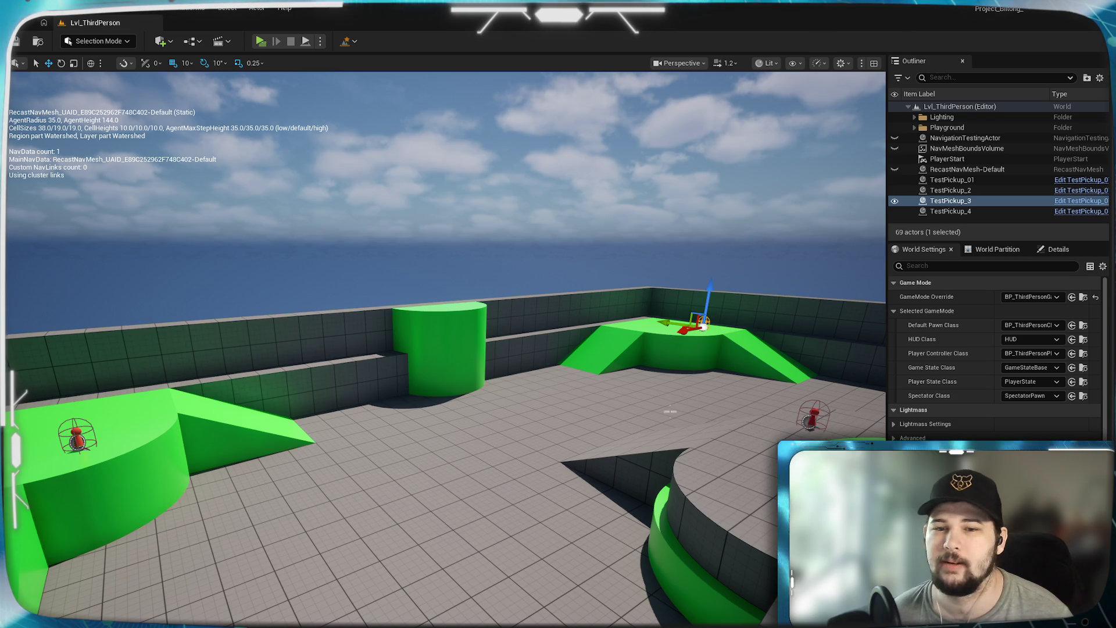
Fly around the red TestPickups and green platform, deselect TestPickup_3, and switch to Crowd Control.
{"action": "key", "text": "w"}
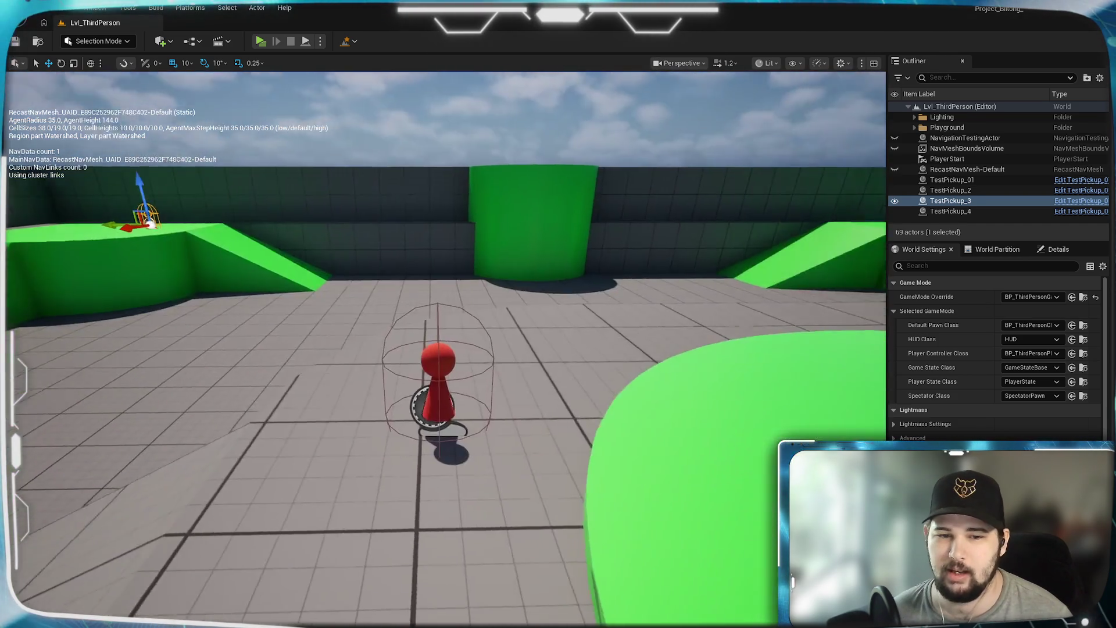
{"action": "key", "text": "w"}
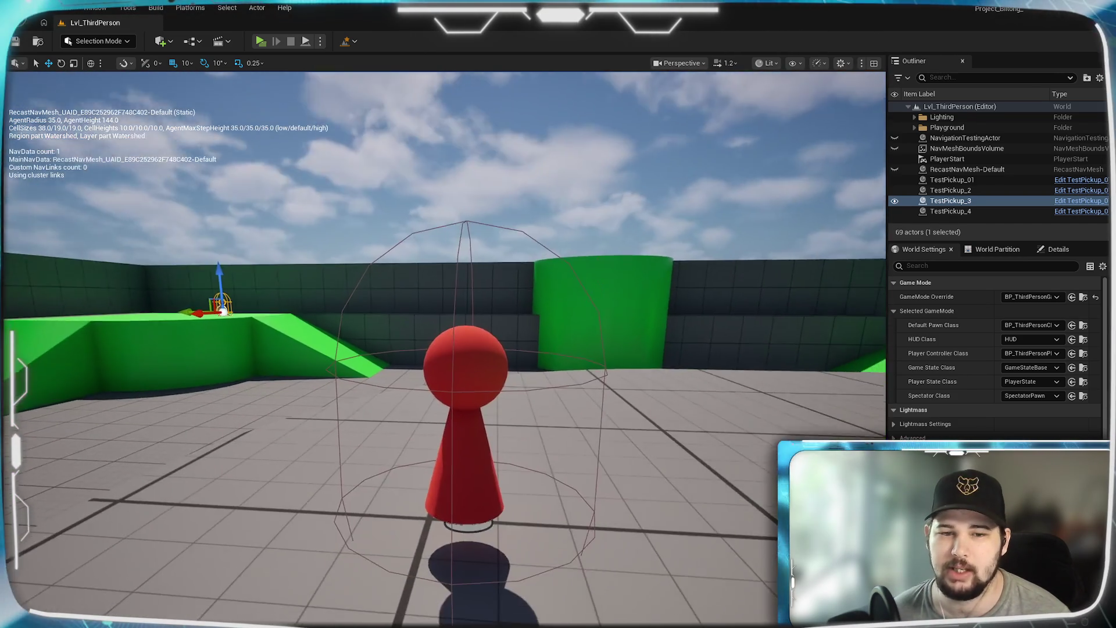
{"action": "key", "text": "w"}
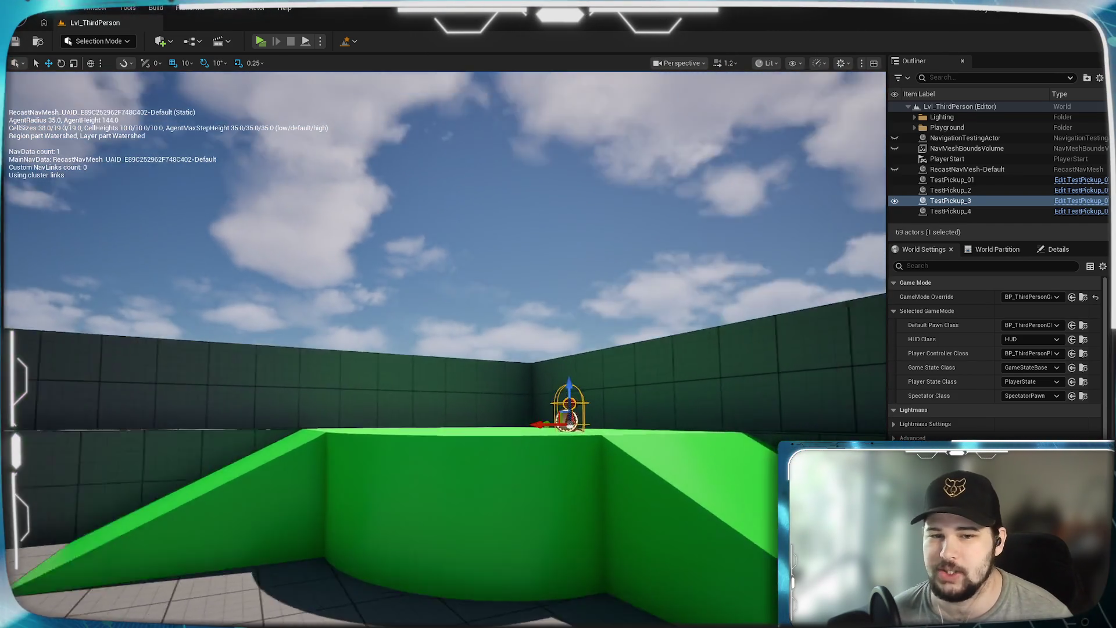
{"action": "key", "text": "w"}
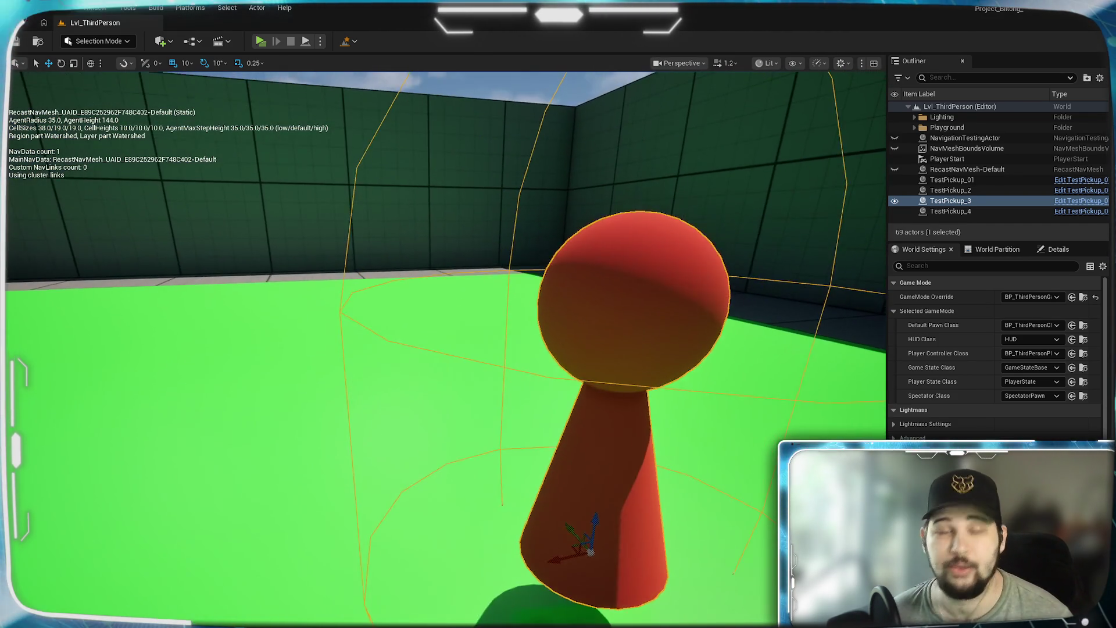
{"action": "key", "text": "s"}
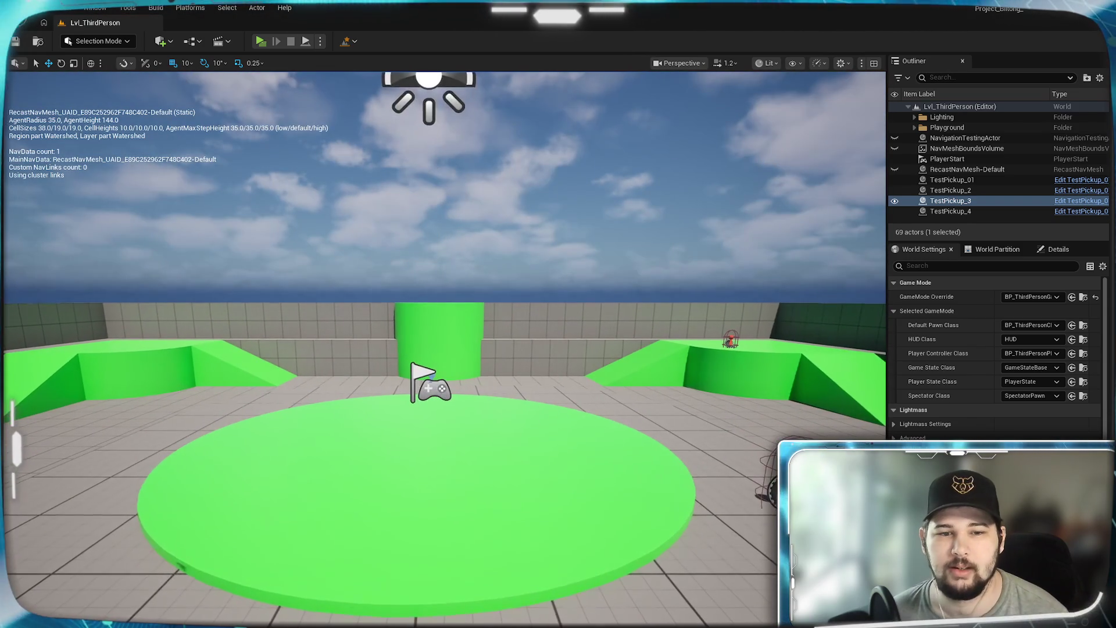
{"action": "key", "text": "Escape"}
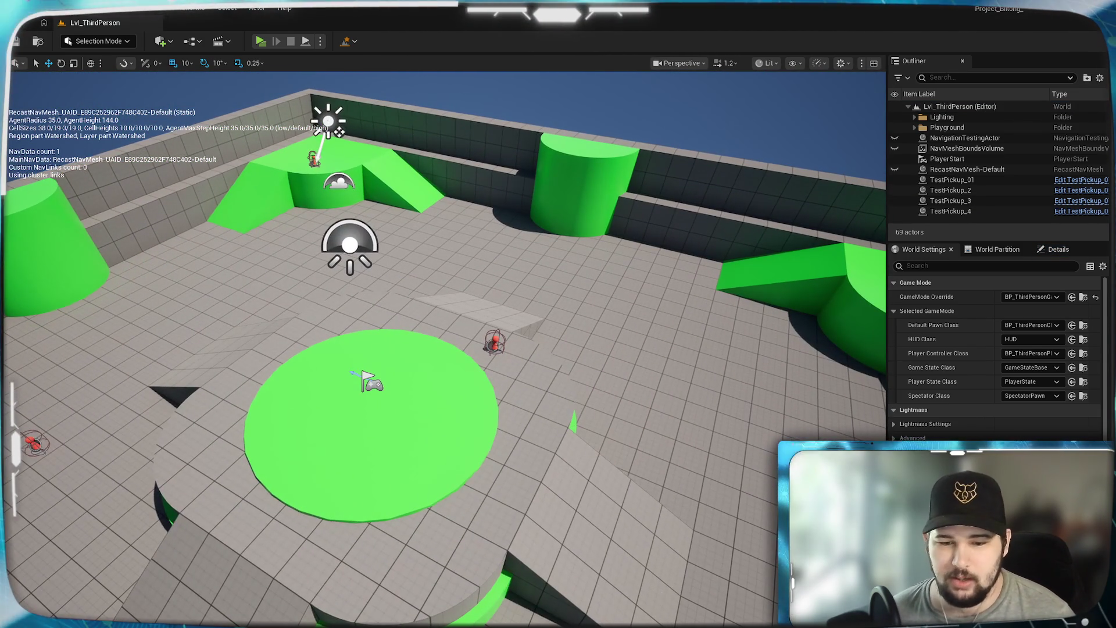
{"action": "key", "text": "alt+Tab"}
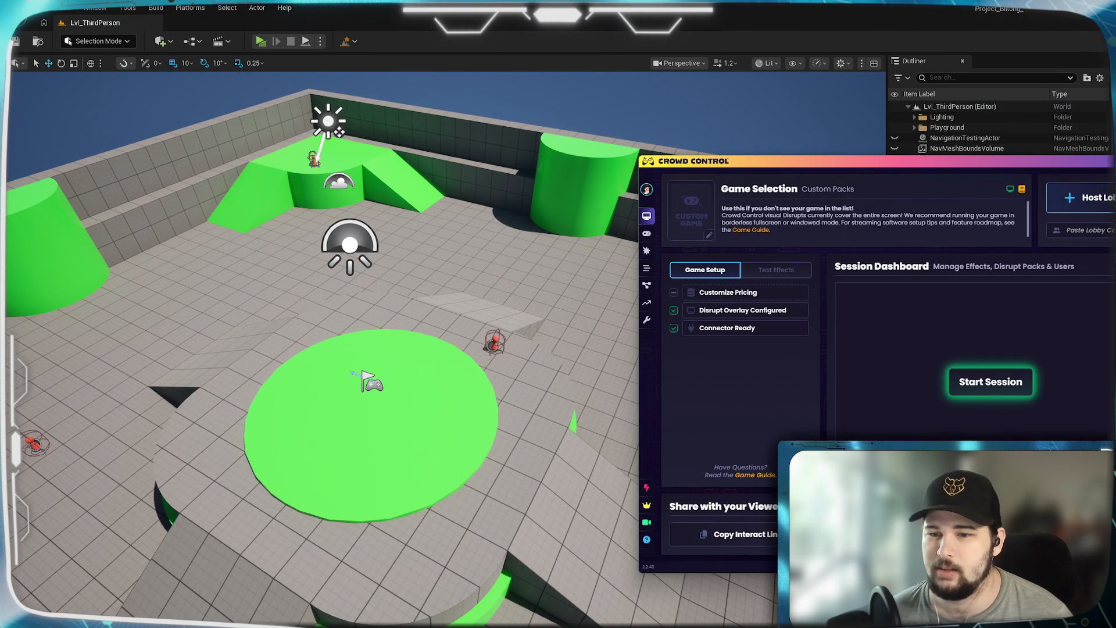
Start the Crowd Control session and switch back to the Unreal editor.
{"action": "left_click", "coordinate": [990, 382]}
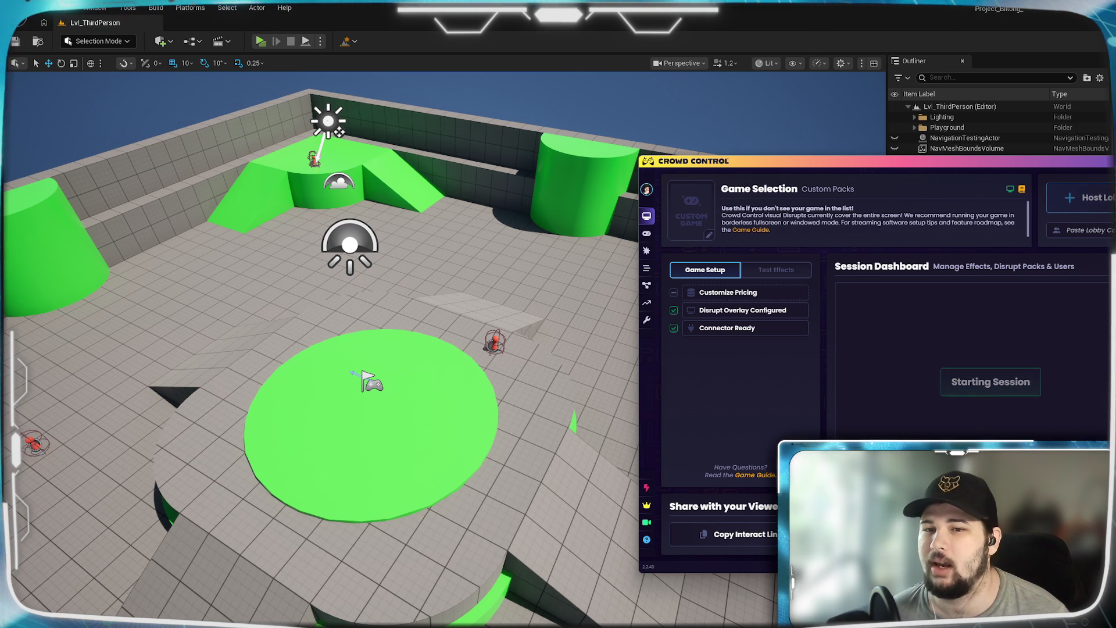
{"action": "key", "text": "alt+Tab"}
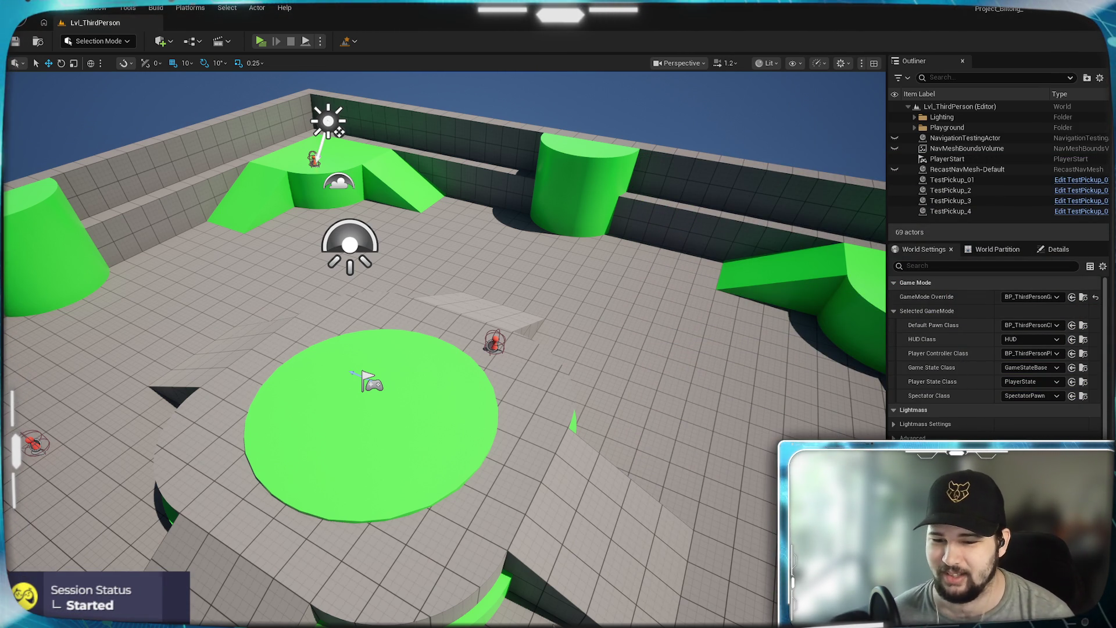
Bring up the Content Browser and browse the Modules and item asset folders.
{"action": "key", "text": "alt+Tab"}
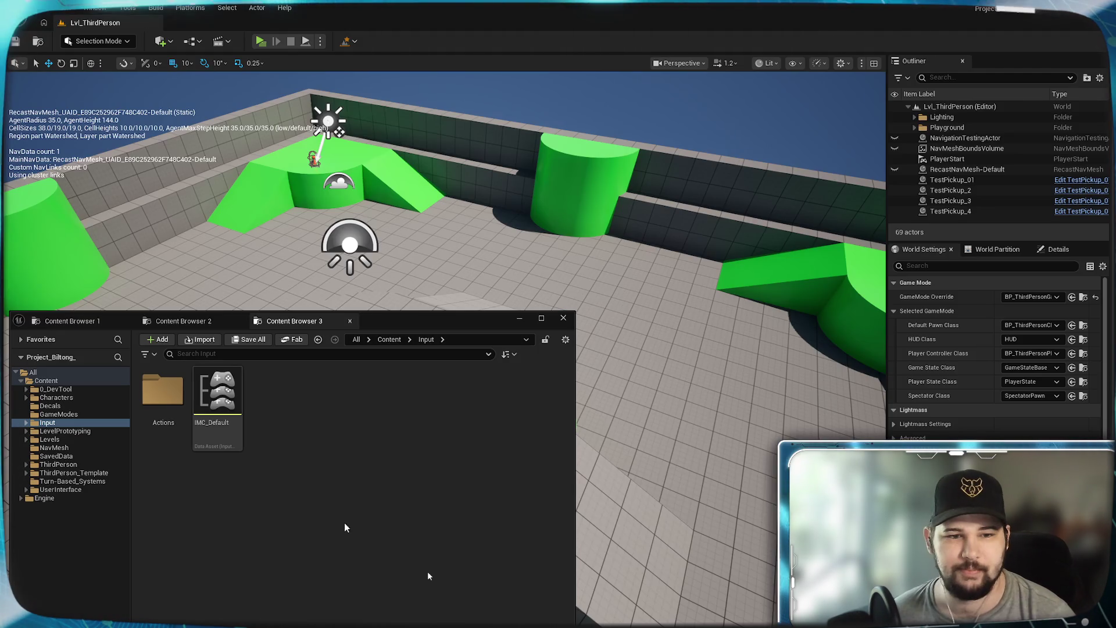
{"action": "left_click", "coordinate": [184, 321]}
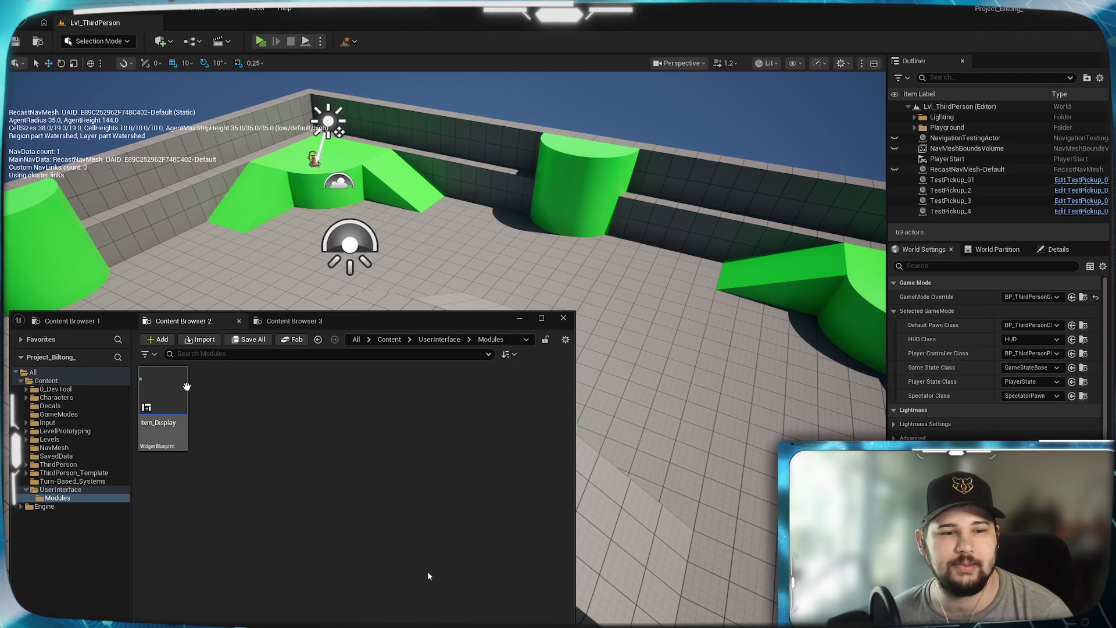
{"action": "left_click", "coordinate": [70, 321]}
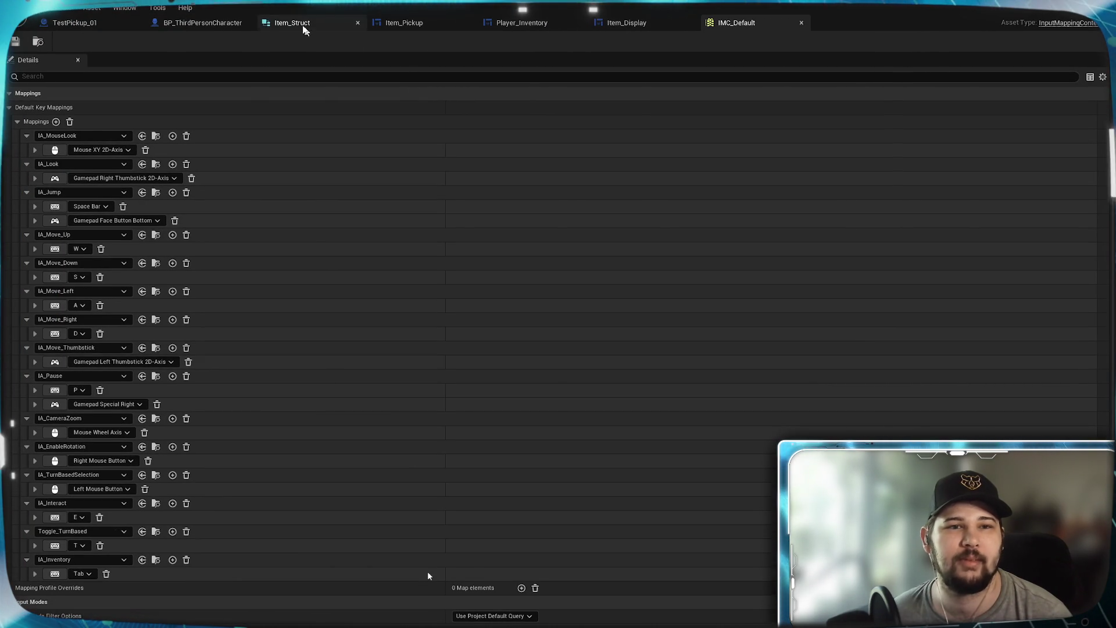
Reorder the asset tabs with IMC_Default first, then view Player_Inventory and Item_Struct.
{"action": "left_click", "coordinate": [174, 22]}
{"action": "left_click_drag", "start_coordinate": [116, 22], "coordinate": [75, 21]}
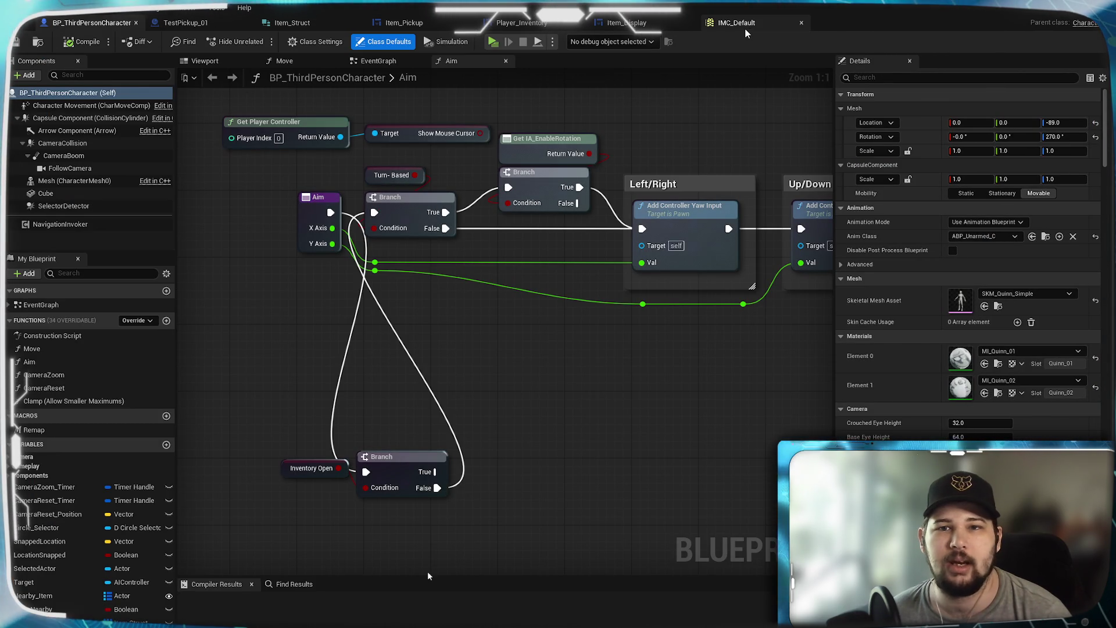
{"action": "left_click_drag", "start_coordinate": [744, 27], "coordinate": [82, 22]}
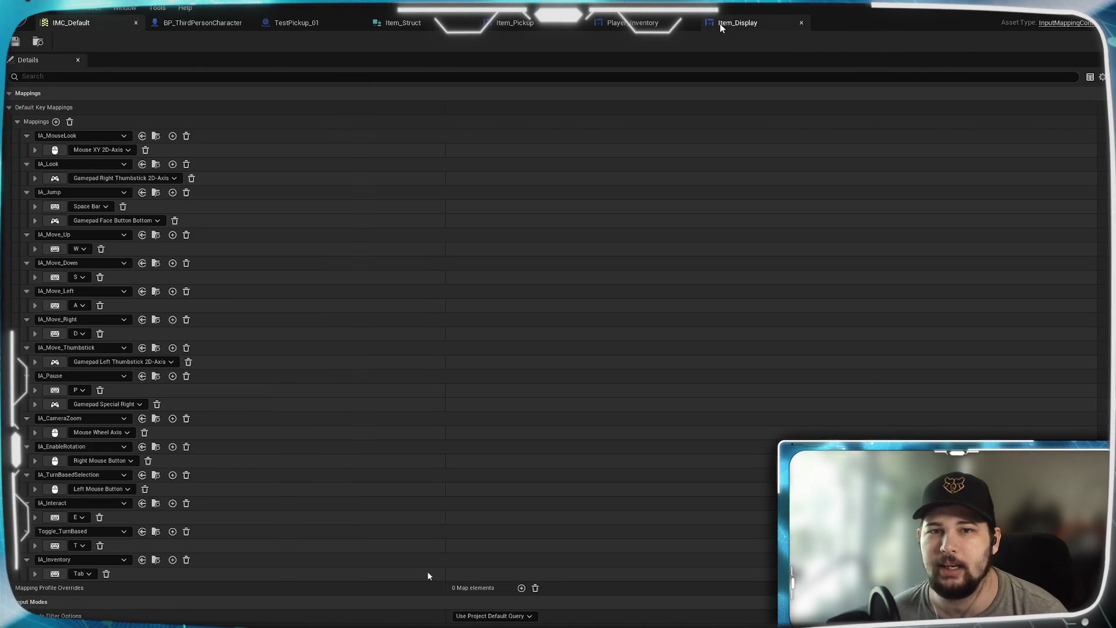
{"action": "left_click", "coordinate": [625, 28]}
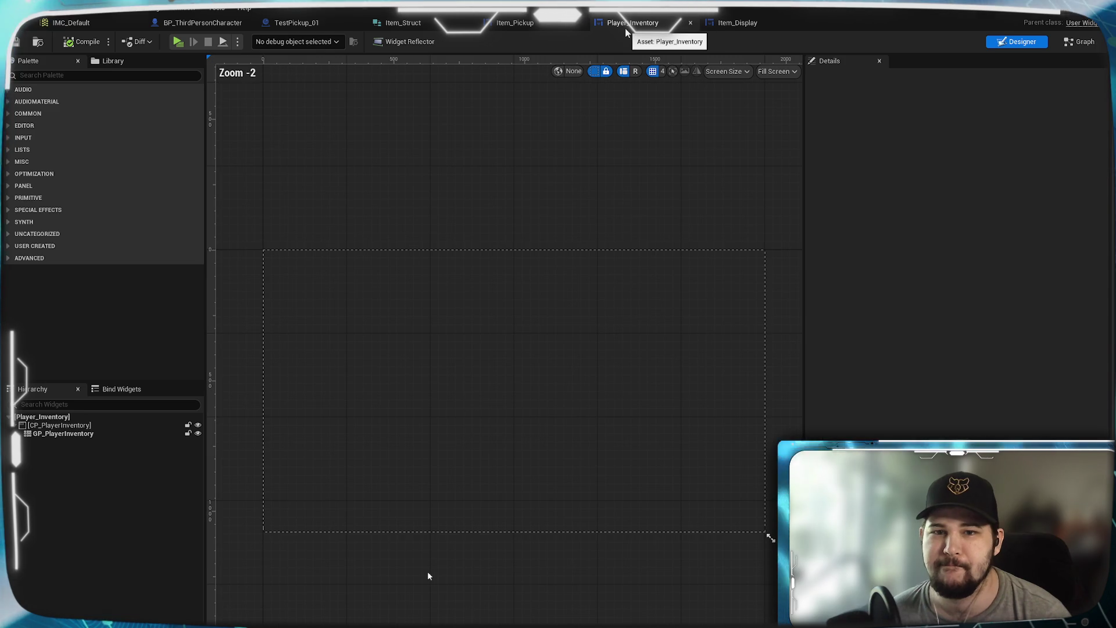
{"action": "left_click", "coordinate": [405, 28]}
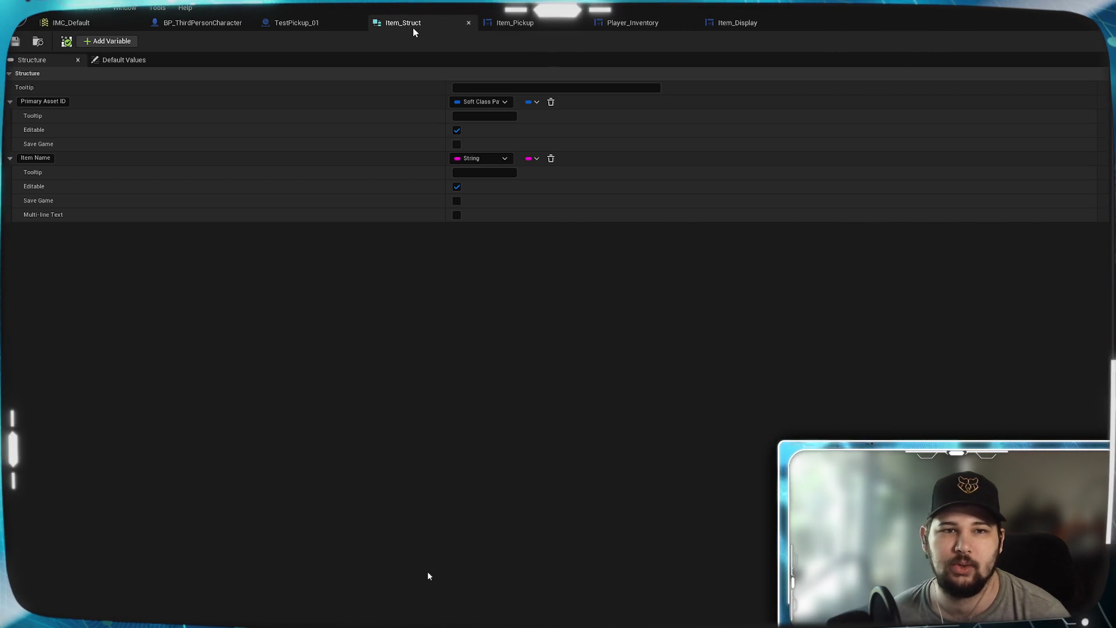
Move Item_Struct ahead of TestPickup_01 and review TestPickup_01's begin and end overlap pickup graph.
{"action": "left_click_drag", "start_coordinate": [415, 29], "coordinate": [303, 23]}
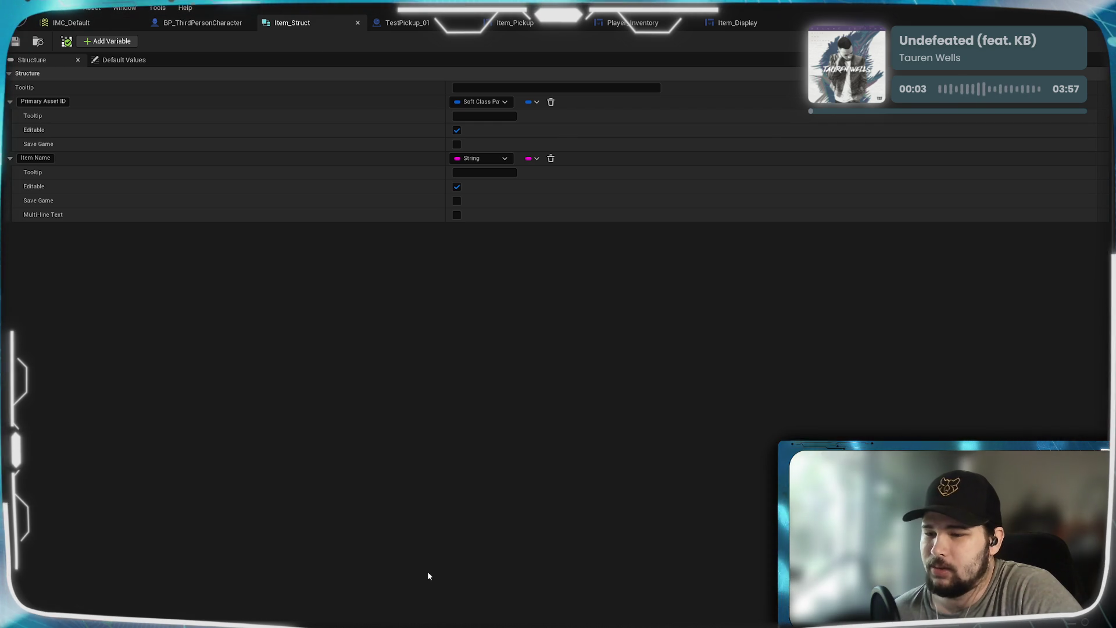
{"action": "left_click", "coordinate": [413, 27]}
{"action": "mouse_move", "coordinate": [718, 465]}
{"action": "left_mouse_down"}
{"action": "mouse_move", "coordinate": [558, 456]}
{"action": "mouse_move", "coordinate": [695, 469]}
{"action": "mouse_move", "coordinate": [574, 455]}
{"action": "left_mouse_up"}
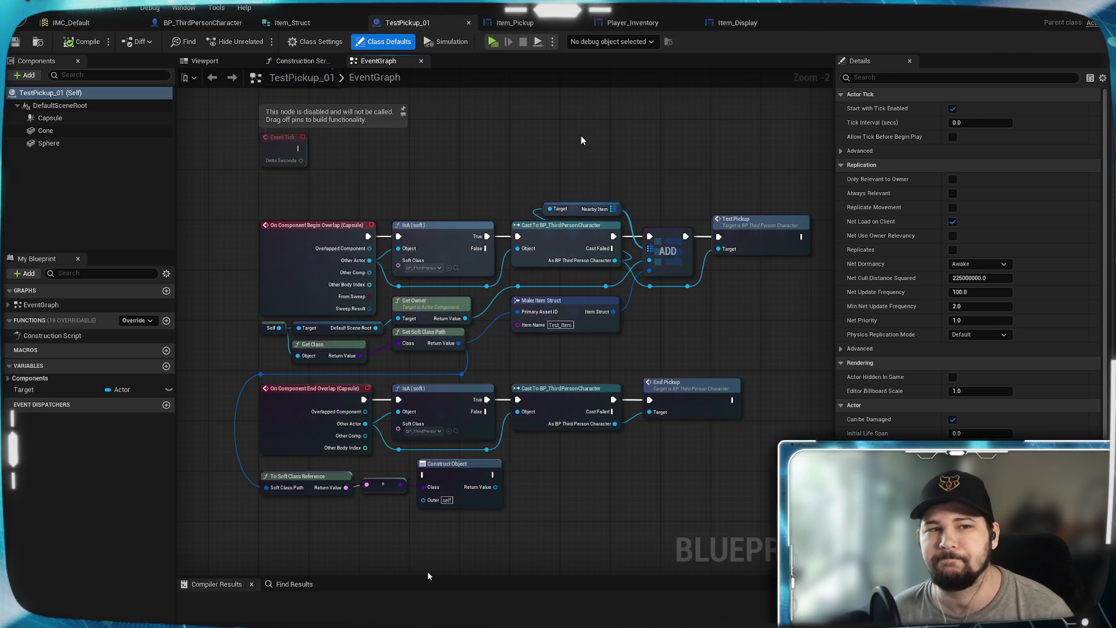
Open the Item_Display widget, glance at its event graph, and return to the Designer layout.
{"action": "left_click", "coordinate": [737, 24]}
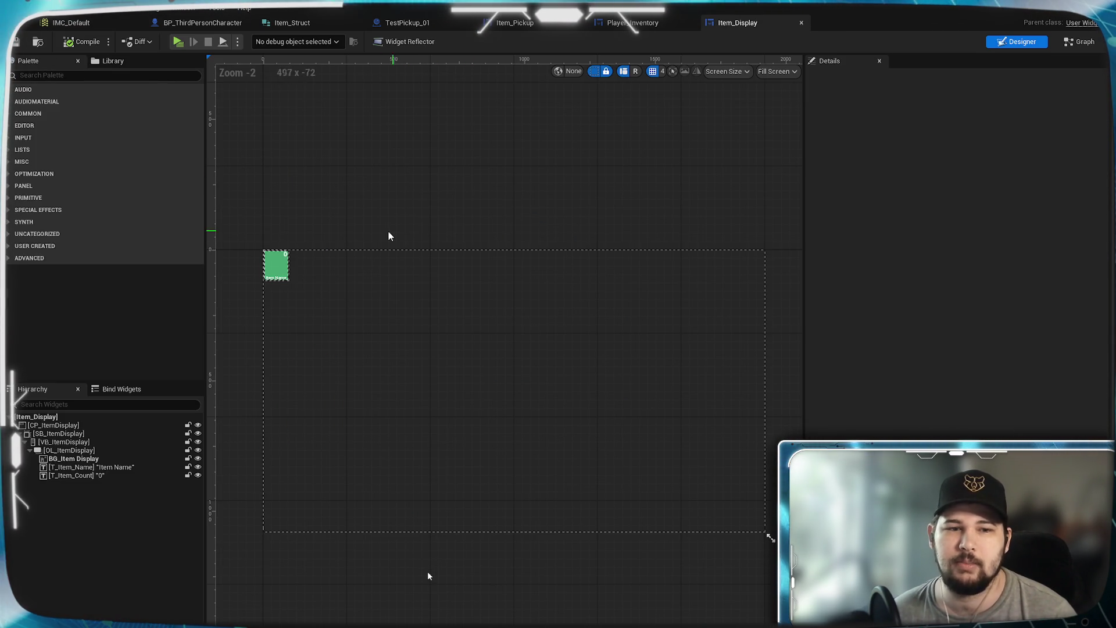
{"action": "scroll", "coordinate": [521, 282], "scroll_direction": "up", "scroll_amount": 15}
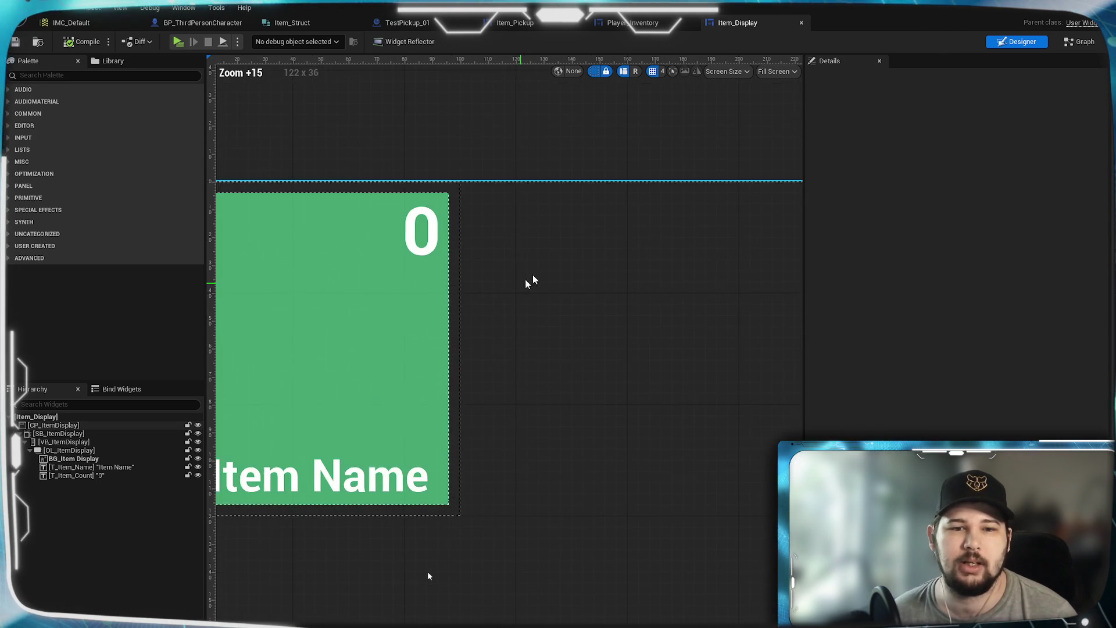
{"action": "left_click", "coordinate": [1080, 41]}
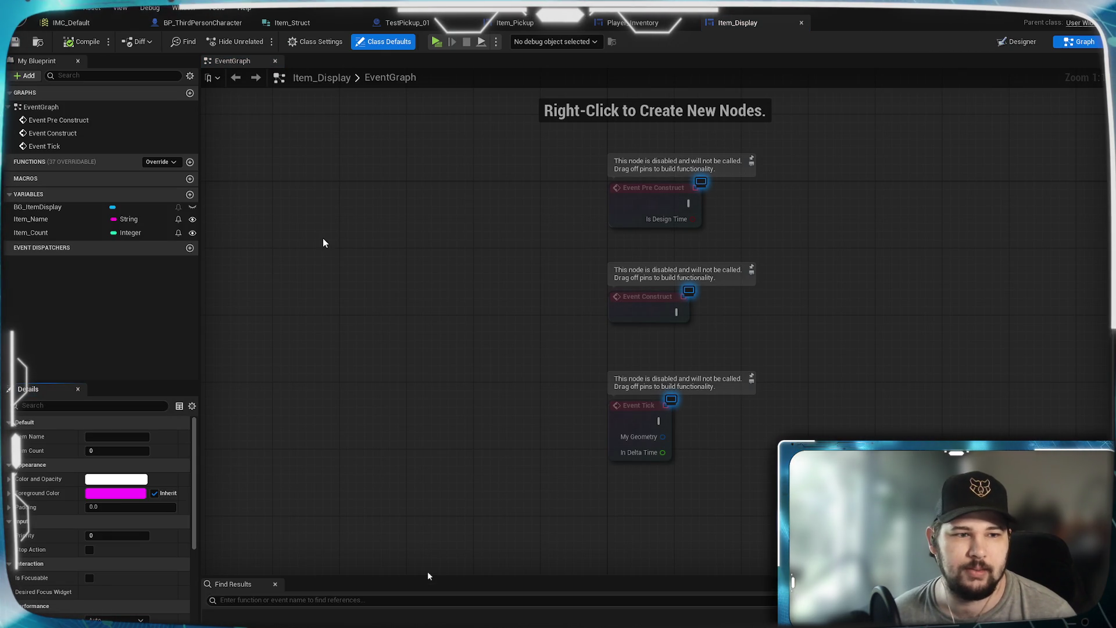
{"action": "left_click", "coordinate": [1024, 40]}
Select the T_Item_Count text and show its Text binding options.
{"action": "scroll", "coordinate": [274, 271], "scroll_direction": "up", "scroll_amount": 10}
{"action": "scroll", "coordinate": [569, 290], "scroll_direction": "down", "scroll_amount": 4}
{"action": "left_click", "coordinate": [567, 165]}
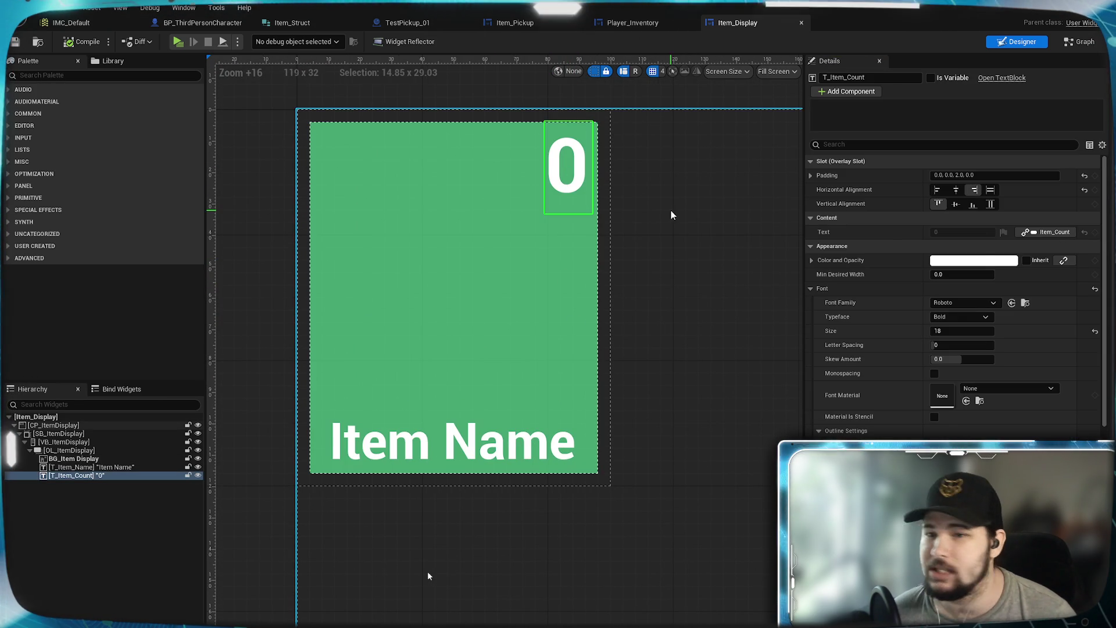
{"action": "left_click", "coordinate": [1054, 233]}
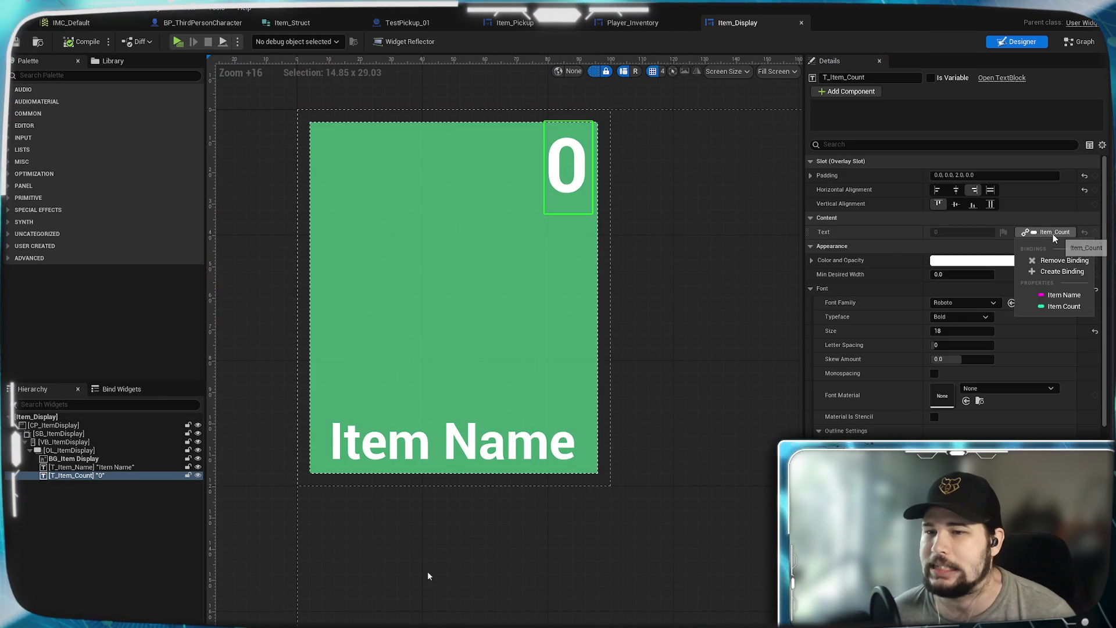
Create a new binding function for the count text and add an Item Count getter.
{"action": "left_click", "coordinate": [1047, 271]}
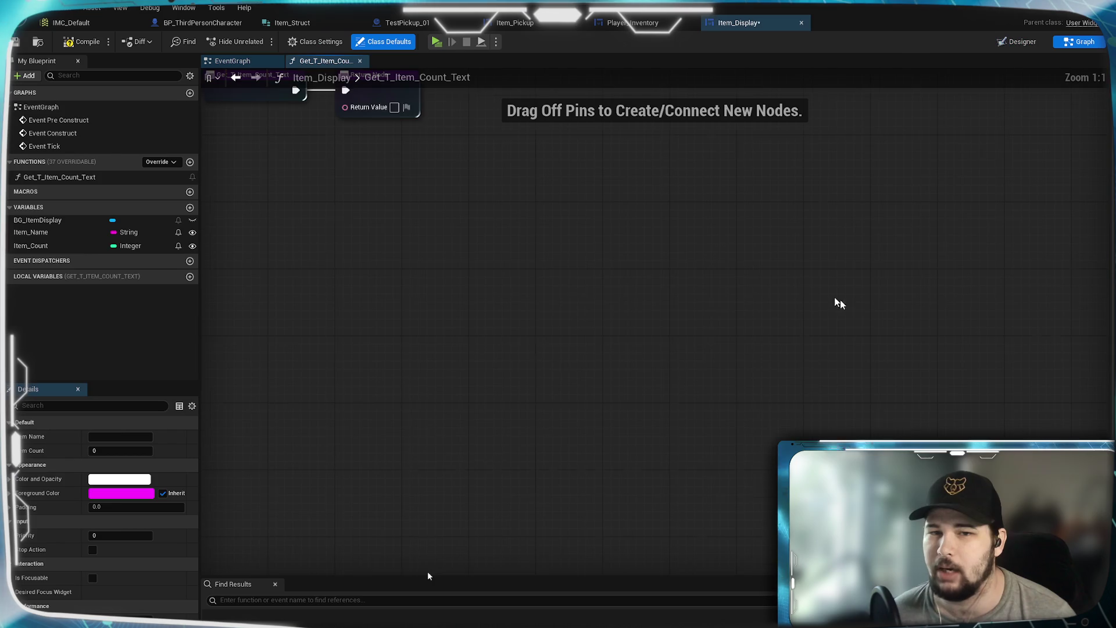
{"action": "left_click_drag", "start_coordinate": [736, 316], "coordinate": [1001, 322]}
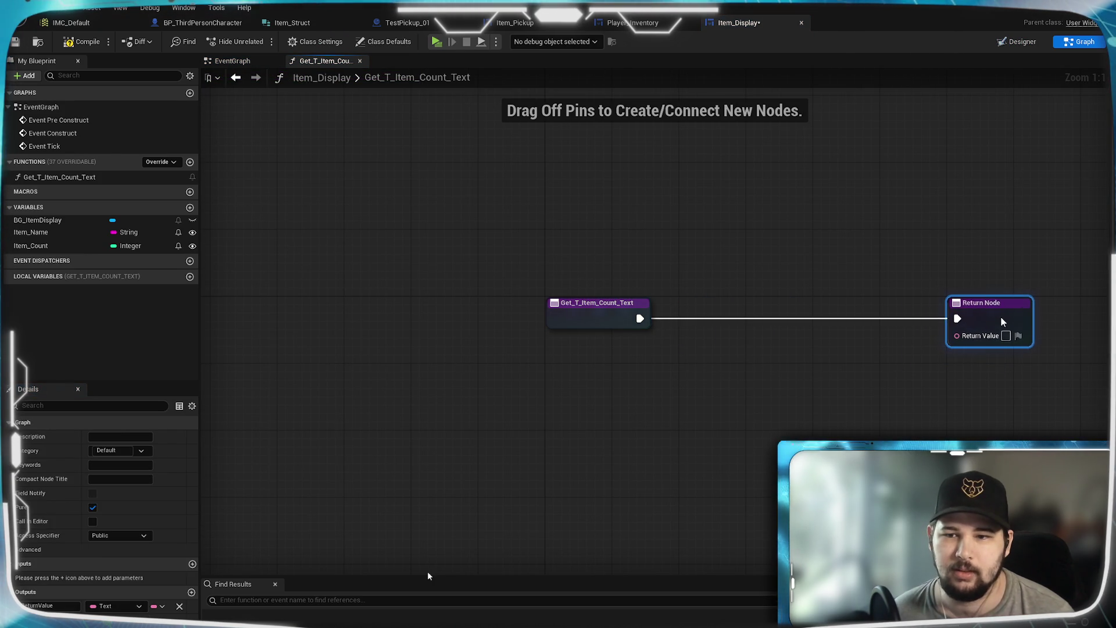
{"action": "left_click", "coordinate": [917, 232]}
{"action": "left_click", "coordinate": [25, 246]}
{"action": "mouse_move", "coordinate": [25, 246]}
{"action": "left_mouse_down"}
{"action": "mouse_move", "coordinate": [401, 355]}
{"action": "mouse_move", "coordinate": [407, 311]}
{"action": "mouse_move", "coordinate": [439, 329]}
{"action": "left_mouse_up"}
{"action": "left_click", "coordinate": [483, 361]}
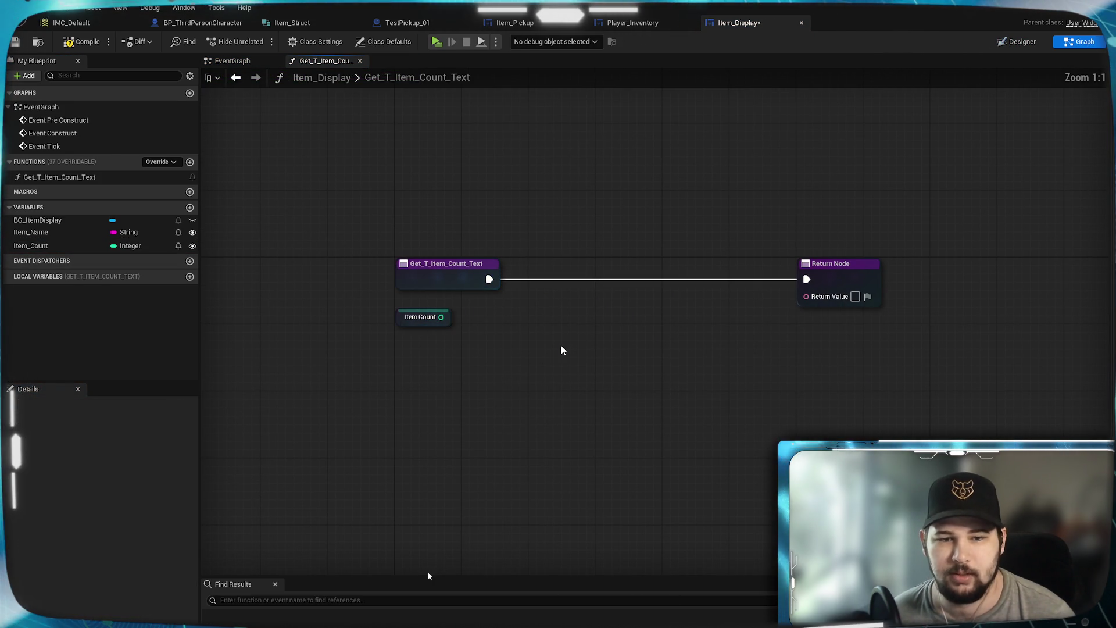
Add an Append node with To Text (String) from an 'append' search and arrange them.
{"action": "left_click_drag", "start_coordinate": [800, 325], "coordinate": [749, 333]}
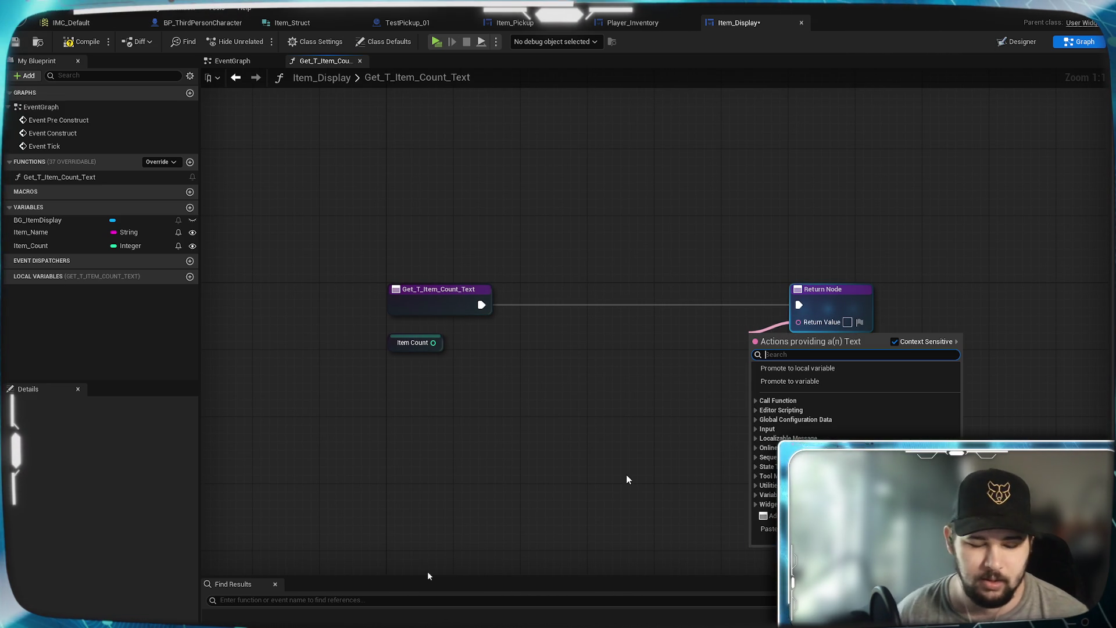
{"action": "type", "text": "append"}
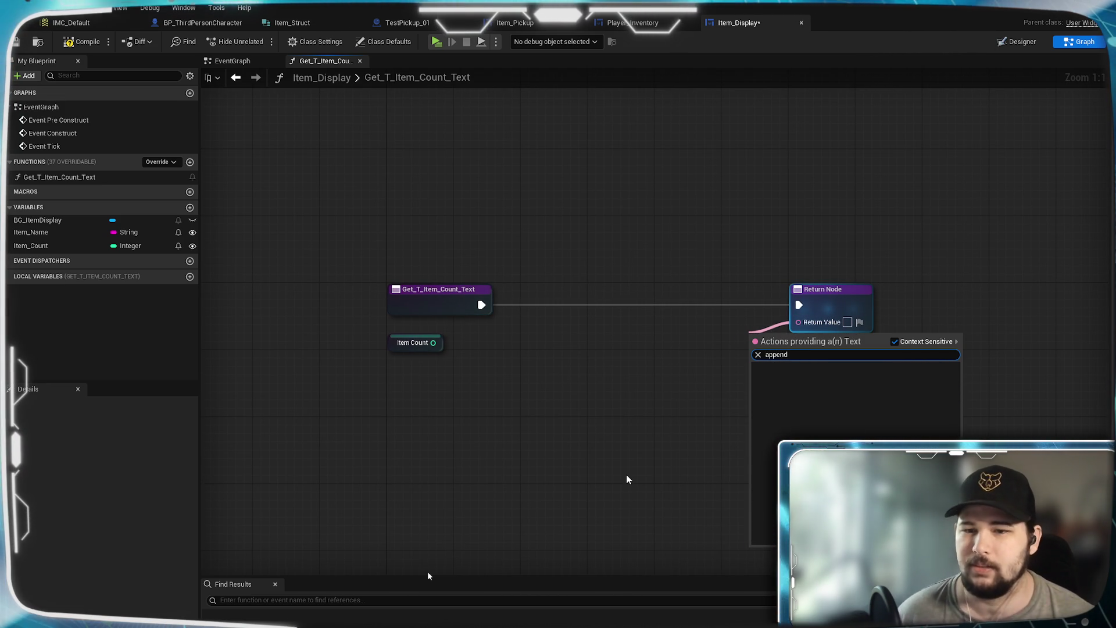
{"action": "left_click", "coordinate": [894, 342]}
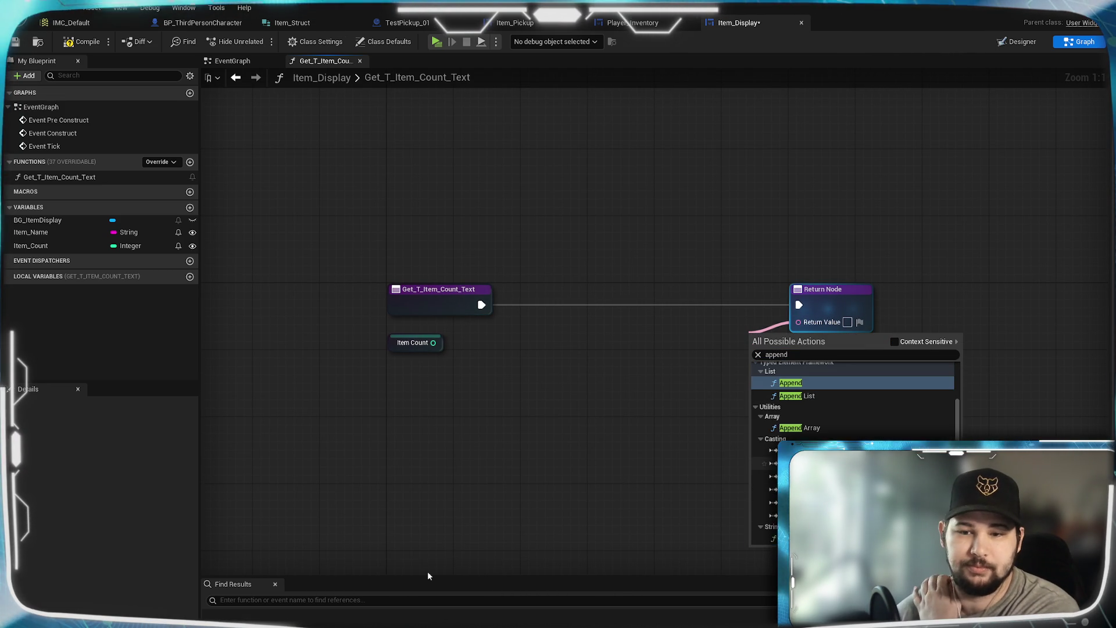
{"action": "key", "text": "Return"}
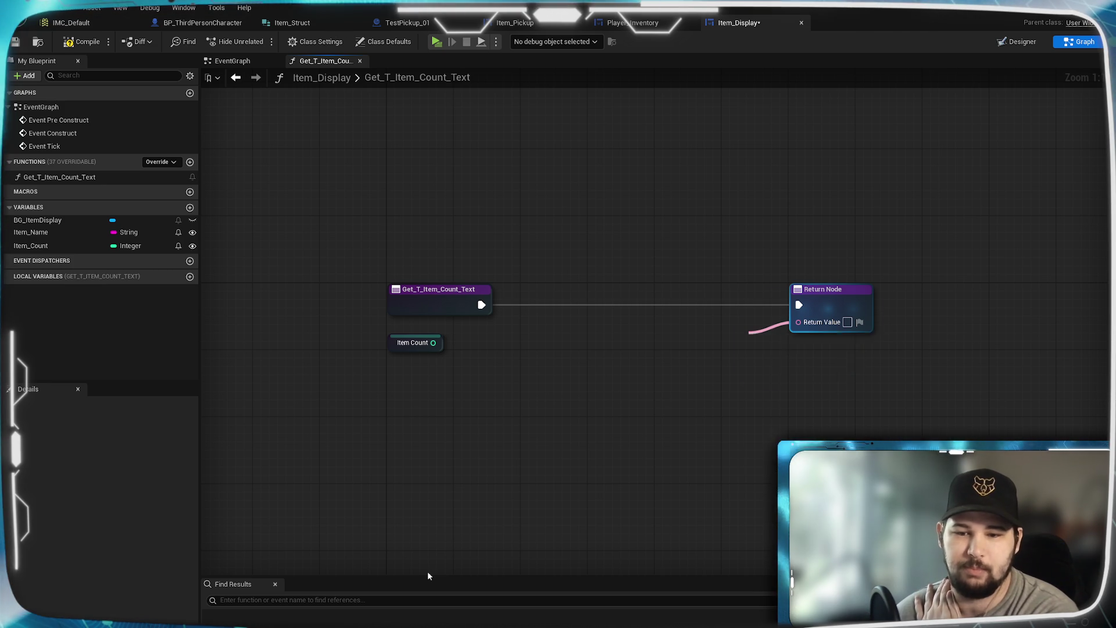
{"action": "mouse_move", "coordinate": [793, 349]}
{"action": "left_mouse_down"}
{"action": "mouse_move", "coordinate": [743, 369]}
{"action": "mouse_move", "coordinate": [686, 372]}
{"action": "left_mouse_up"}
{"action": "left_click", "coordinate": [605, 436]}
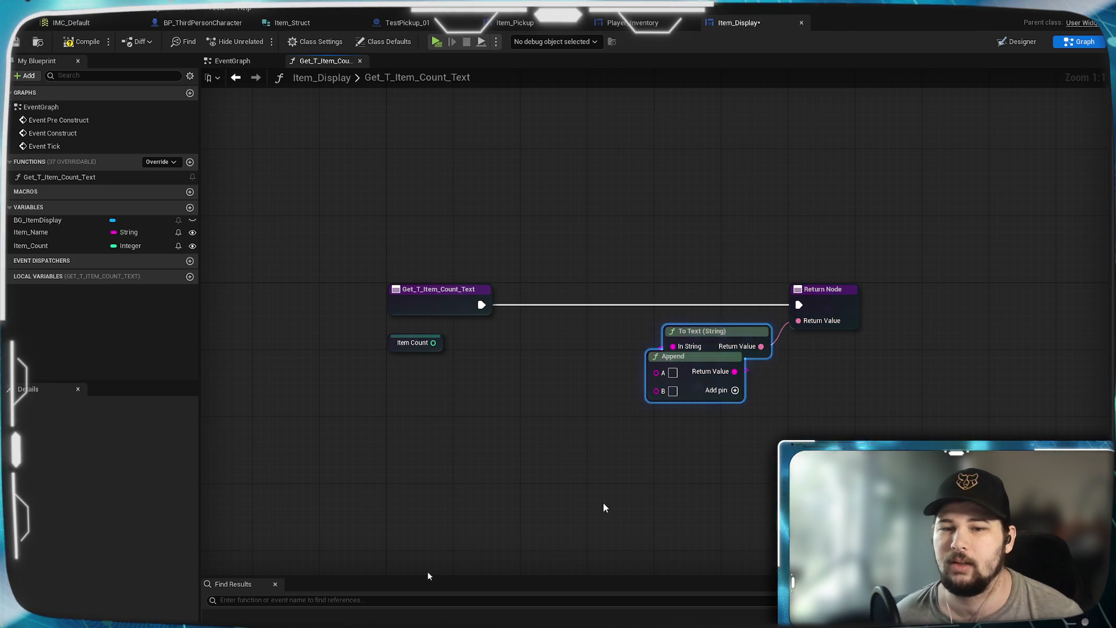
{"action": "mouse_move", "coordinate": [710, 330]}
{"action": "left_mouse_down"}
{"action": "mouse_move", "coordinate": [689, 355]}
{"action": "mouse_move", "coordinate": [607, 331]}
{"action": "left_mouse_up"}
{"action": "left_click", "coordinate": [646, 472]}
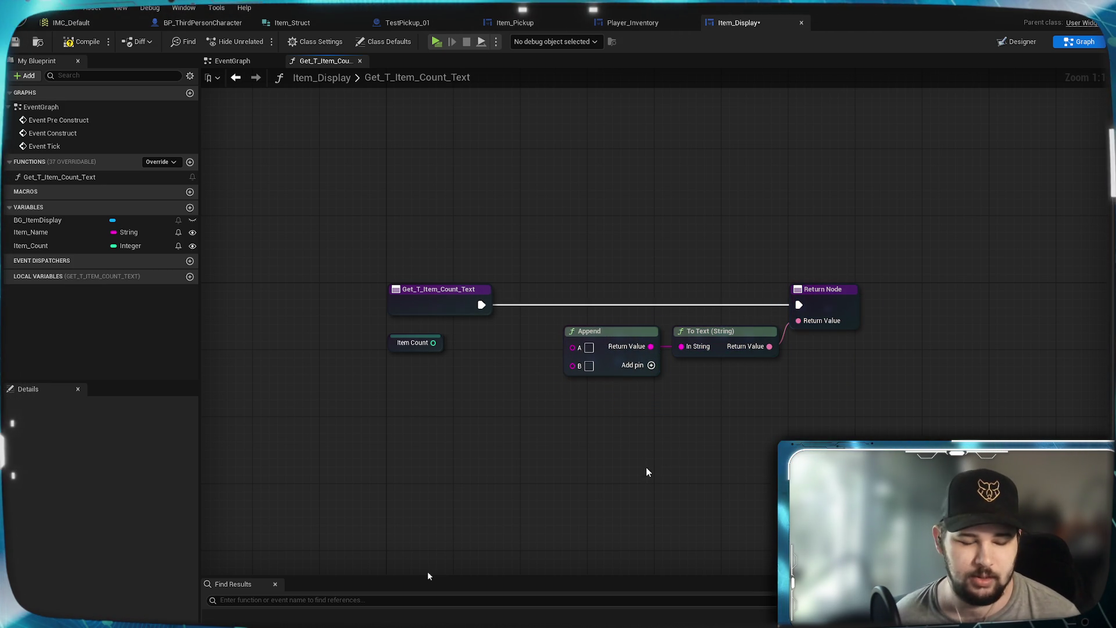
Set Append's A to 'x', wire Item Count into B, compile, and launch a standalone preview.
{"action": "left_click_drag", "start_coordinate": [490, 382], "coordinate": [430, 290]}
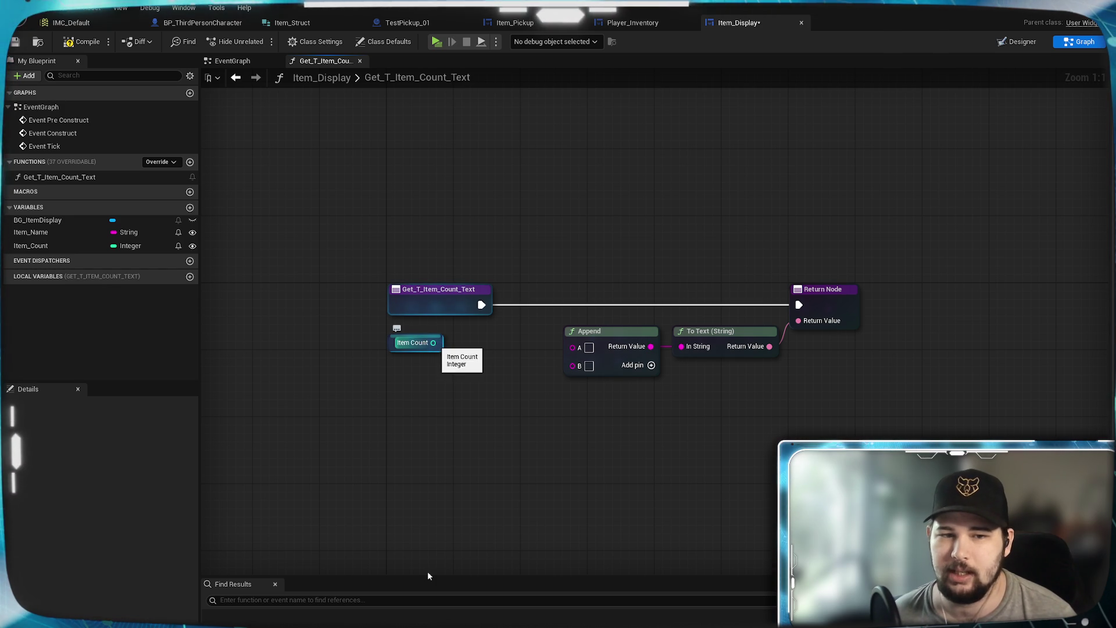
{"action": "left_click", "coordinate": [611, 331]}
{"action": "left_click", "coordinate": [725, 505]}
{"action": "type", "text": "x"}
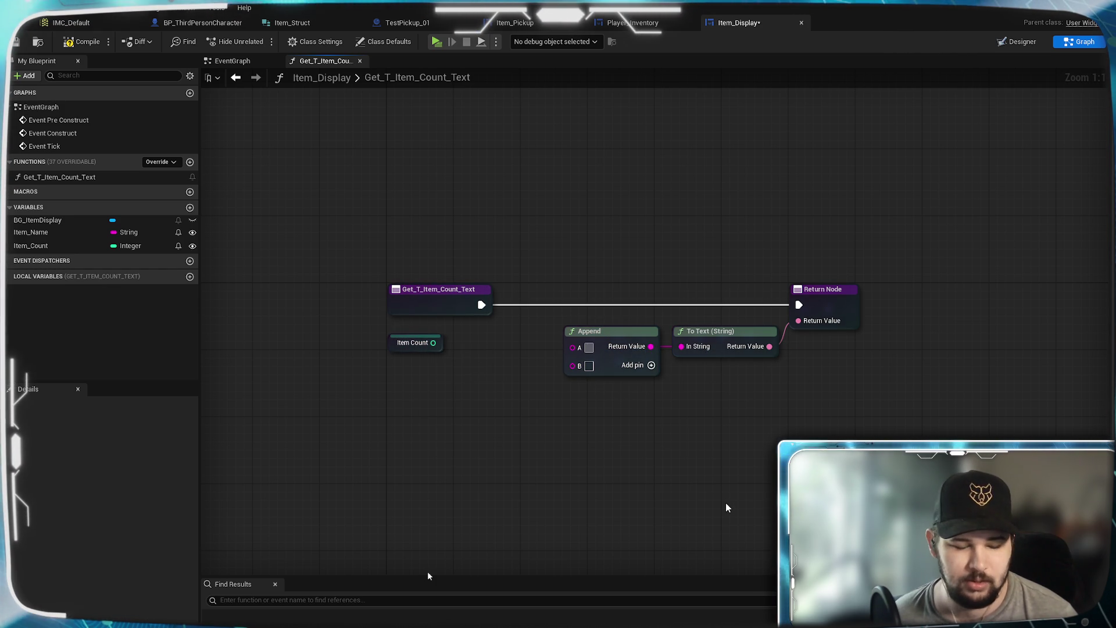
{"action": "left_click_drag", "start_coordinate": [438, 347], "coordinate": [574, 365]}
{"action": "left_click_drag", "start_coordinate": [519, 336], "coordinate": [502, 345]}
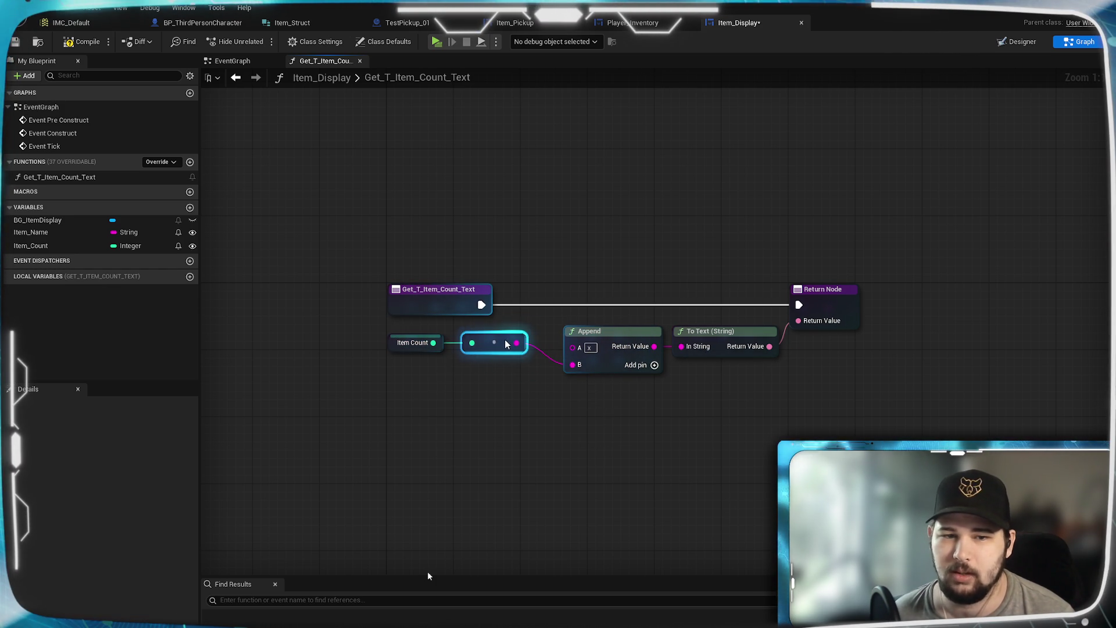
{"action": "left_click", "coordinate": [513, 399]}
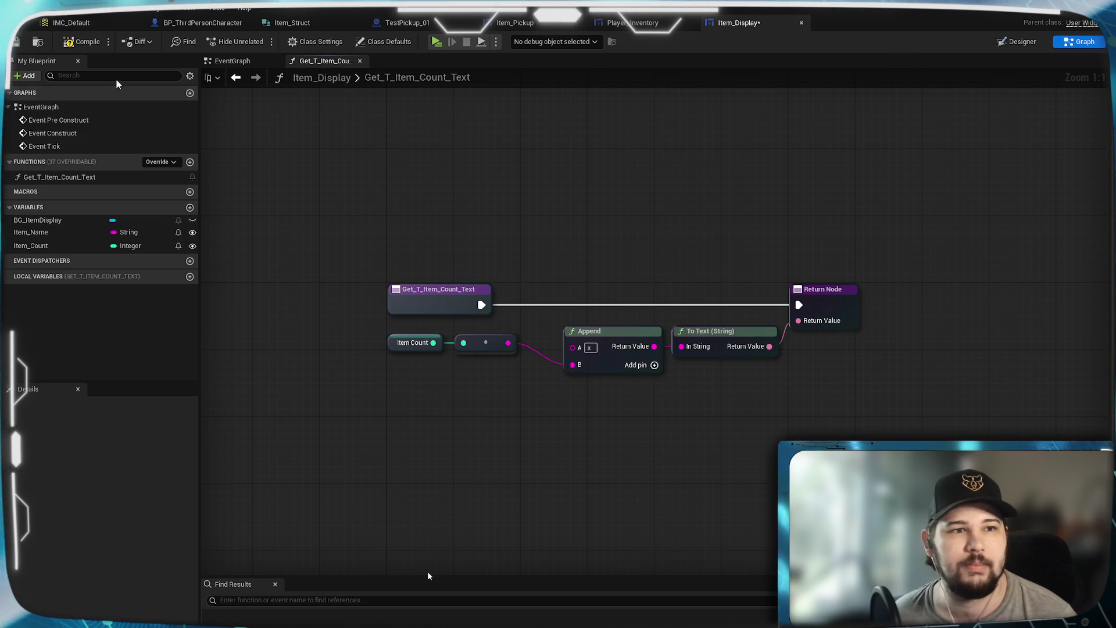
{"action": "left_click", "coordinate": [81, 42]}
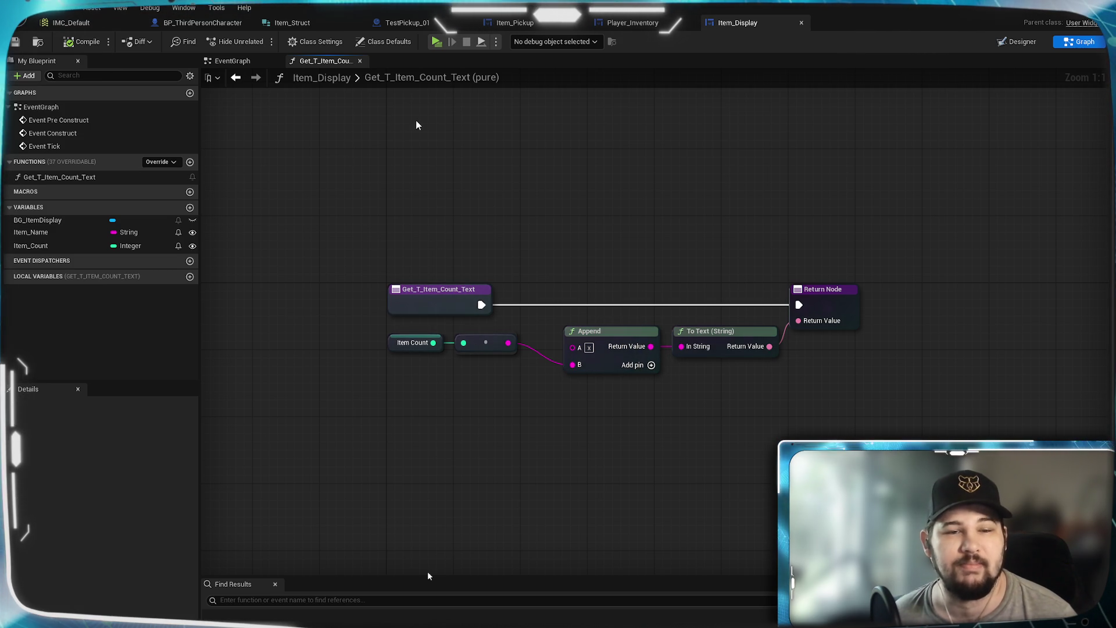
{"action": "left_click", "coordinate": [436, 41]}
{"action": "key", "text": "w"}
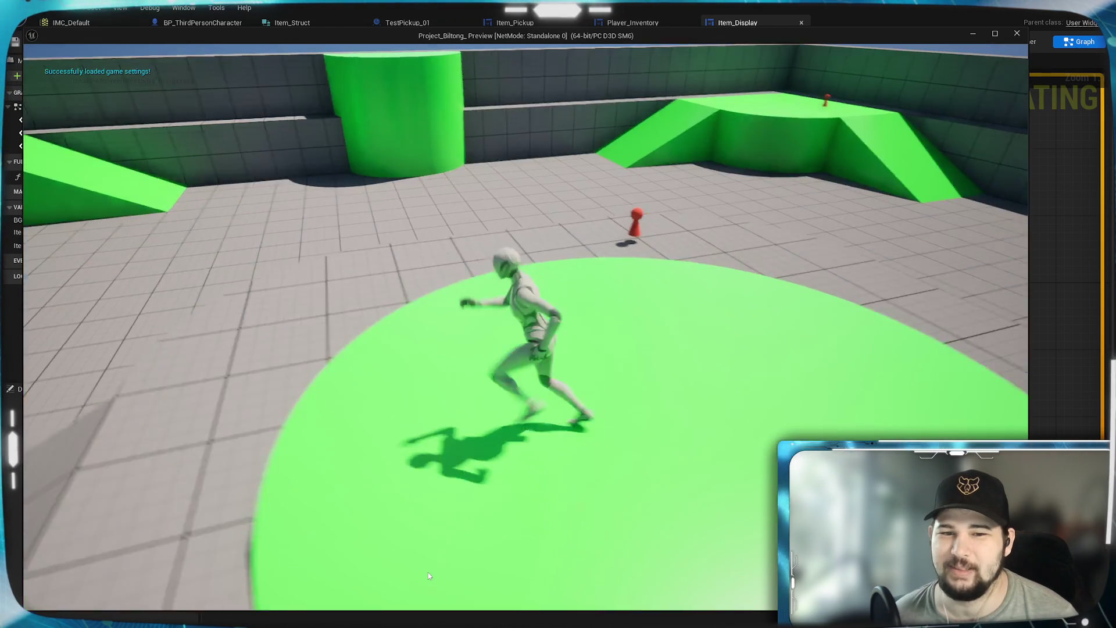
{"action": "key", "text": "e"}
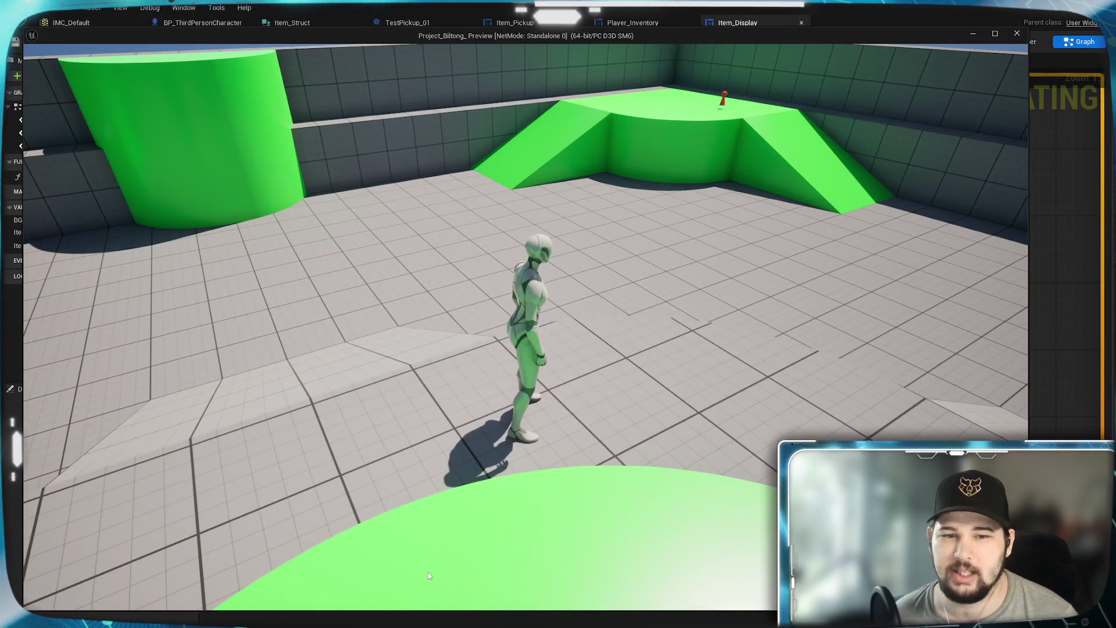
{"action": "key", "text": "Tab"}
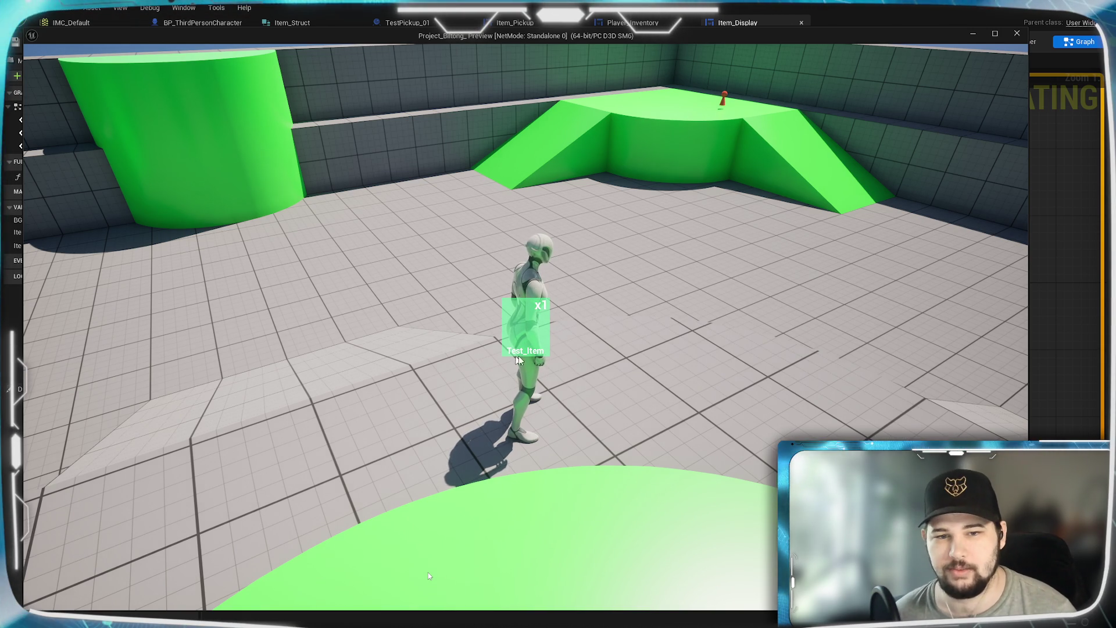
{"action": "key", "text": "Escape"}
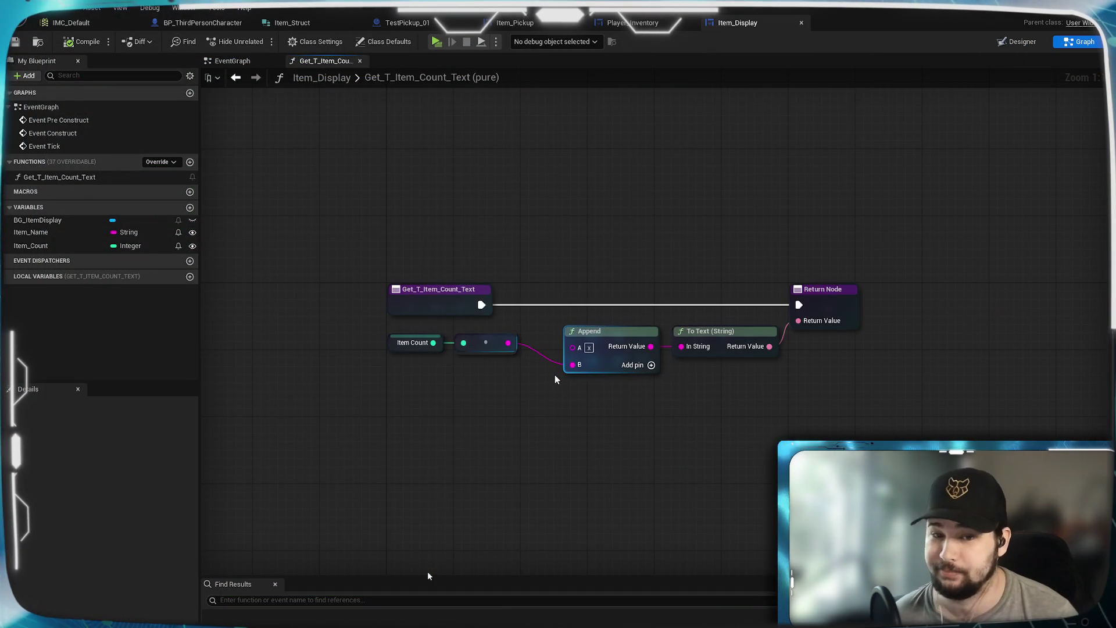
Leave the count-text graph and switch to the Player_Inventory widget's Designer view.
{"action": "left_click_drag", "start_coordinate": [891, 391], "coordinate": [865, 390]}
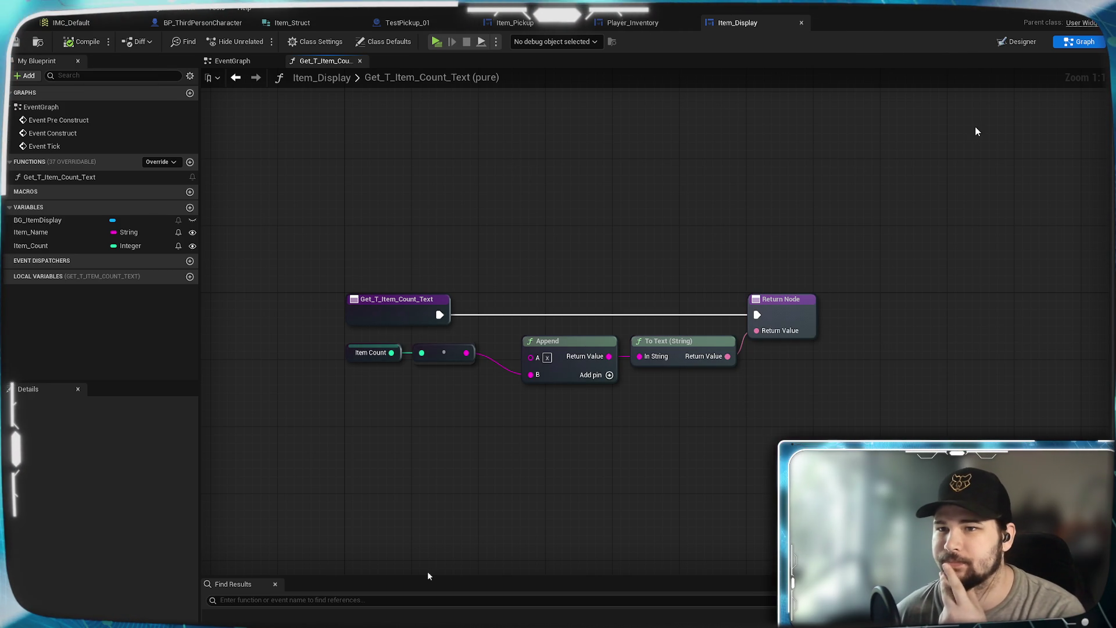
{"action": "left_click", "coordinate": [659, 25]}
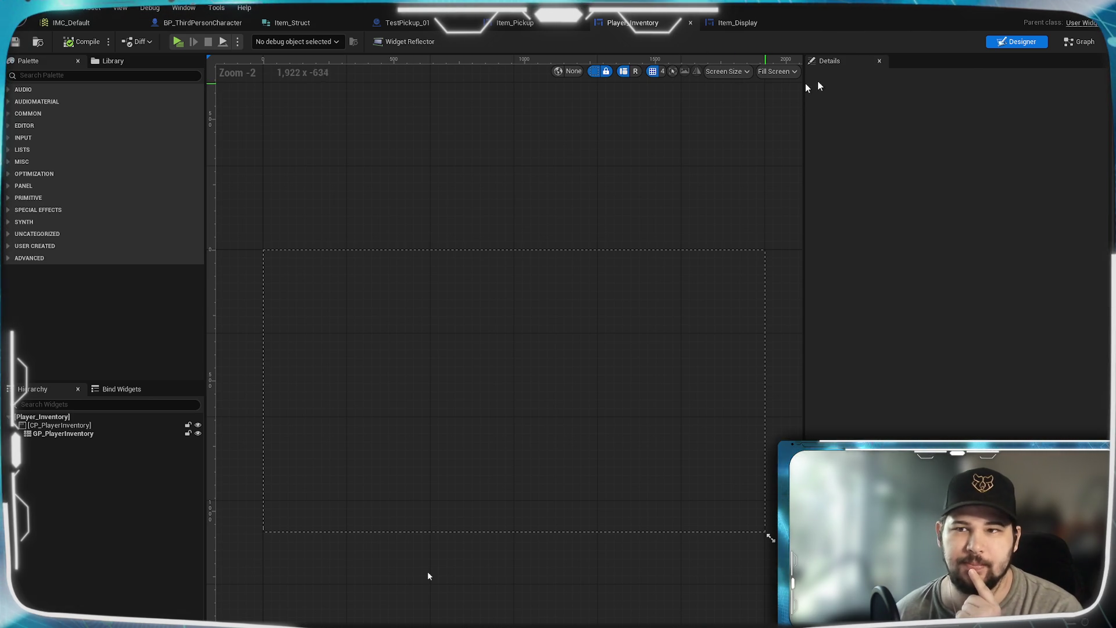
In Player_Inventory's event graph, rearrange the widget creation and grid nodes and inspect Inventory.
{"action": "left_click", "coordinate": [1083, 42]}
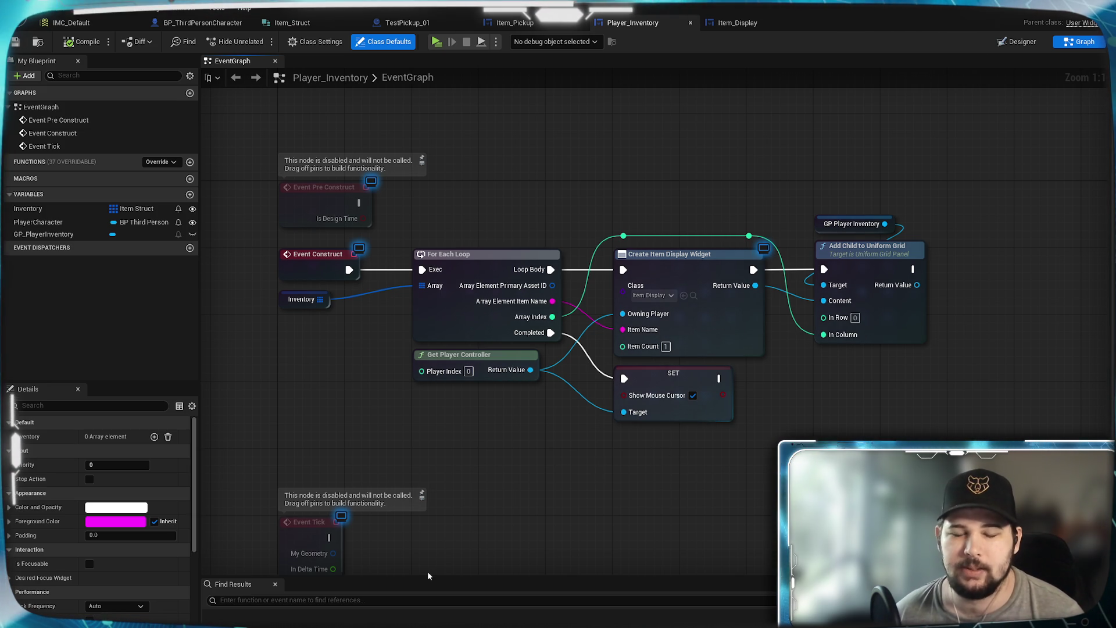
{"action": "left_click_drag", "start_coordinate": [832, 465], "coordinate": [710, 422]}
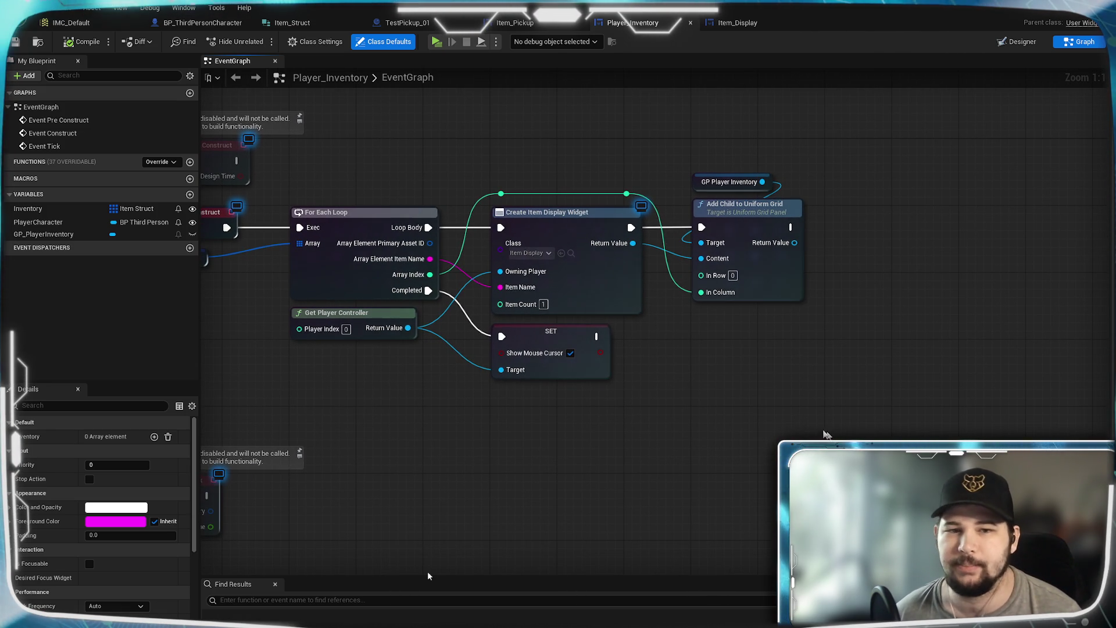
{"action": "mouse_move", "coordinate": [528, 371]}
{"action": "left_mouse_down"}
{"action": "mouse_move", "coordinate": [582, 428]}
{"action": "mouse_move", "coordinate": [592, 490]}
{"action": "mouse_move", "coordinate": [587, 477]}
{"action": "left_mouse_up"}
{"action": "mouse_move", "coordinate": [843, 400]}
{"action": "left_mouse_down"}
{"action": "mouse_move", "coordinate": [727, 325]}
{"action": "mouse_move", "coordinate": [543, 244]}
{"action": "mouse_move", "coordinate": [538, 191]}
{"action": "left_mouse_up"}
{"action": "left_click_drag", "start_coordinate": [736, 407], "coordinate": [595, 428]}
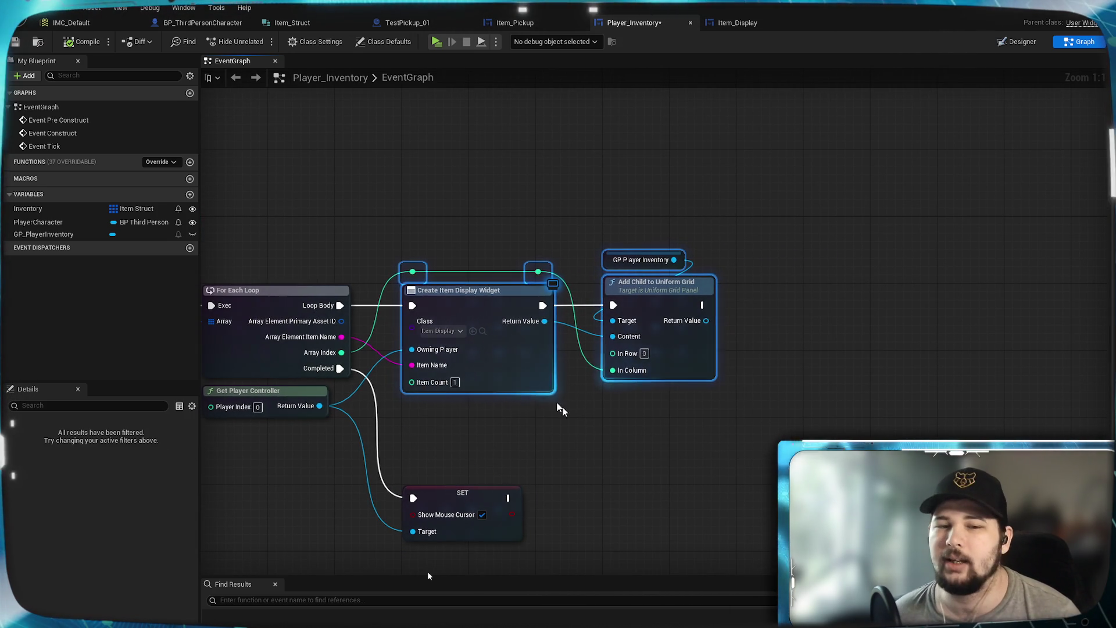
{"action": "mouse_move", "coordinate": [487, 309]}
{"action": "left_mouse_down"}
{"action": "mouse_move", "coordinate": [804, 313]}
{"action": "mouse_move", "coordinate": [797, 307]}
{"action": "left_mouse_up"}
{"action": "left_click_drag", "start_coordinate": [418, 260], "coordinate": [676, 213]}
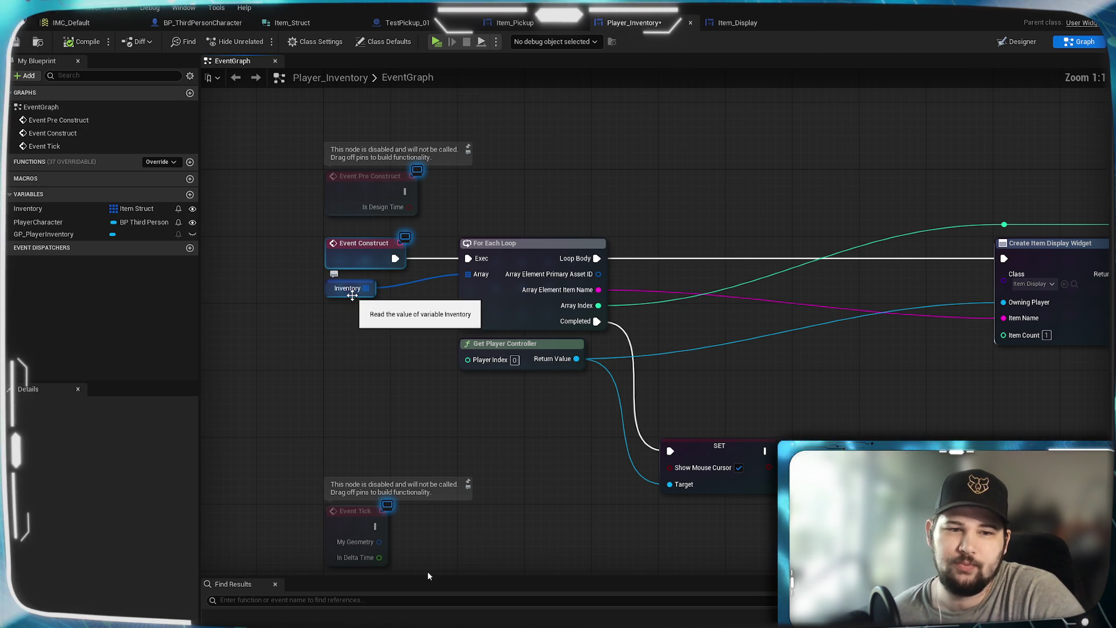
{"action": "left_click", "coordinate": [353, 295]}
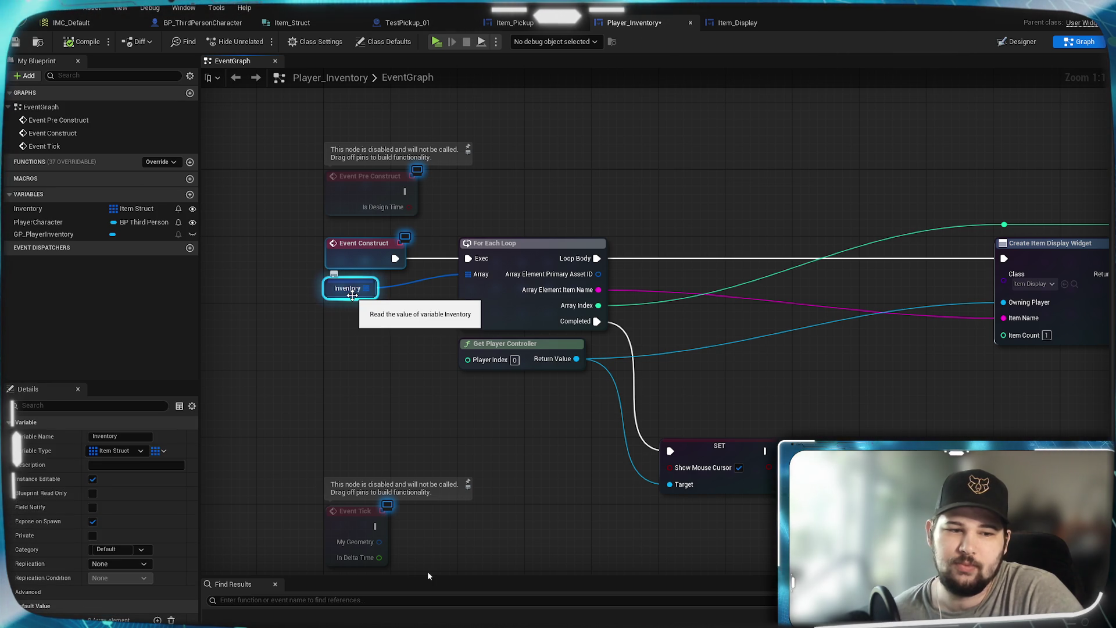
{"action": "left_click", "coordinate": [393, 306]}
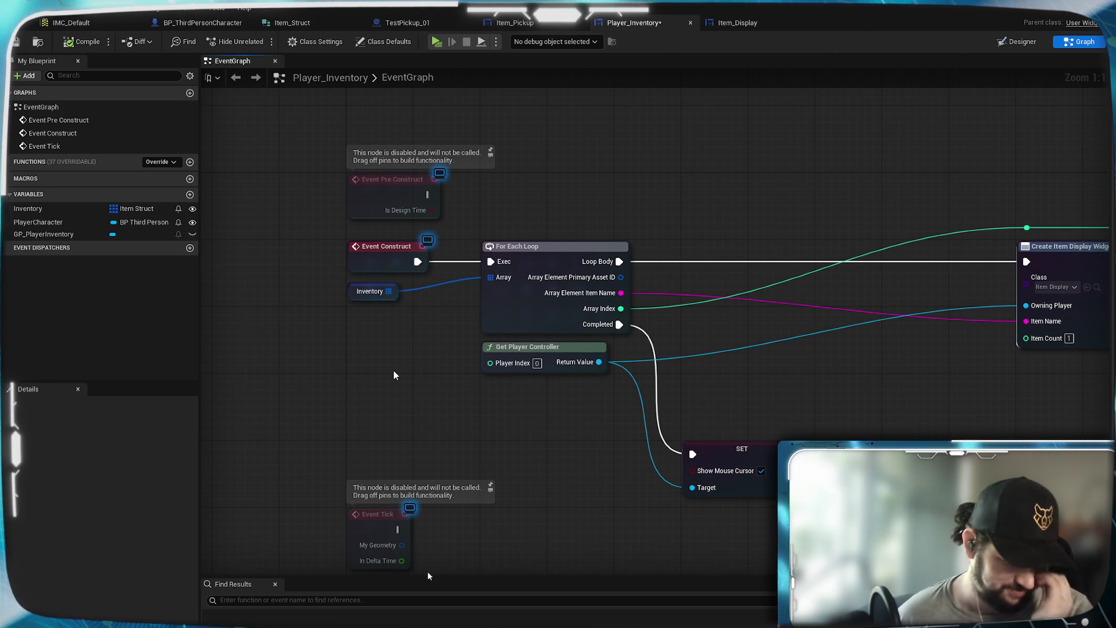
Place Create Item Display Widget and Add Child beside For Each Loop, then save everything.
{"action": "mouse_move", "coordinate": [877, 396]}
{"action": "left_mouse_down"}
{"action": "mouse_move", "coordinate": [531, 373]}
{"action": "mouse_move", "coordinate": [809, 379]}
{"action": "mouse_move", "coordinate": [717, 381]}
{"action": "left_mouse_up"}
{"action": "scroll", "coordinate": [967, 382], "scroll_direction": "down", "scroll_amount": 2}
{"action": "left_click_drag", "start_coordinate": [997, 386], "coordinate": [721, 209]}
{"action": "scroll", "coordinate": [855, 437], "scroll_direction": "up", "scroll_amount": 2}
{"action": "left_click_drag", "start_coordinate": [954, 290], "coordinate": [618, 301]}
{"action": "left_click_drag", "start_coordinate": [657, 429], "coordinate": [846, 406]}
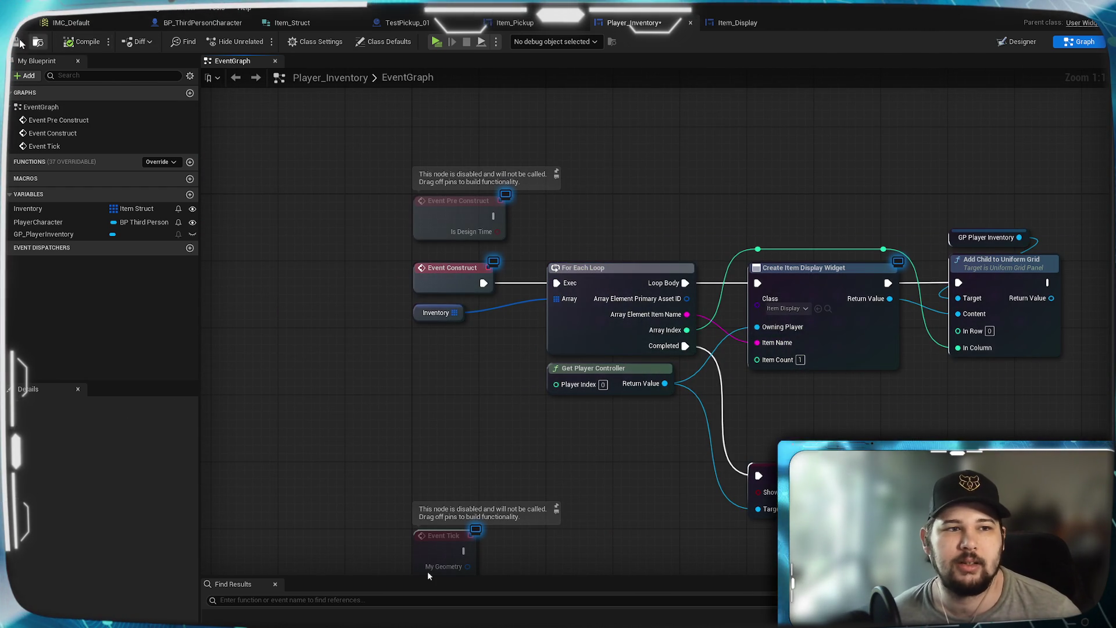
{"action": "key", "text": "ctrl+s"}
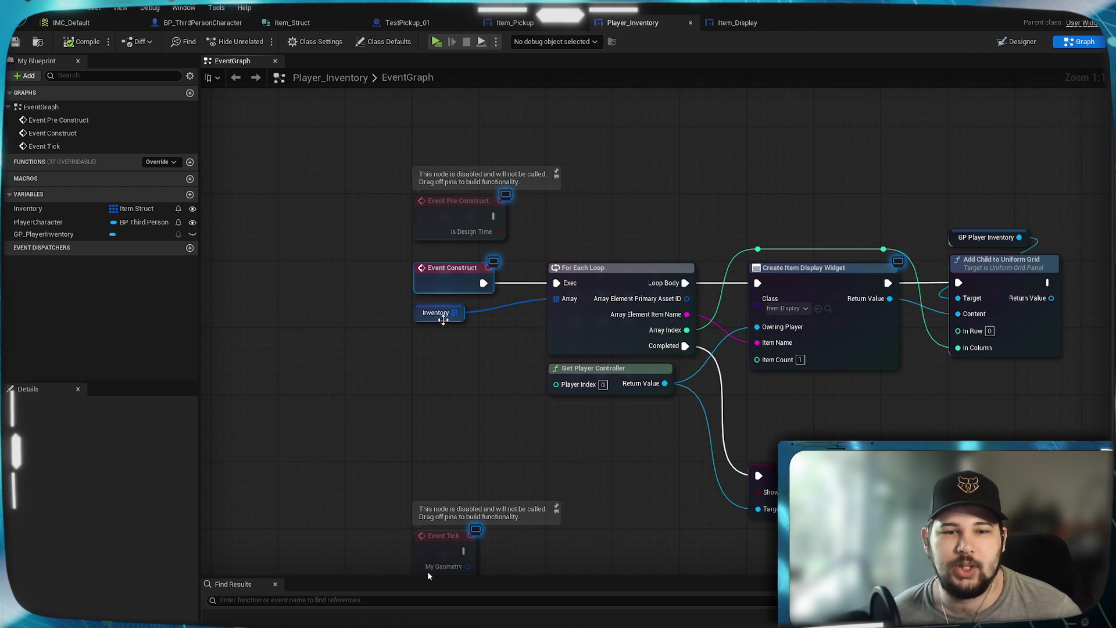
{"action": "left_click", "coordinate": [441, 317]}
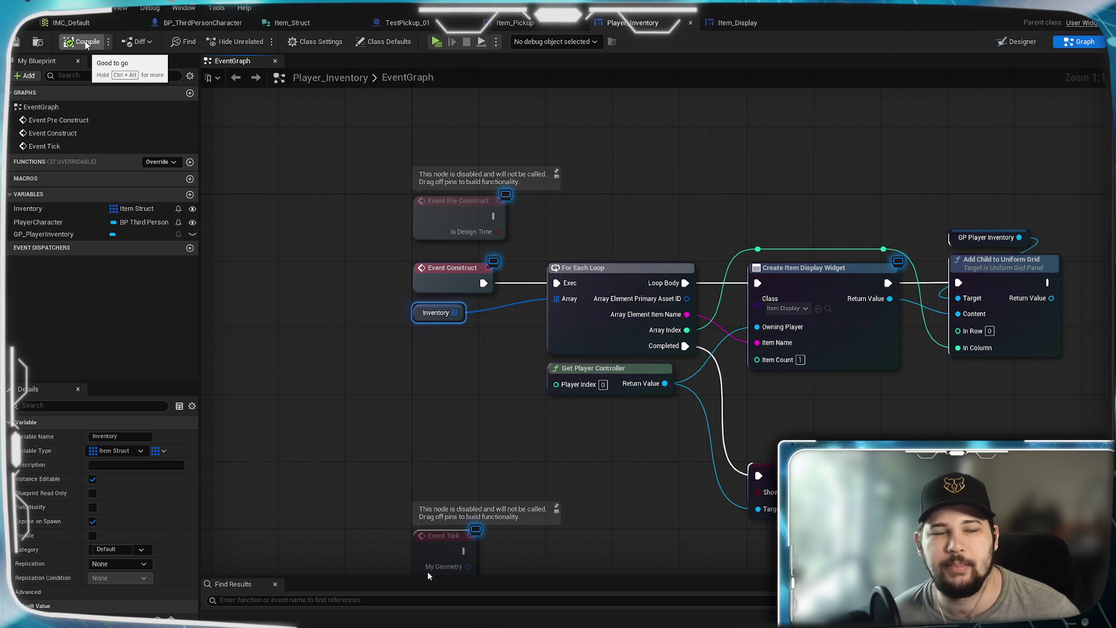
{"action": "key", "text": "ctrl+s"}
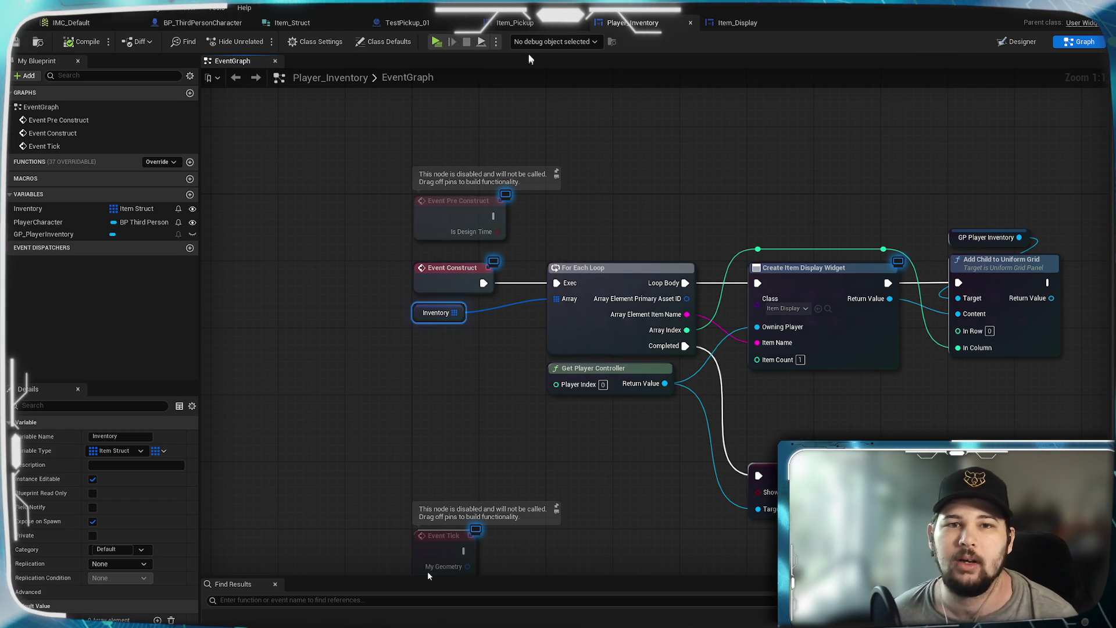
Review TestPickup_01's overlap logic, then open BP_ThirdPersonCharacter at its Aim function.
{"action": "left_click", "coordinate": [532, 23]}
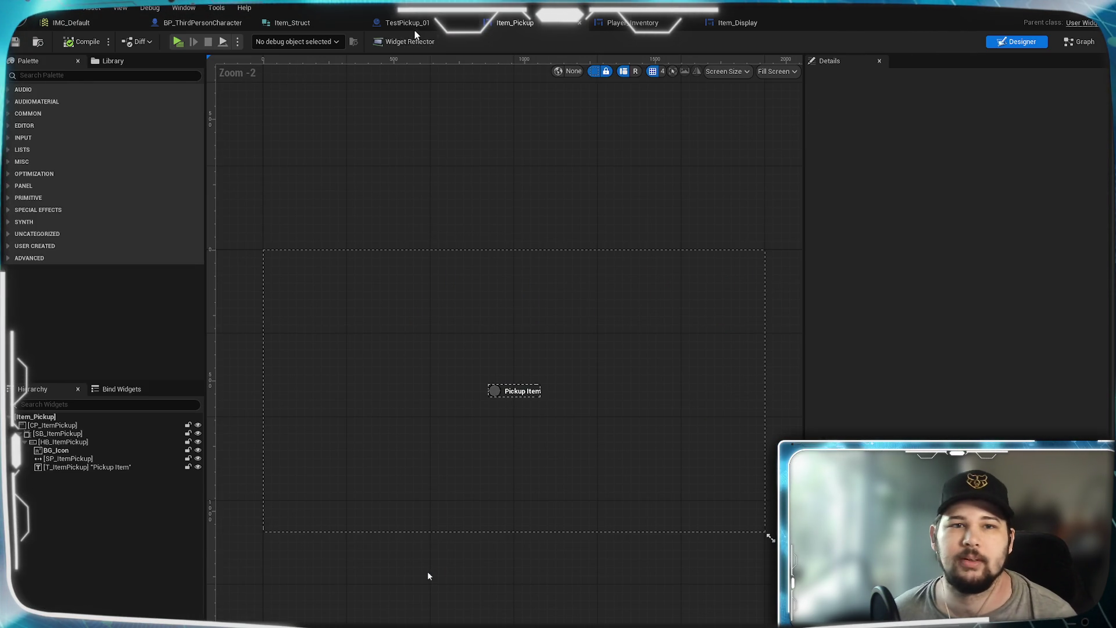
{"action": "left_click", "coordinate": [414, 25]}
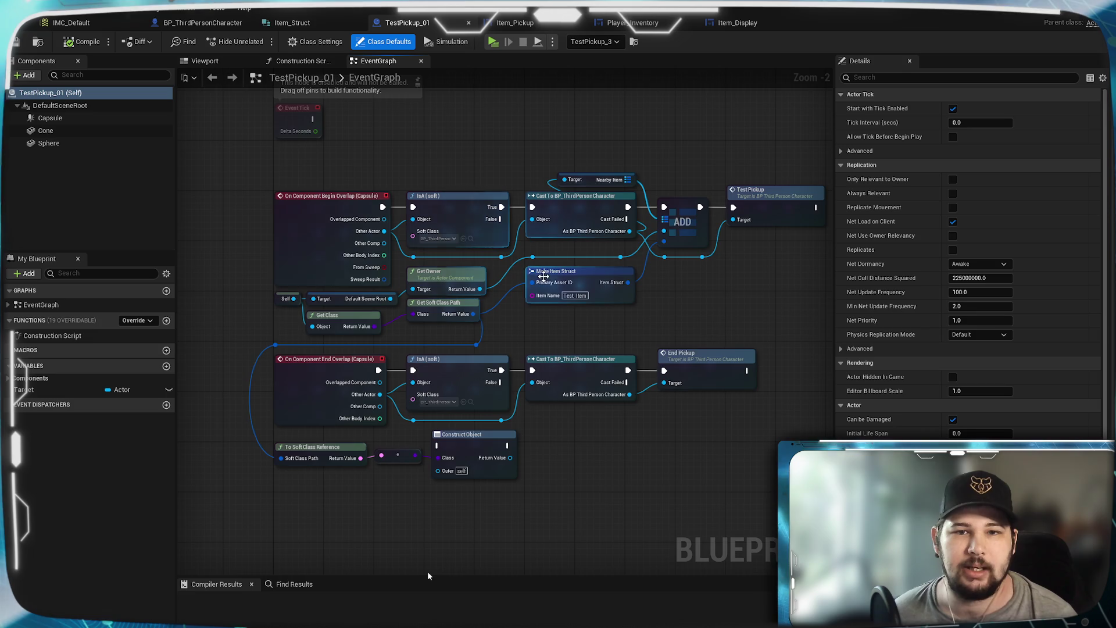
{"action": "scroll", "coordinate": [543, 277], "scroll_direction": "up", "scroll_amount": 2}
{"action": "scroll", "coordinate": [543, 276], "scroll_direction": "down", "scroll_amount": 1}
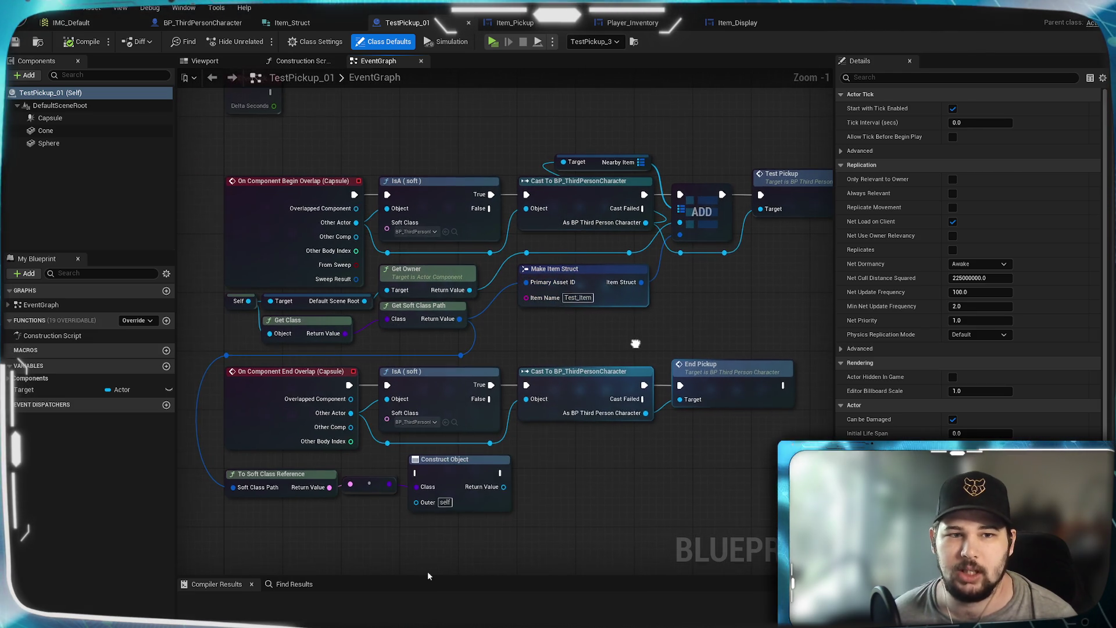
{"action": "left_click_drag", "start_coordinate": [635, 343], "coordinate": [626, 328]}
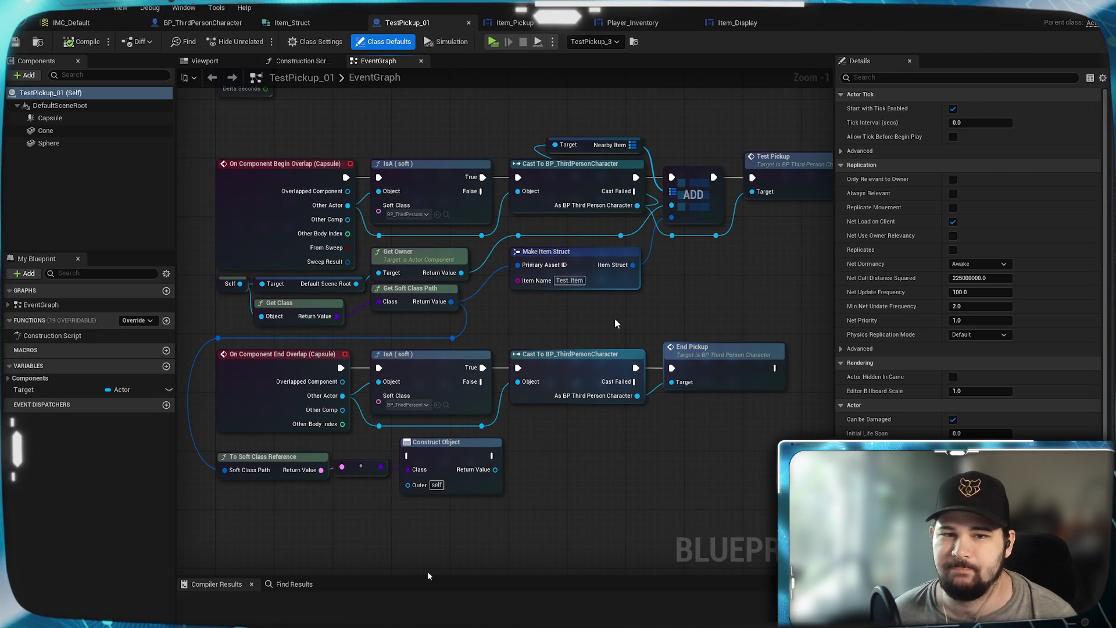
{"action": "left_click_drag", "start_coordinate": [595, 319], "coordinate": [607, 322]}
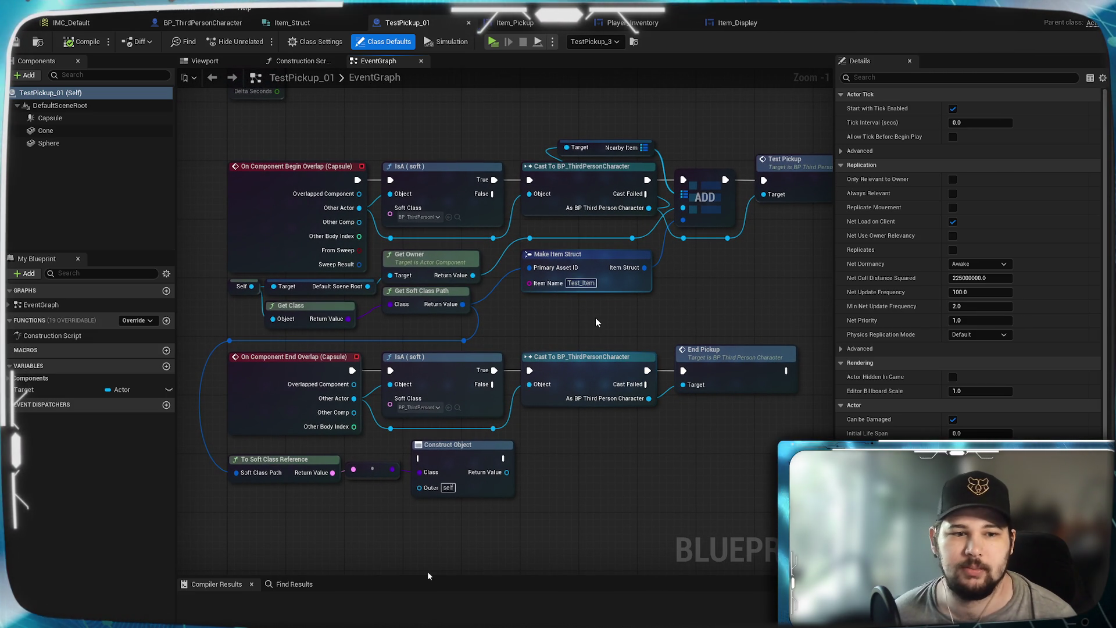
{"action": "left_click", "coordinate": [186, 26]}
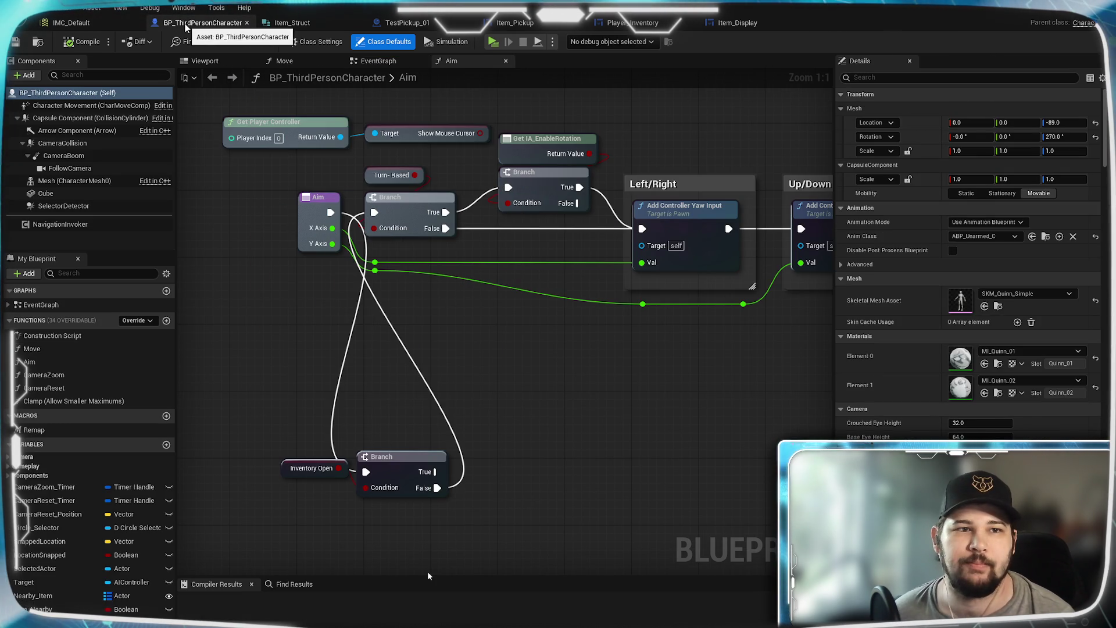
Check IMC_Default's input mappings, then view the character EventGraph's Set Input Mode and CloseInventory nodes.
{"action": "left_click", "coordinate": [75, 26]}
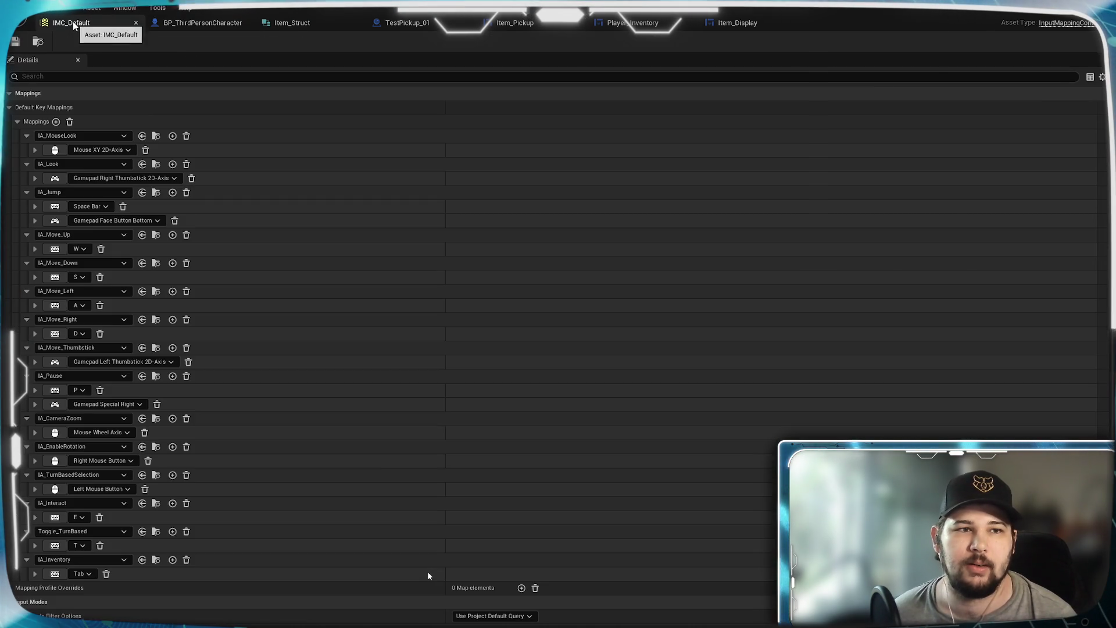
{"action": "left_click", "coordinate": [198, 22]}
{"action": "scroll", "coordinate": [473, 315], "scroll_direction": "down", "scroll_amount": 5}
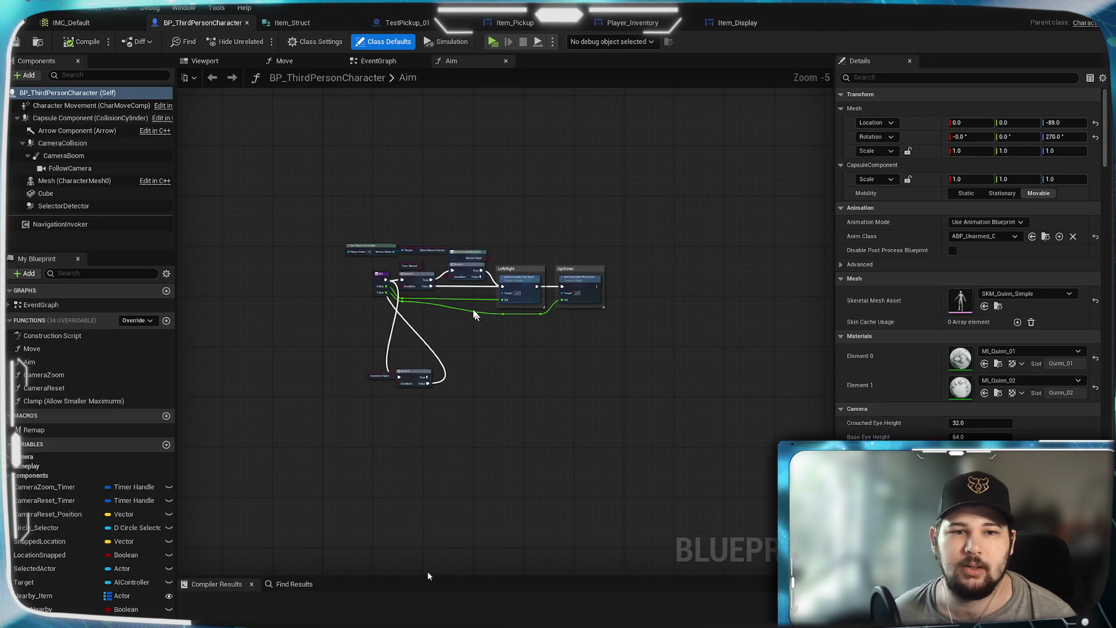
{"action": "scroll", "coordinate": [474, 315], "scroll_direction": "up", "scroll_amount": 4}
{"action": "left_click", "coordinate": [378, 60]}
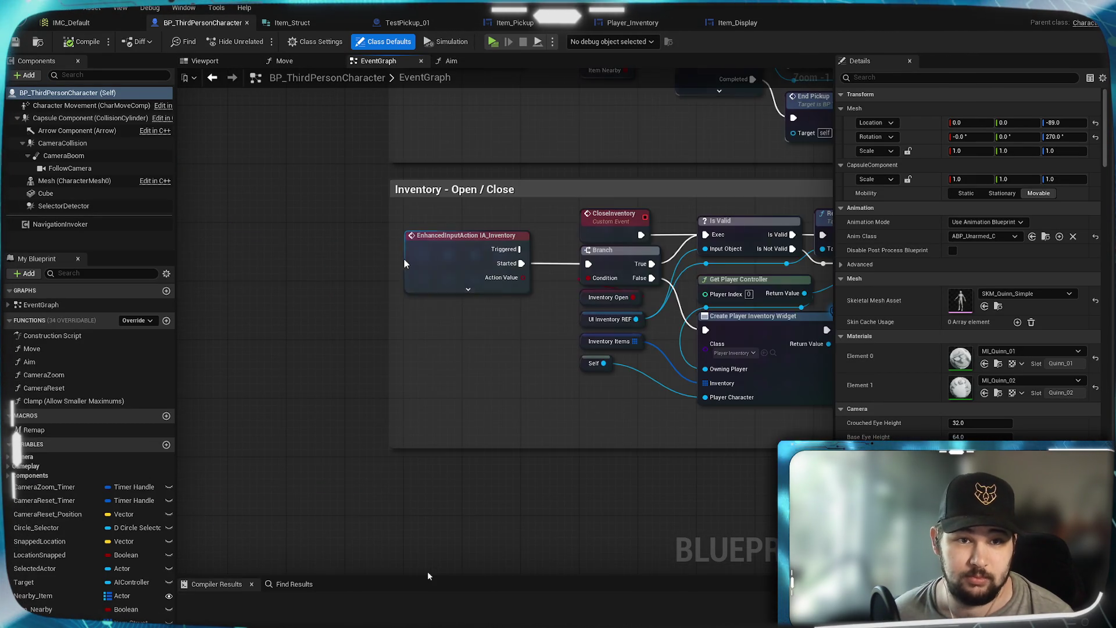
{"action": "scroll", "coordinate": [427, 354], "scroll_direction": "down", "scroll_amount": 2}
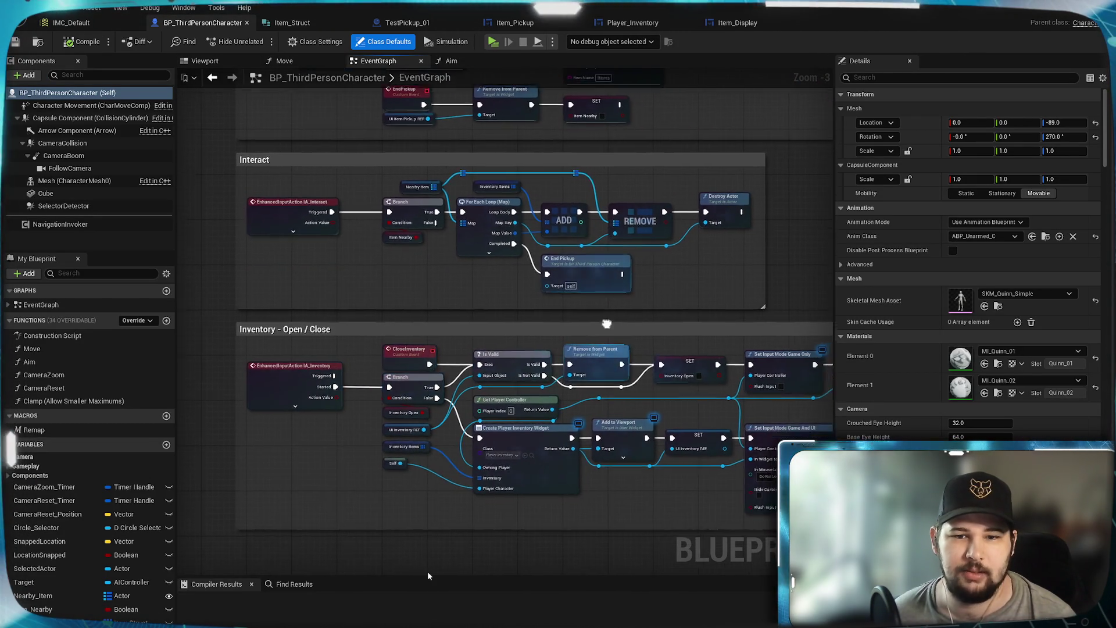
{"action": "left_click_drag", "start_coordinate": [606, 324], "coordinate": [578, 219]}
{"action": "scroll", "coordinate": [417, 265], "scroll_direction": "up", "scroll_amount": 2}
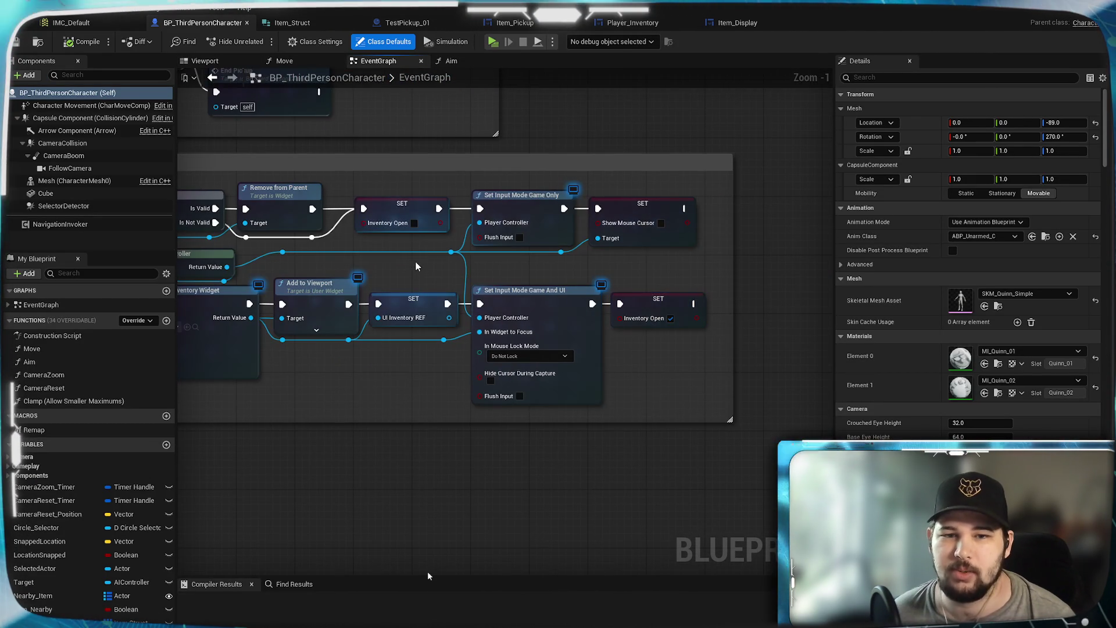
{"action": "left_click_drag", "start_coordinate": [406, 259], "coordinate": [666, 257]}
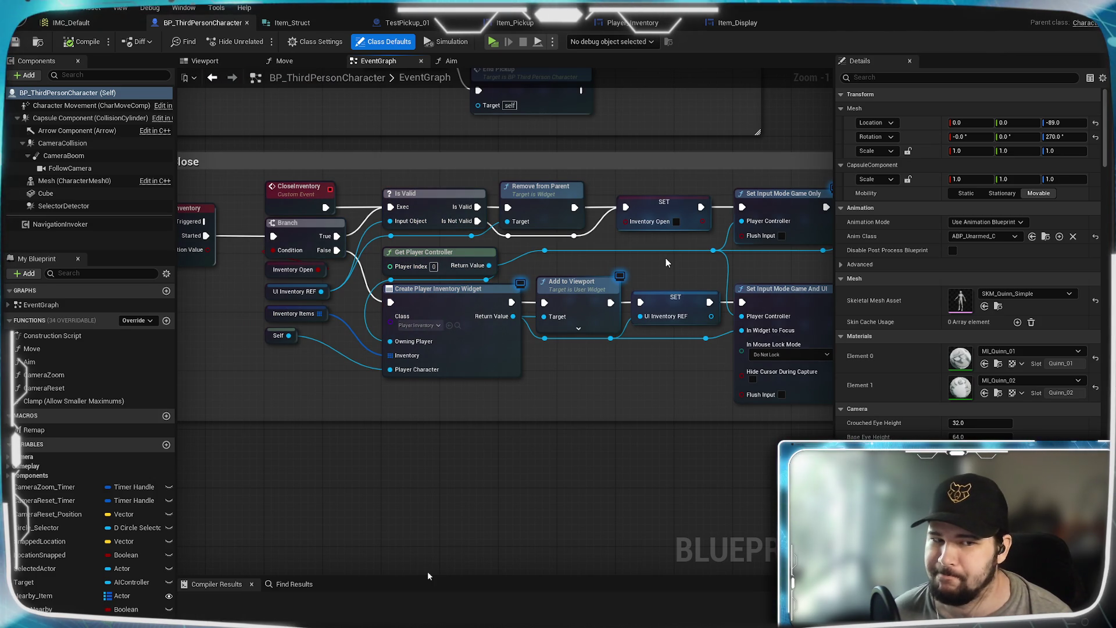
Look over the Interact block's ADD and REMOVE nodes alongside the Inventory section.
{"action": "left_click_drag", "start_coordinate": [667, 263], "coordinate": [755, 449]}
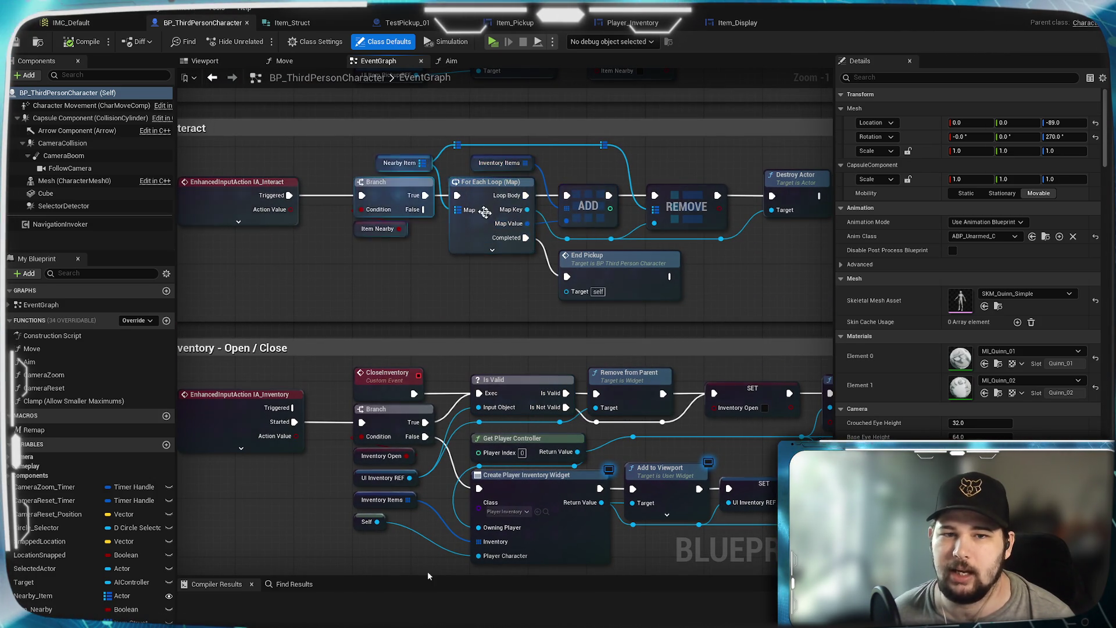
{"action": "scroll", "coordinate": [485, 212], "scroll_direction": "up", "scroll_amount": 1}
{"action": "left_click_drag", "start_coordinate": [390, 310], "coordinate": [565, 385]}
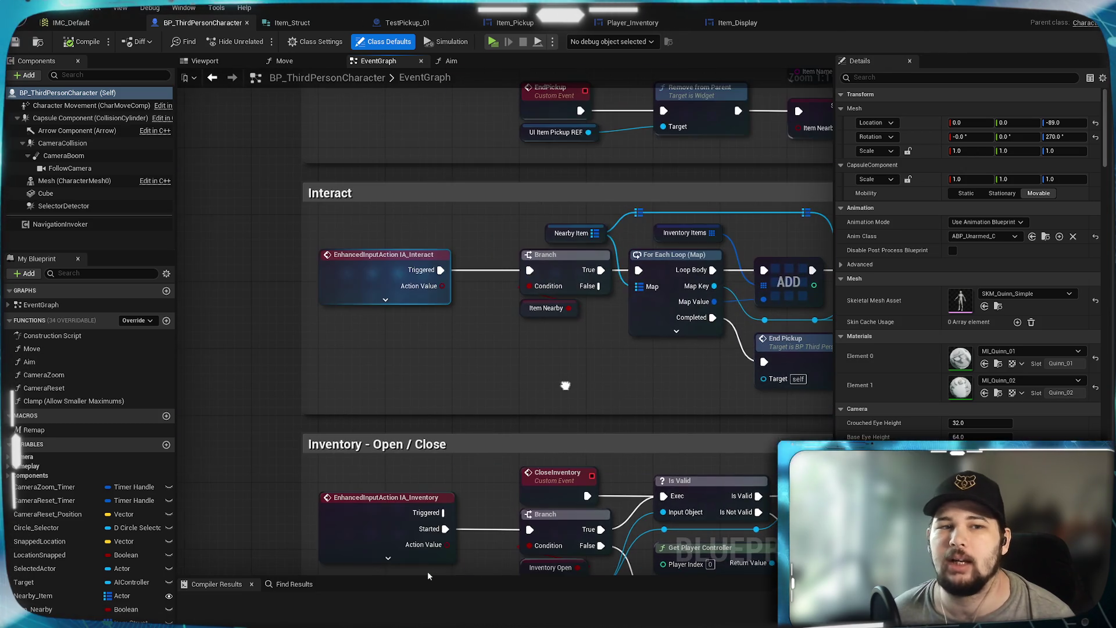
{"action": "left_click_drag", "start_coordinate": [777, 291], "coordinate": [588, 276]}
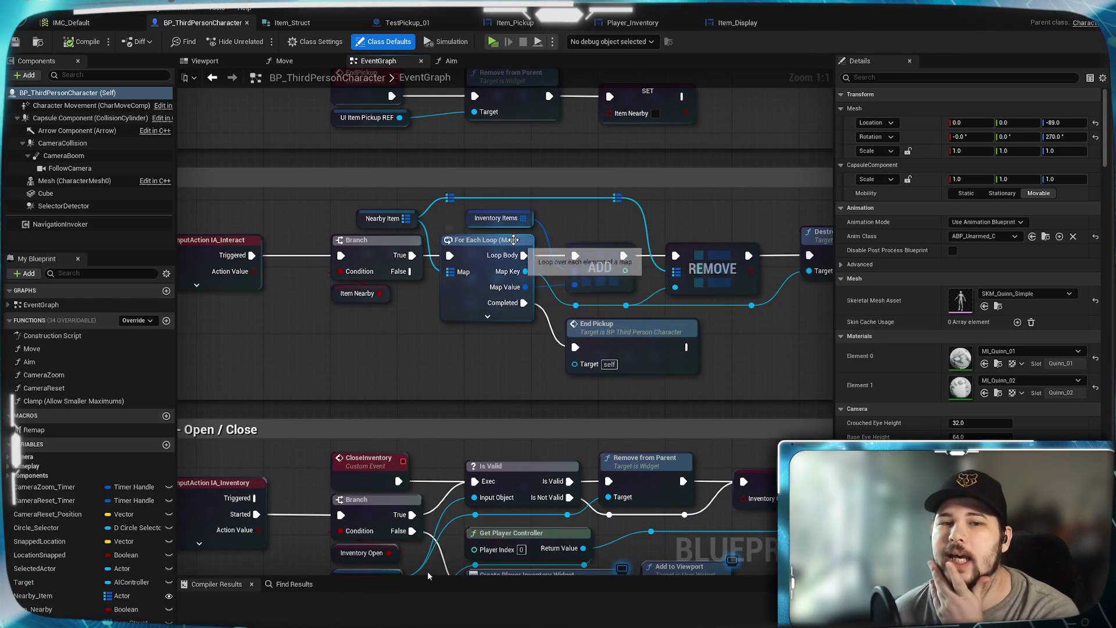
{"action": "left_click_drag", "start_coordinate": [461, 391], "coordinate": [411, 386]}
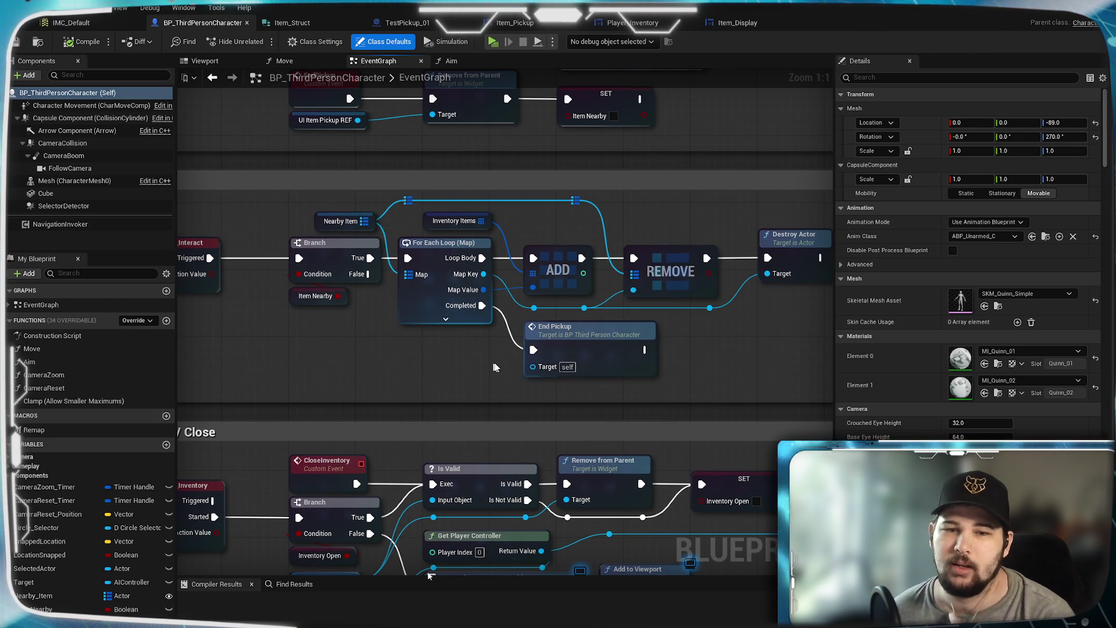
{"action": "scroll", "coordinate": [494, 367], "scroll_direction": "down", "scroll_amount": 2}
{"action": "mouse_move", "coordinate": [692, 378]}
{"action": "left_mouse_down"}
{"action": "mouse_move", "coordinate": [424, 348]}
{"action": "mouse_move", "coordinate": [612, 347]}
{"action": "mouse_move", "coordinate": [488, 356]}
{"action": "mouse_move", "coordinate": [557, 347]}
{"action": "left_mouse_up"}
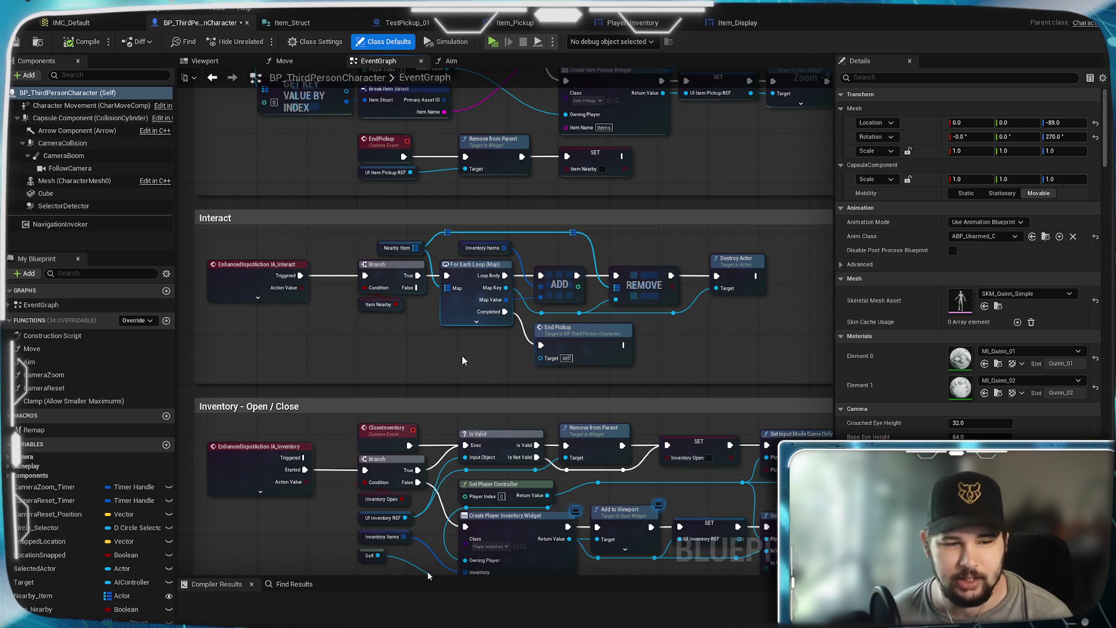
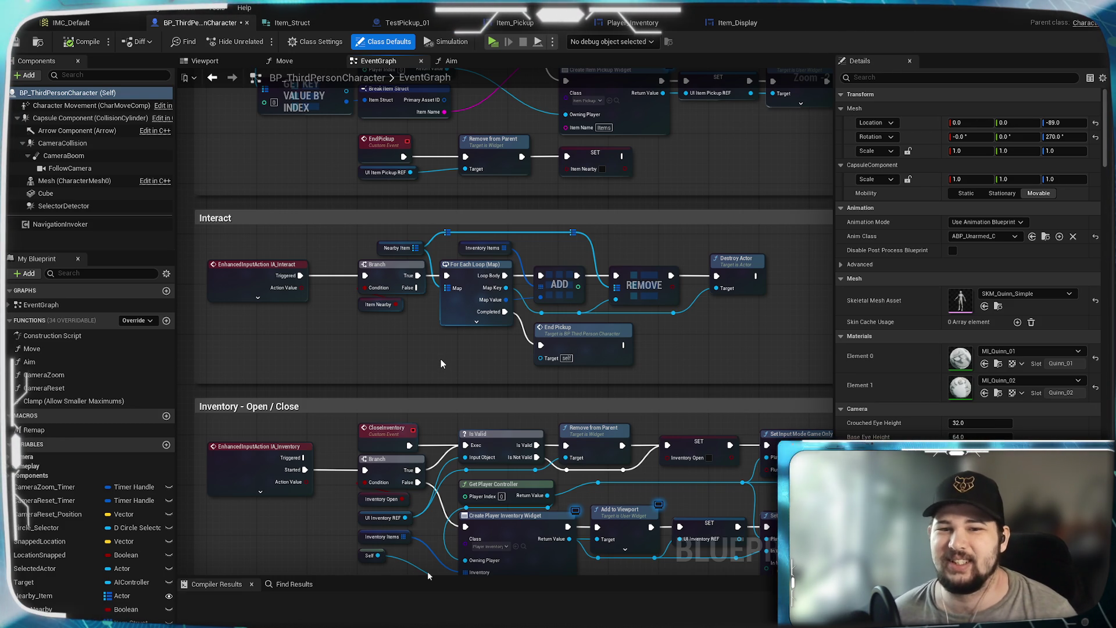
Change Inventory_Items to an Item Struct to Integer map and compile, exposing errors on the ADD node.
{"action": "mouse_move", "coordinate": [676, 357]}
{"action": "left_mouse_down"}
{"action": "mouse_move", "coordinate": [436, 353]}
{"action": "mouse_move", "coordinate": [816, 365]}
{"action": "mouse_move", "coordinate": [634, 329]}
{"action": "mouse_move", "coordinate": [686, 339]}
{"action": "left_mouse_up"}
{"action": "scroll", "coordinate": [542, 340], "scroll_direction": "up", "scroll_amount": 2}
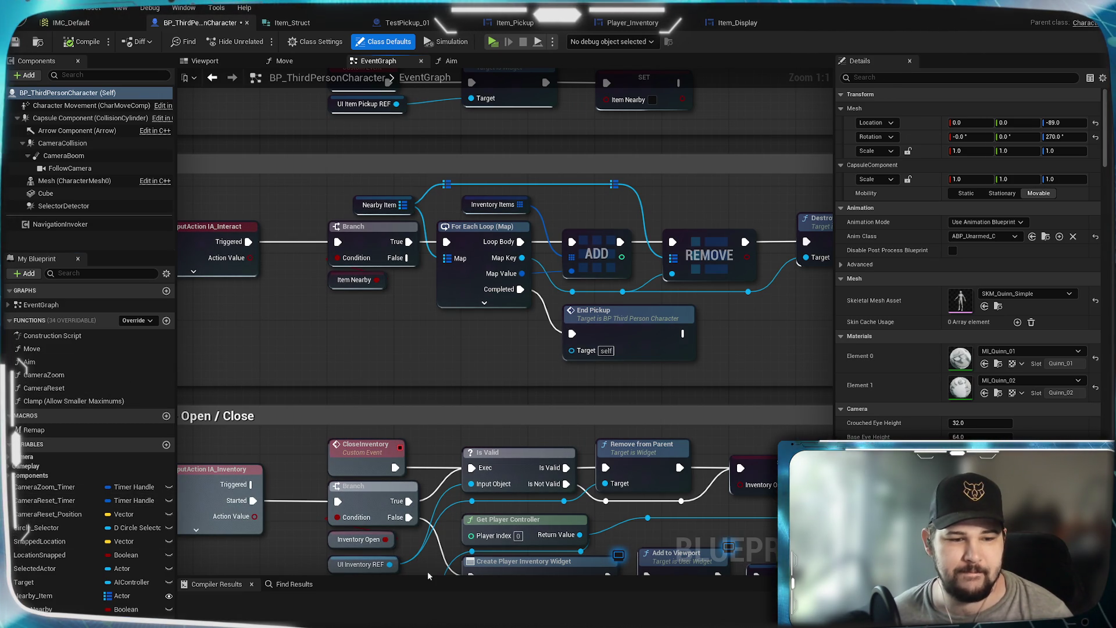
{"action": "left_click", "coordinate": [88, 621]}
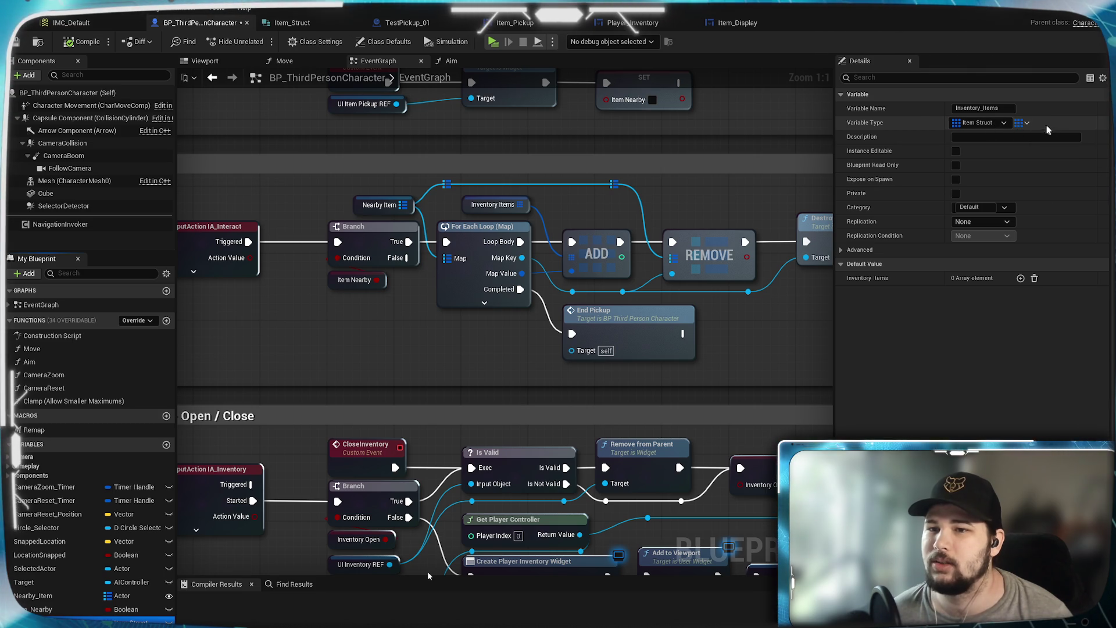
{"action": "left_click", "coordinate": [1027, 123]}
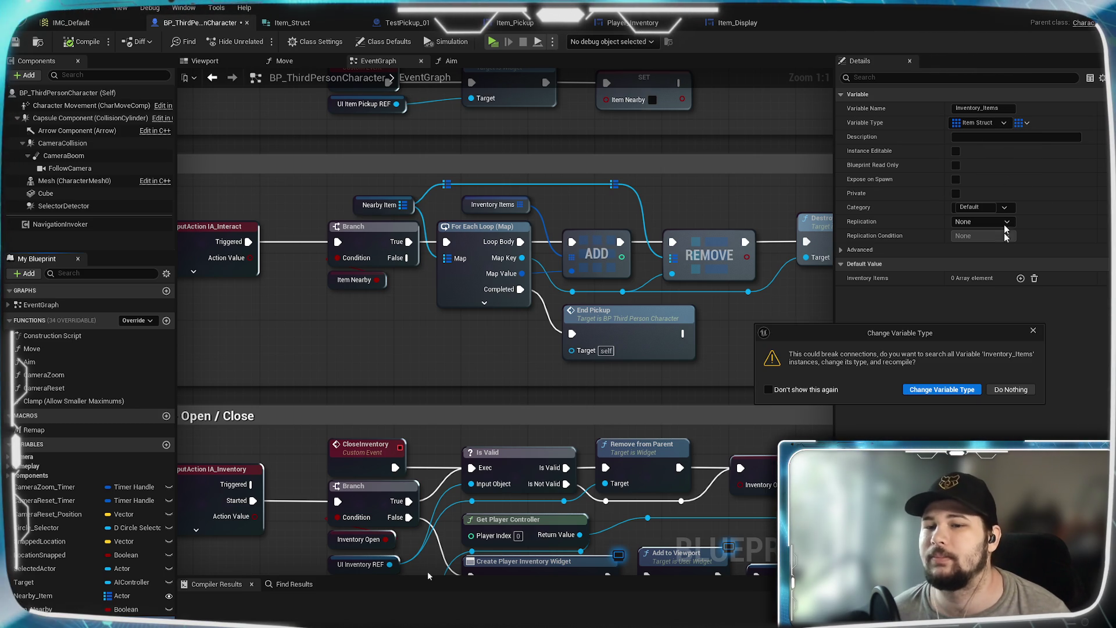
{"action": "left_click", "coordinate": [941, 389]}
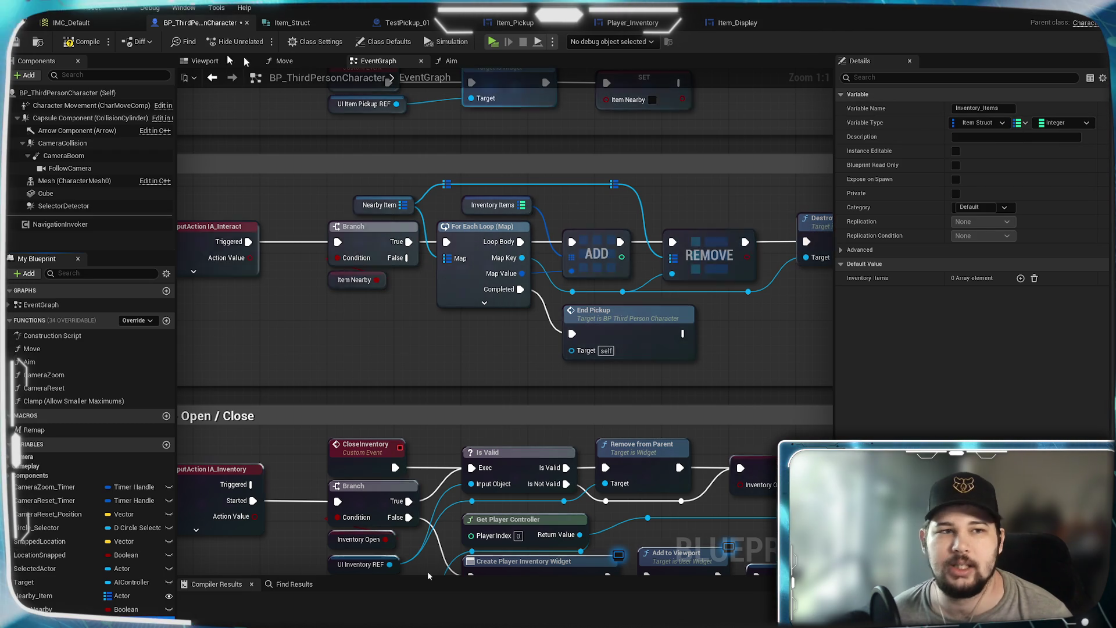
{"action": "left_click", "coordinate": [68, 53]}
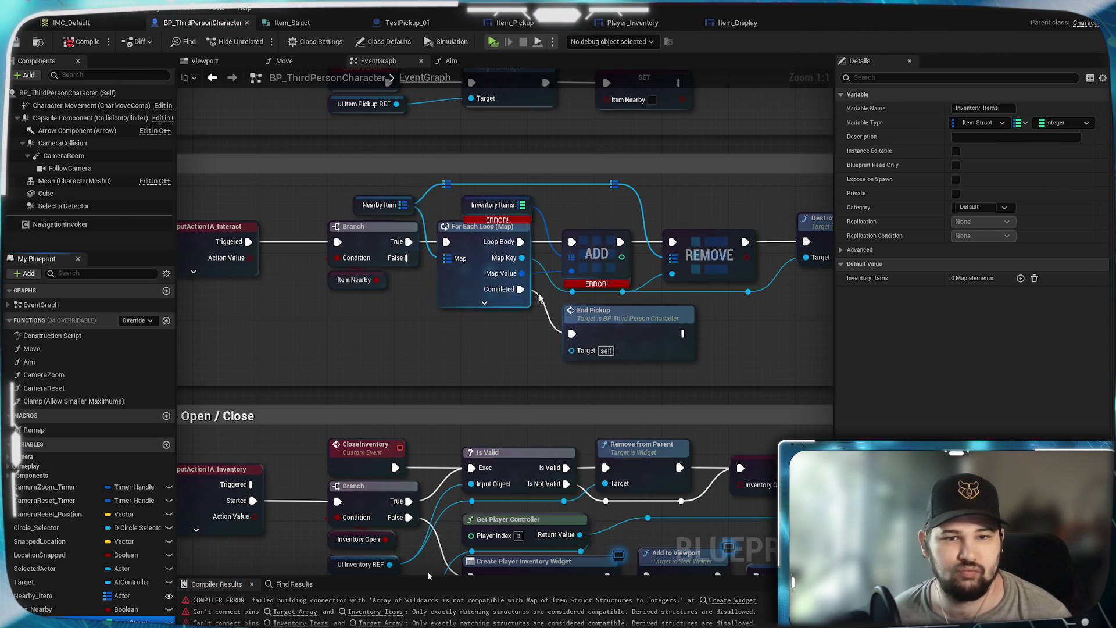
Shift the ADD, REMOVE, Destroy Actor and End Pickup nodes right to make room.
{"action": "left_click_drag", "start_coordinate": [551, 219], "coordinate": [542, 289]}
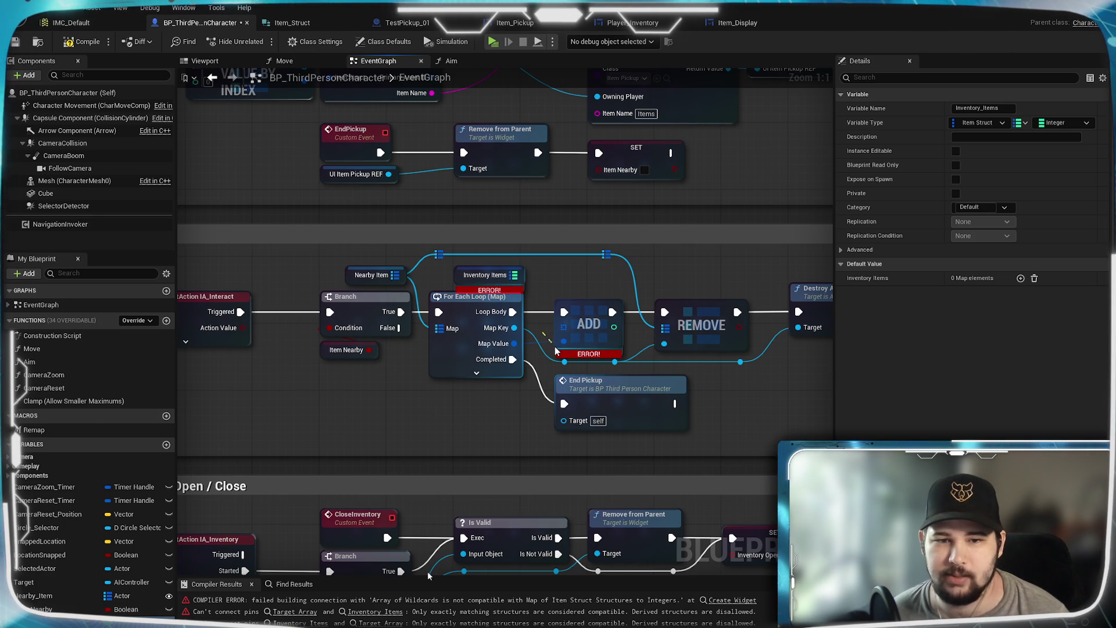
{"action": "mouse_move", "coordinate": [550, 353]}
{"action": "left_mouse_down"}
{"action": "mouse_move", "coordinate": [270, 340]}
{"action": "mouse_move", "coordinate": [353, 310]}
{"action": "left_mouse_up"}
{"action": "left_click_drag", "start_coordinate": [731, 375], "coordinate": [397, 259]}
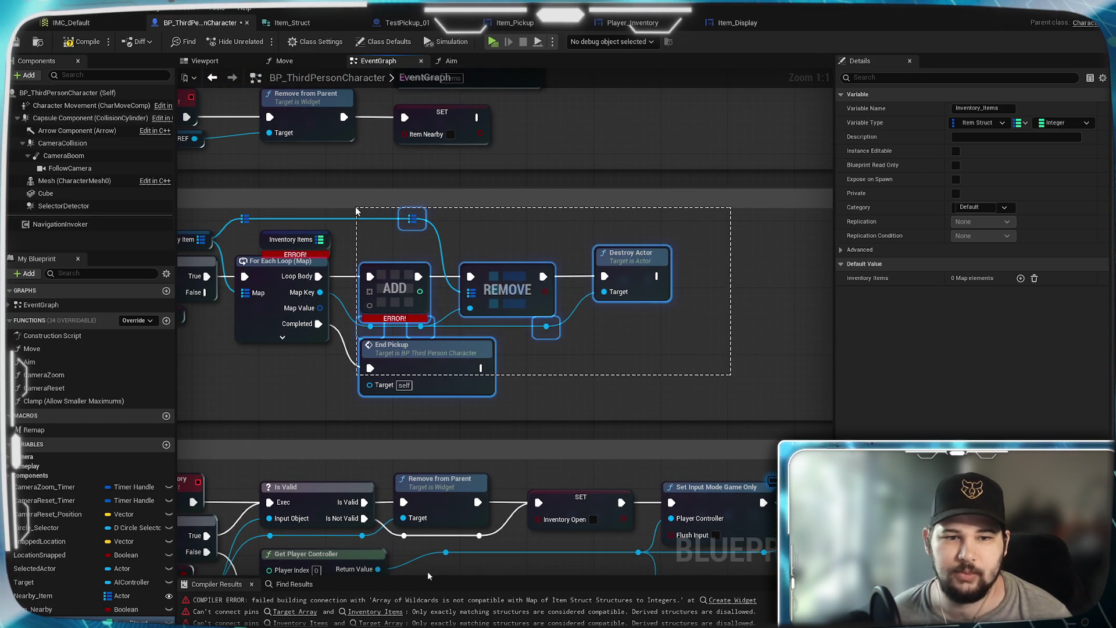
{"action": "left_click_drag", "start_coordinate": [357, 211], "coordinate": [358, 210]}
{"action": "left_click_drag", "start_coordinate": [391, 273], "coordinate": [550, 273]}
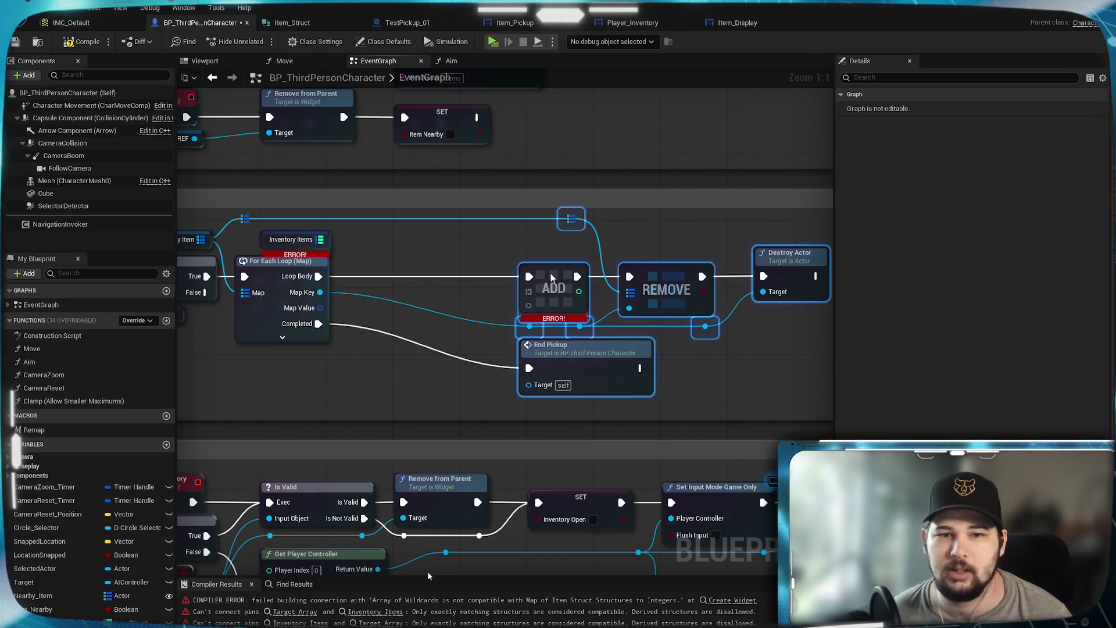
{"action": "left_click", "coordinate": [554, 273]}
{"action": "left_click_drag", "start_coordinate": [347, 235], "coordinate": [585, 277]}
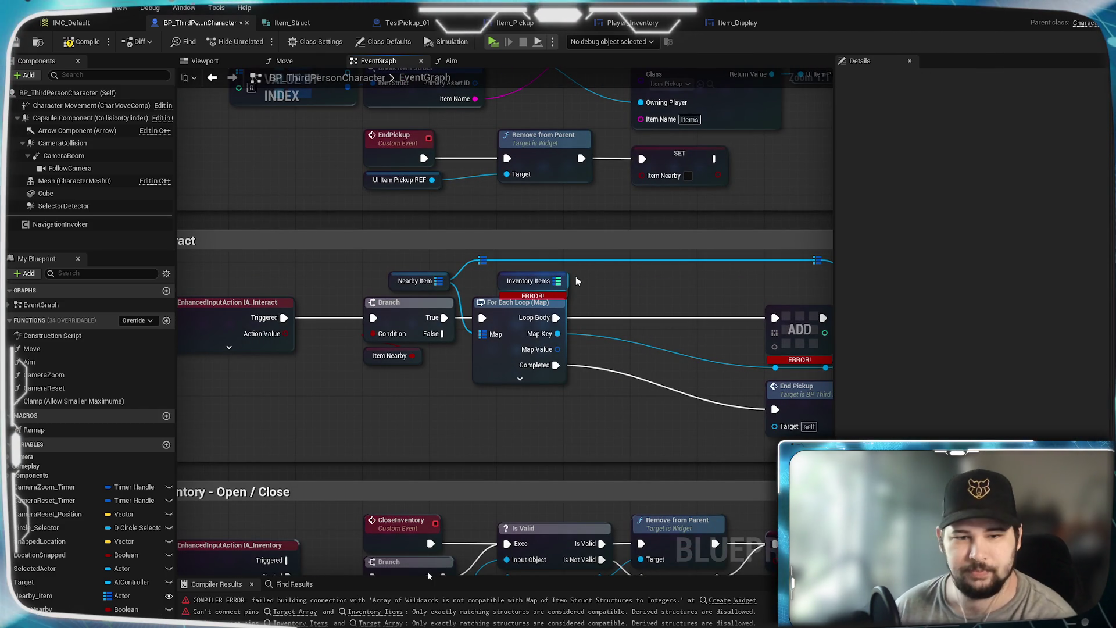
{"action": "left_click_drag", "start_coordinate": [617, 357], "coordinate": [515, 362]}
{"action": "scroll", "coordinate": [515, 362], "scroll_direction": "down", "scroll_amount": 2}
{"action": "scroll", "coordinate": [504, 337], "scroll_direction": "up", "scroll_amount": 2}
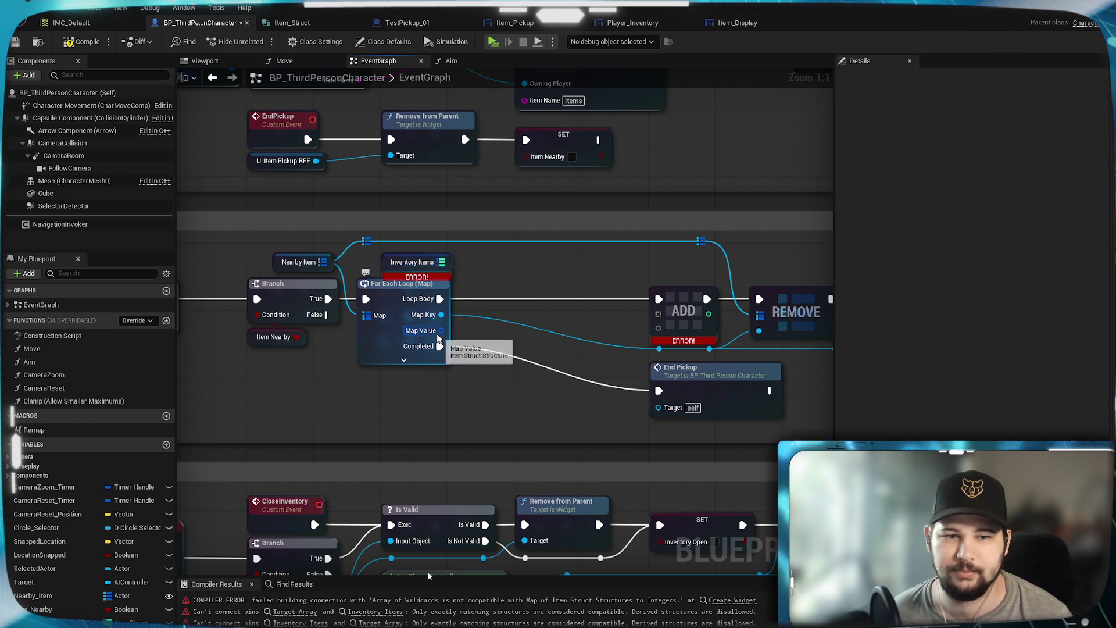
Add a map Contains node pulled from Inventory Items after the For Each Loop.
{"action": "left_click_drag", "start_coordinate": [448, 263], "coordinate": [493, 271]}
{"action": "type", "text": "cons"}
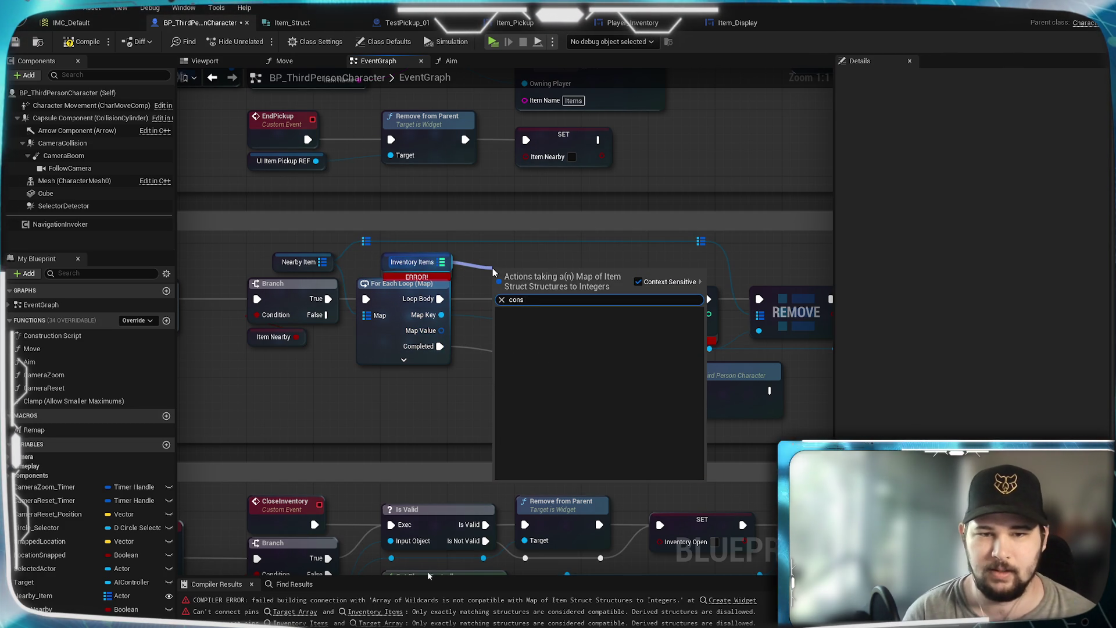
{"action": "key", "text": "BackSpace"}
{"action": "key", "text": "Return"}
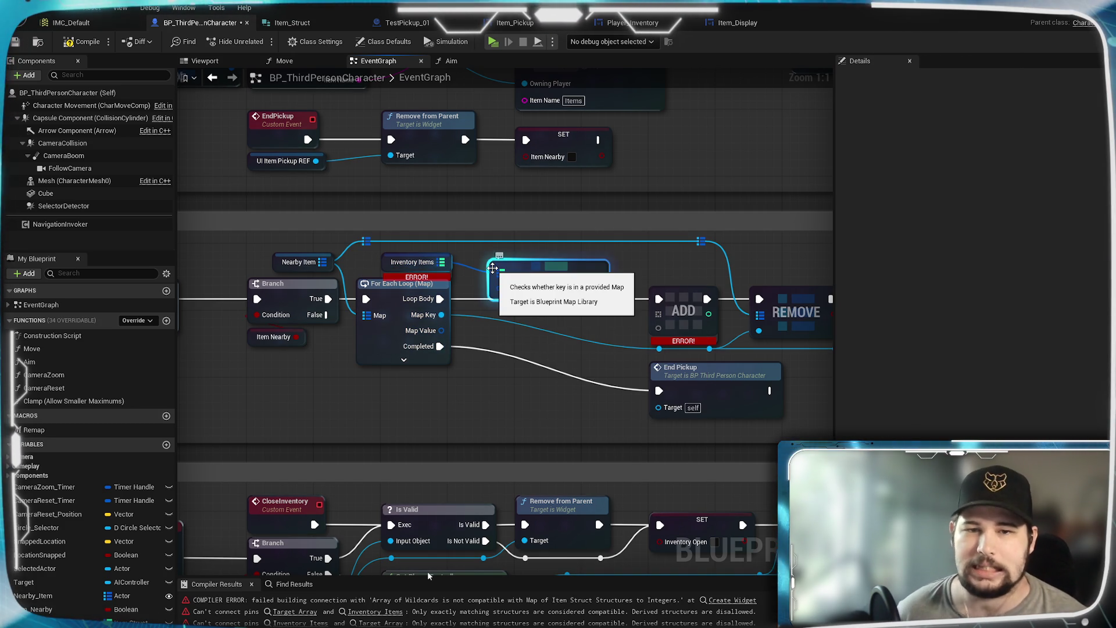
{"action": "left_click_drag", "start_coordinate": [580, 275], "coordinate": [571, 292]}
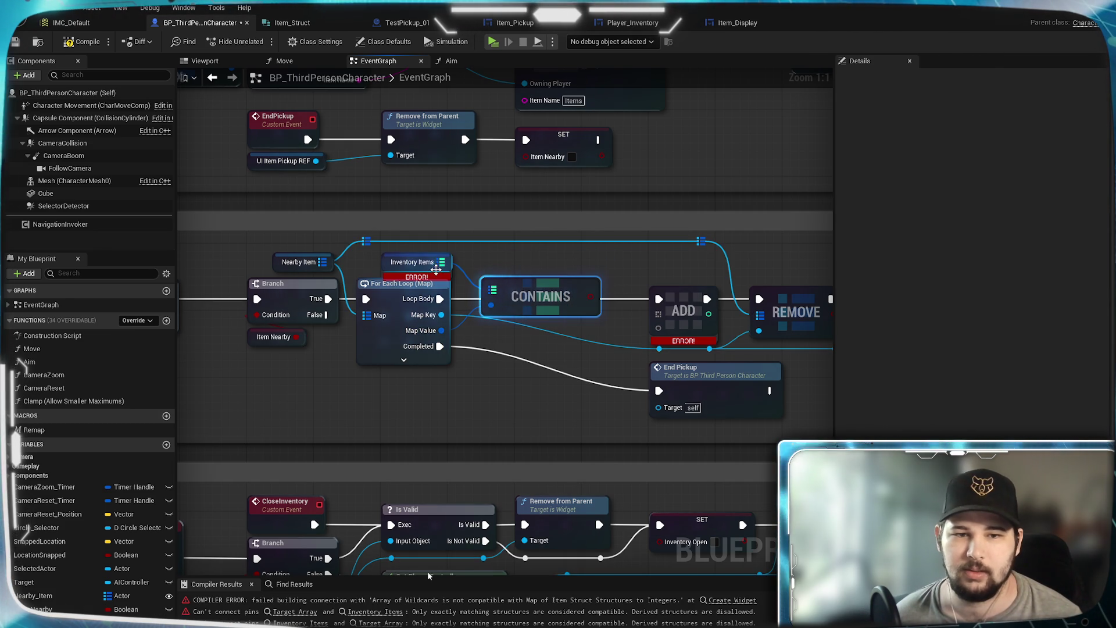
Refresh the Inventory Items node to clear its error and settle Contains beside the loop.
{"action": "left_click_drag", "start_coordinate": [419, 255], "coordinate": [416, 257]}
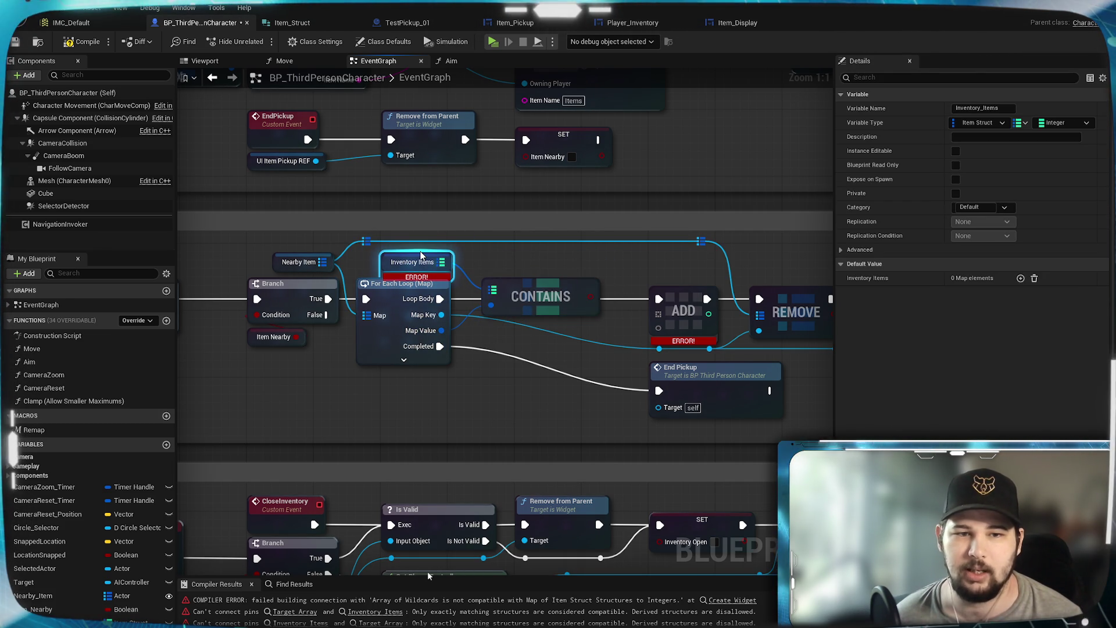
{"action": "right_click", "coordinate": [422, 256]}
{"action": "right_click", "coordinate": [418, 265]}
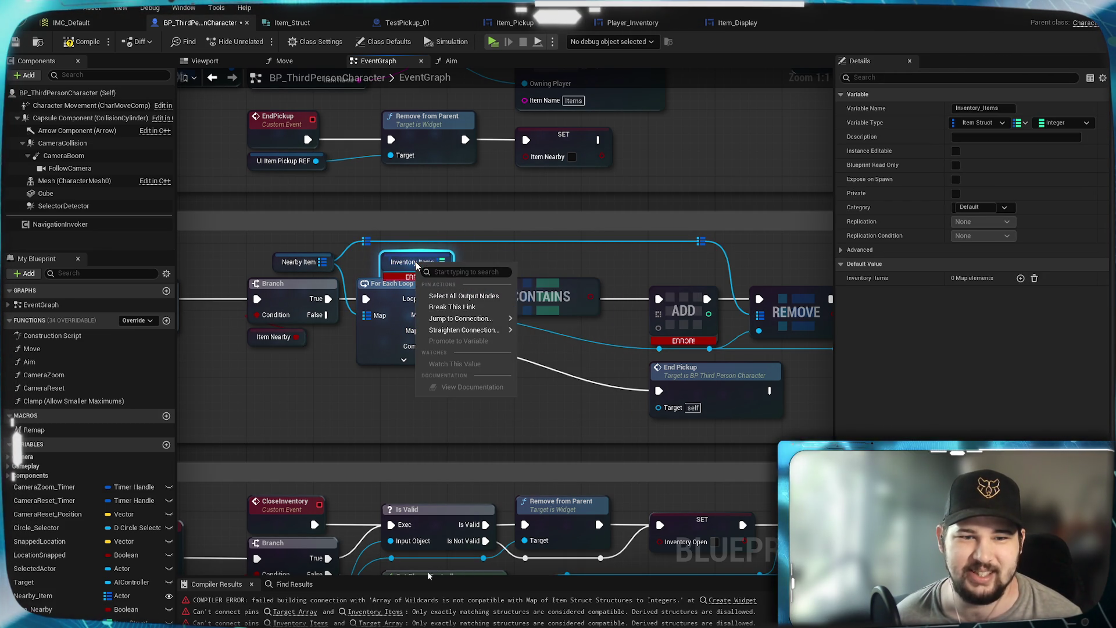
{"action": "right_click", "coordinate": [432, 263]}
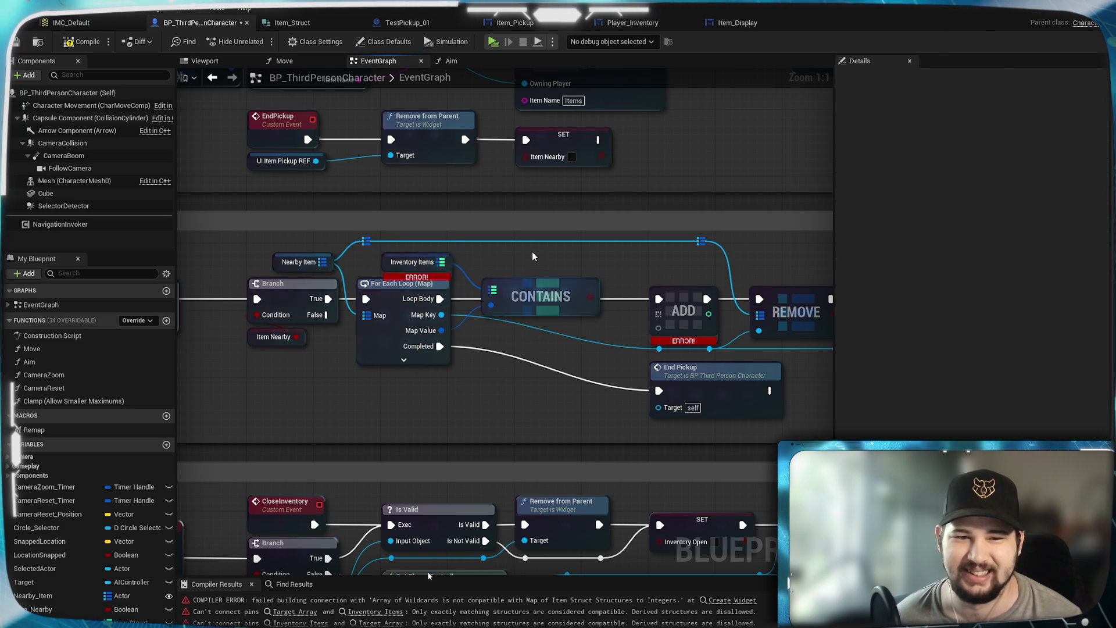
{"action": "right_click", "coordinate": [432, 262]}
{"action": "left_click", "coordinate": [451, 261]}
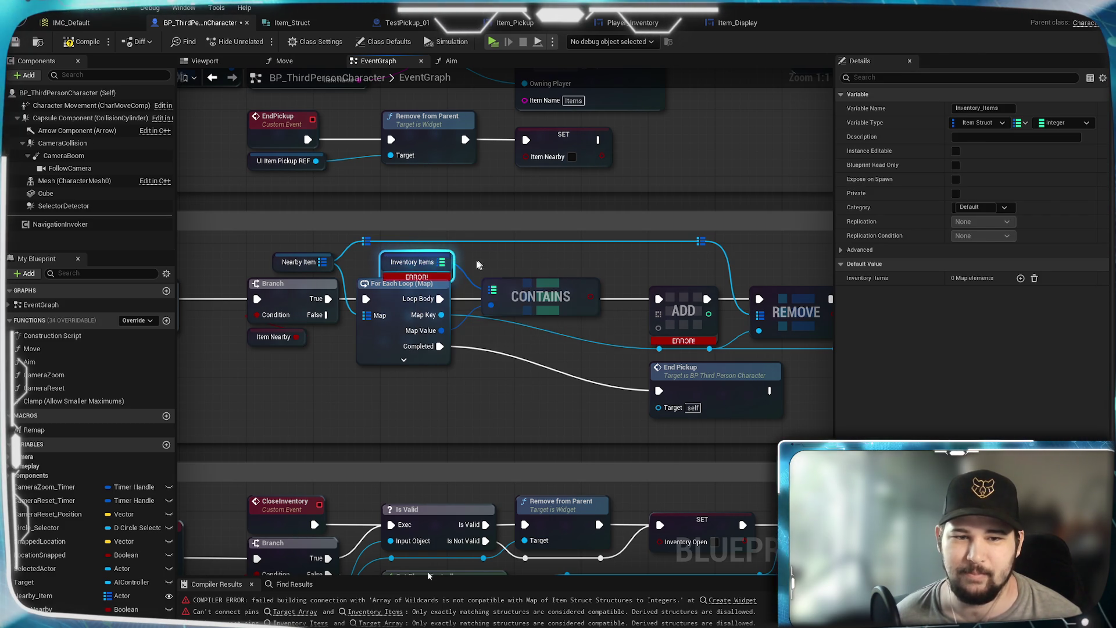
{"action": "left_click", "coordinate": [450, 261]}
{"action": "right_click", "coordinate": [452, 262]}
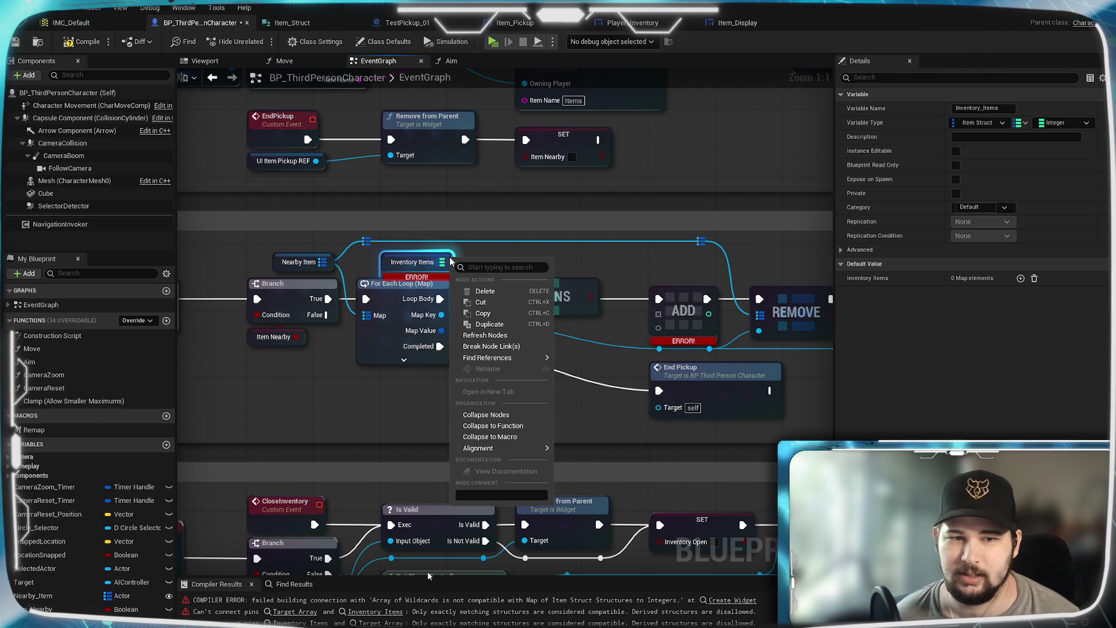
{"action": "left_click", "coordinate": [499, 337]}
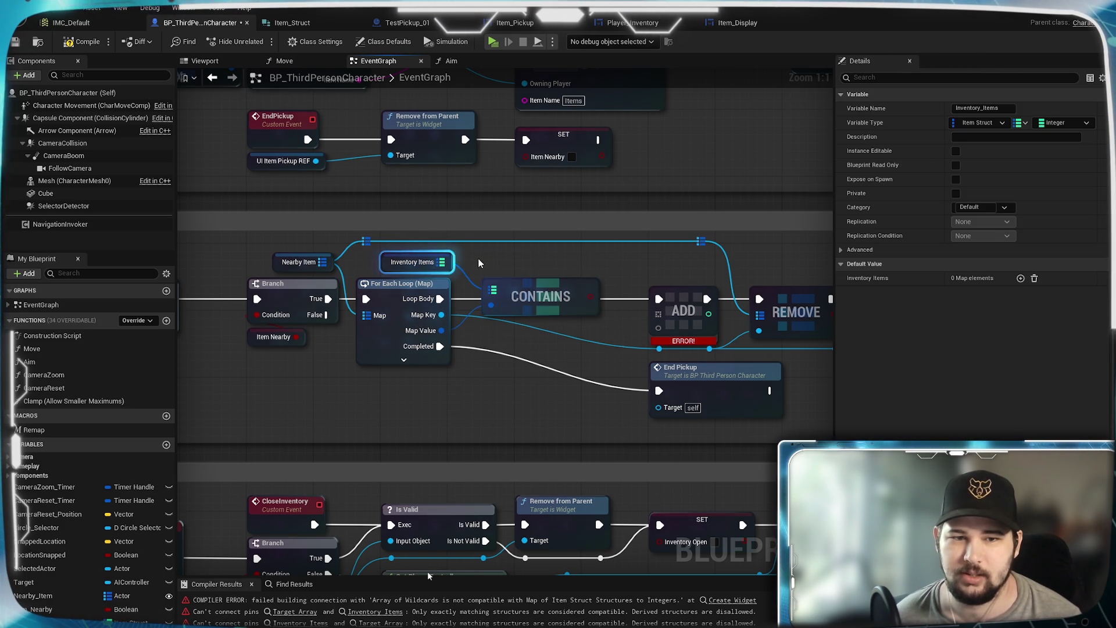
{"action": "left_click", "coordinate": [488, 327]}
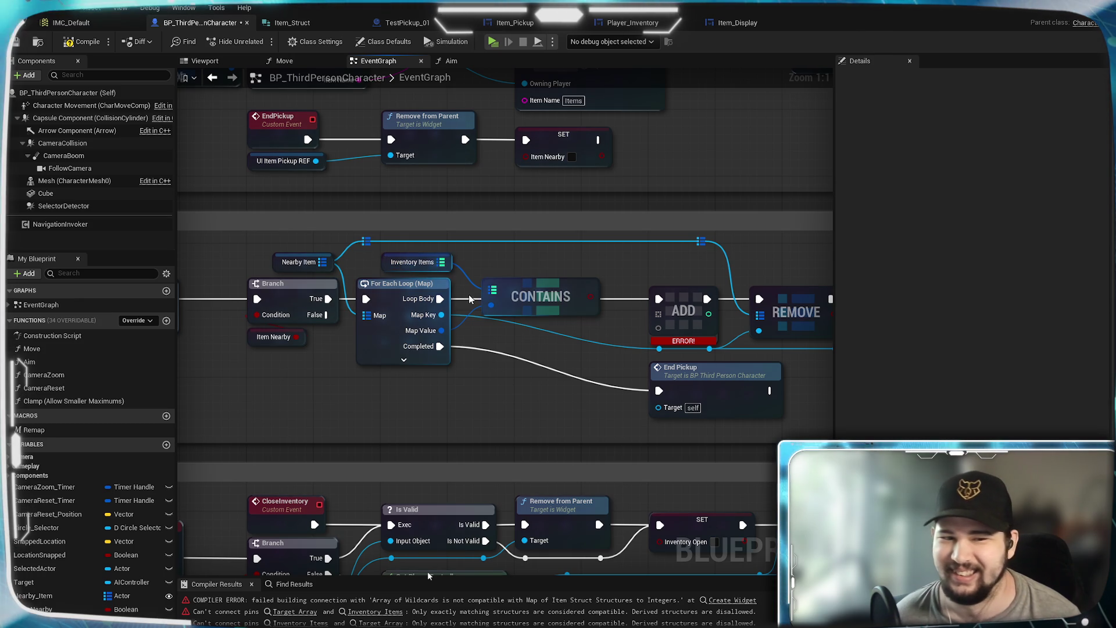
{"action": "mouse_move", "coordinate": [530, 298]}
{"action": "left_mouse_down"}
{"action": "mouse_move", "coordinate": [501, 320]}
{"action": "mouse_move", "coordinate": [522, 323]}
{"action": "mouse_move", "coordinate": [495, 314]}
{"action": "left_mouse_up"}
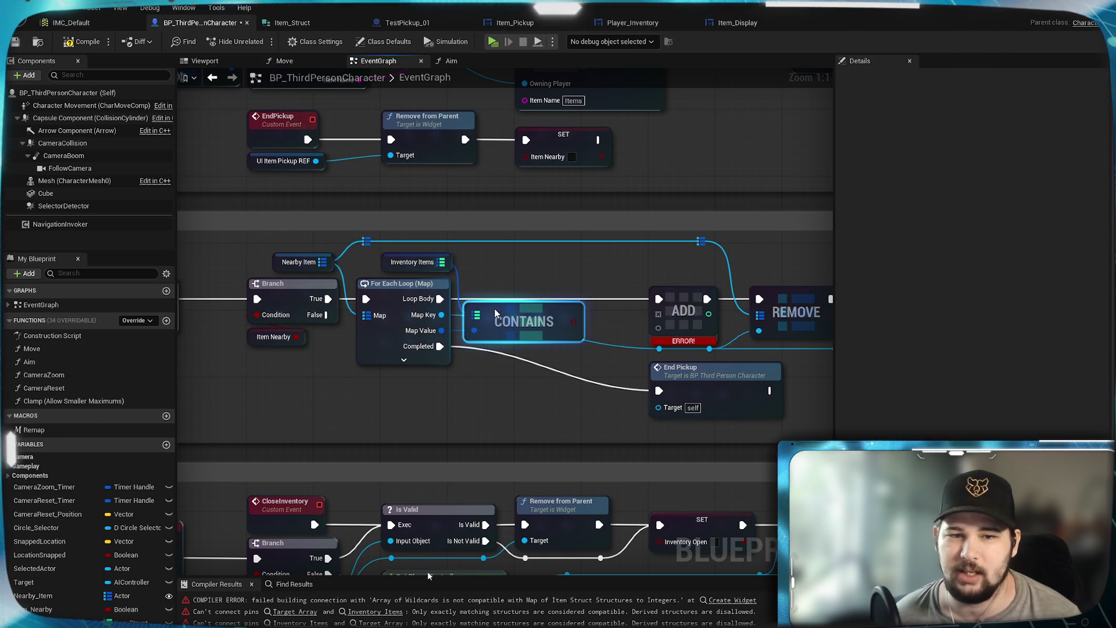
{"action": "left_click", "coordinate": [495, 276]}
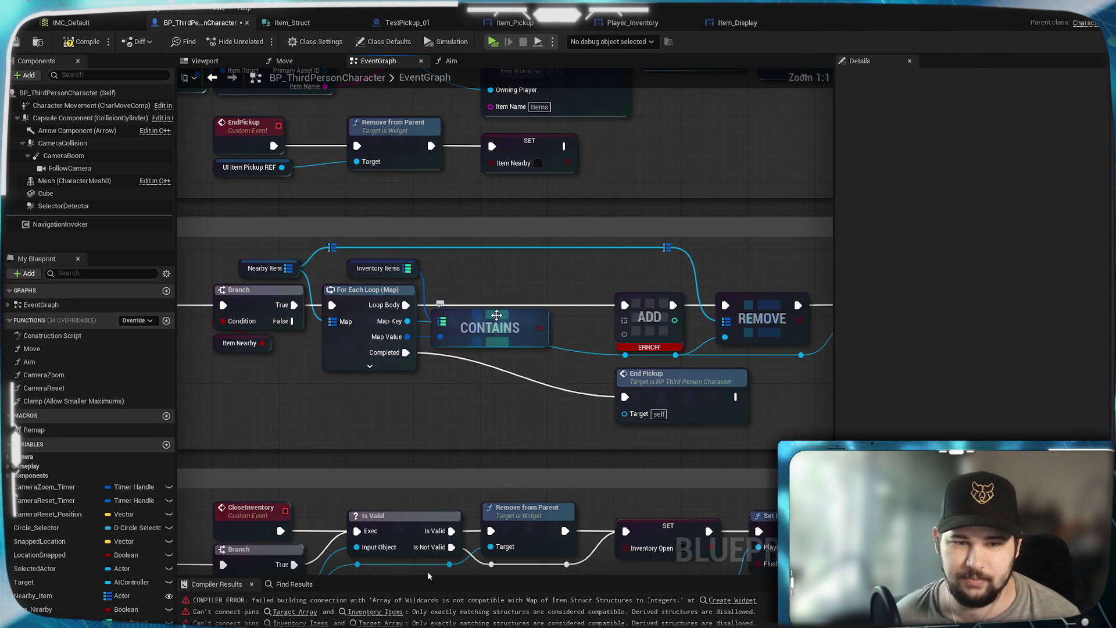
Add a Branch node from the Contains result and push the ADD/REMOVE group further right.
{"action": "left_click", "coordinate": [550, 300]}
{"action": "left_click_drag", "start_coordinate": [538, 327], "coordinate": [557, 321]}
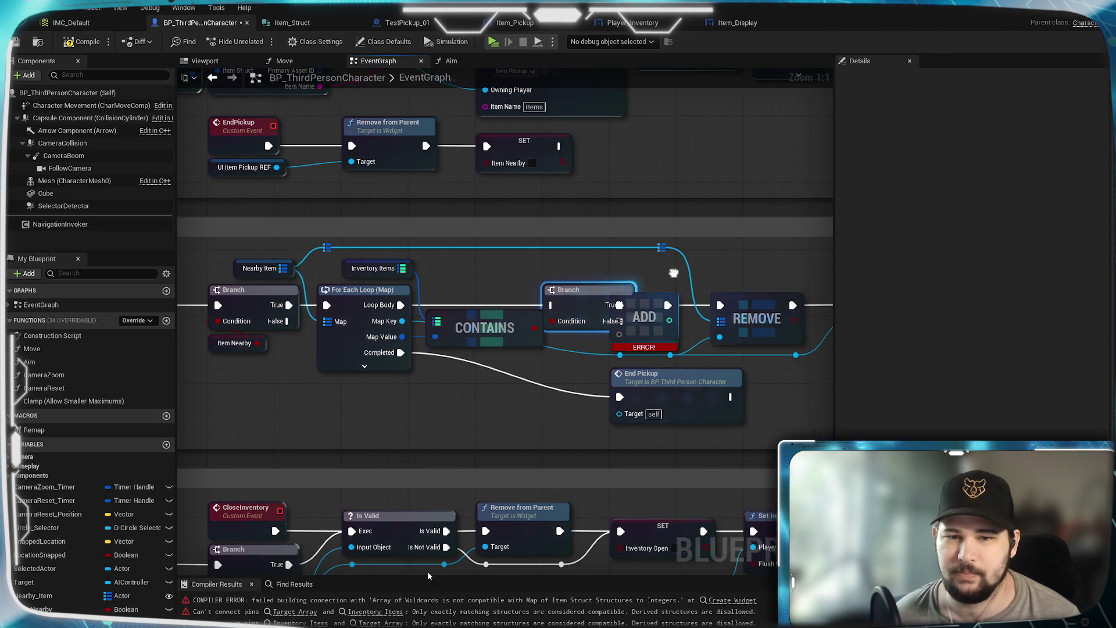
{"action": "left_click_drag", "start_coordinate": [325, 305], "coordinate": [284, 280]}
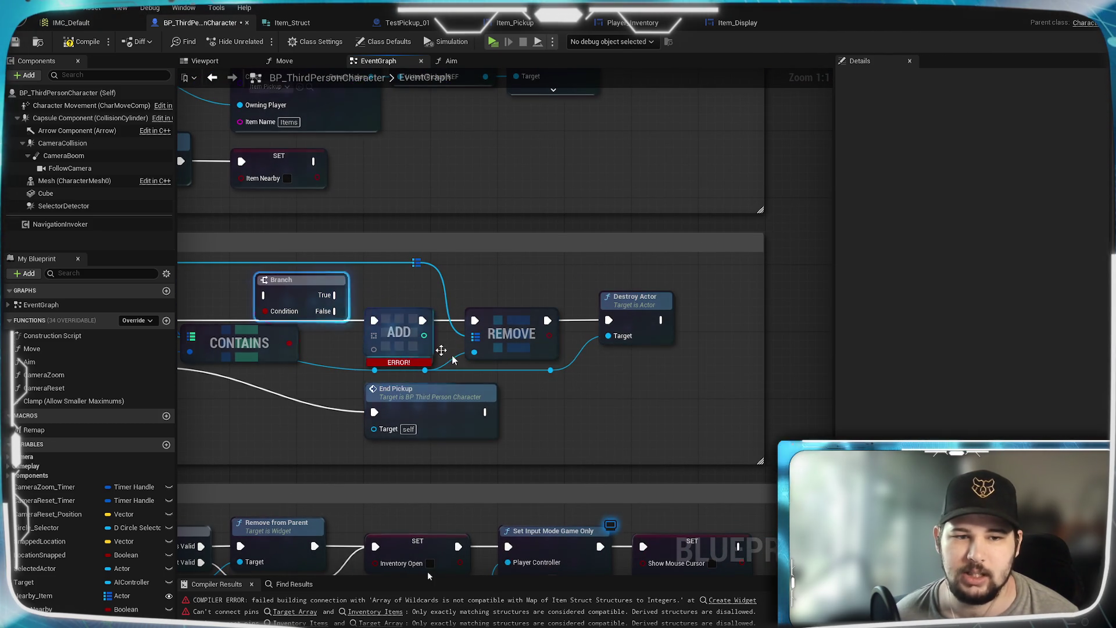
{"action": "left_click", "coordinate": [670, 433]}
{"action": "mouse_move", "coordinate": [688, 446]}
{"action": "left_mouse_down"}
{"action": "mouse_move", "coordinate": [363, 294]}
{"action": "mouse_move", "coordinate": [364, 253]}
{"action": "left_mouse_up"}
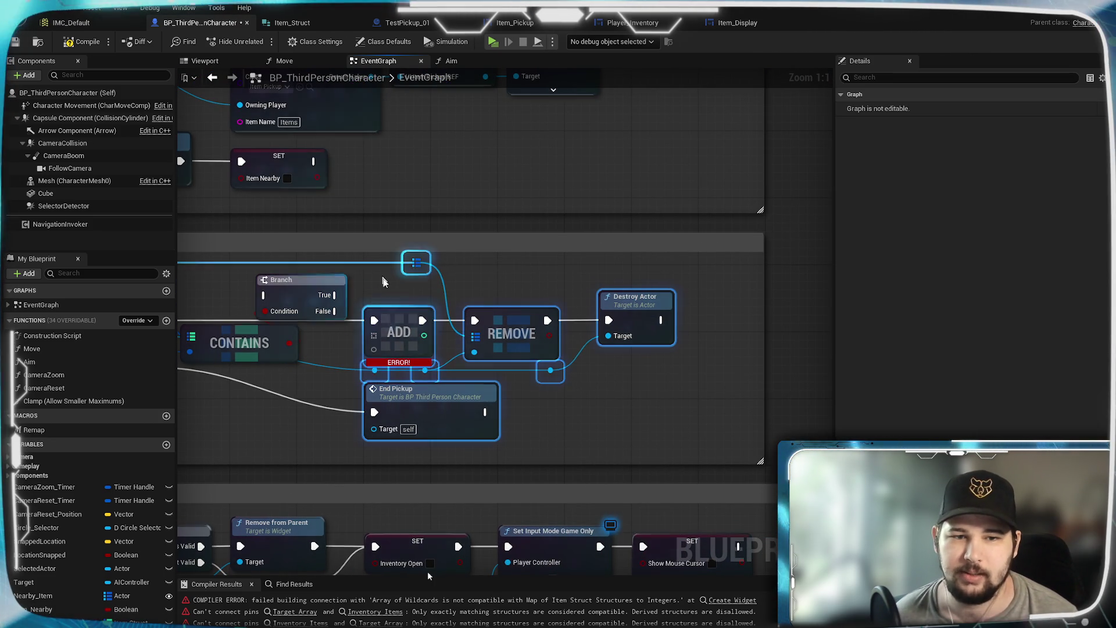
{"action": "left_click_drag", "start_coordinate": [407, 325], "coordinate": [533, 324]}
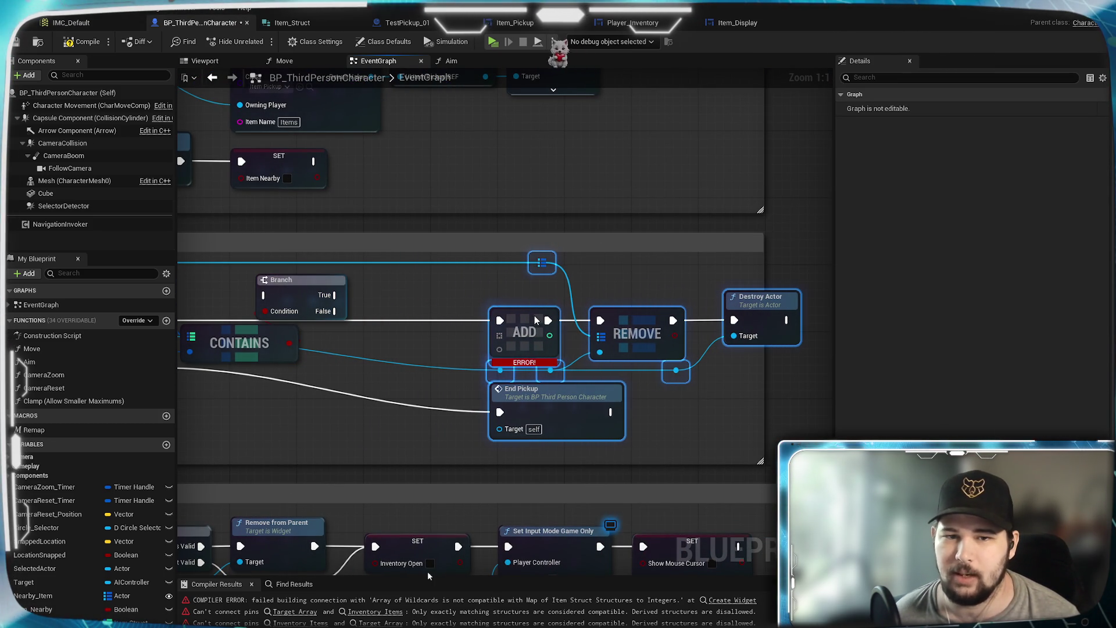
{"action": "left_click_drag", "start_coordinate": [375, 291], "coordinate": [518, 295]}
Place the Branch beside Contains and connect the loop's Loop Body to its execution input.
{"action": "left_click", "coordinate": [518, 295]}
{"action": "left_click_drag", "start_coordinate": [431, 299], "coordinate": [488, 324]}
{"action": "left_click", "coordinate": [267, 326]}
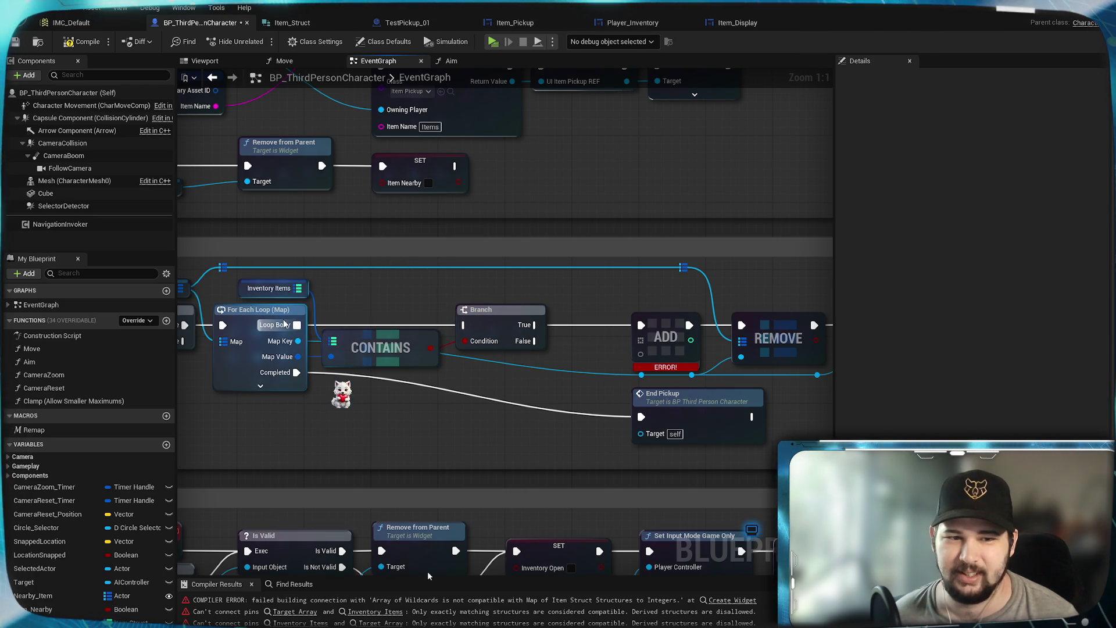
{"action": "left_click_drag", "start_coordinate": [296, 325], "coordinate": [465, 326]}
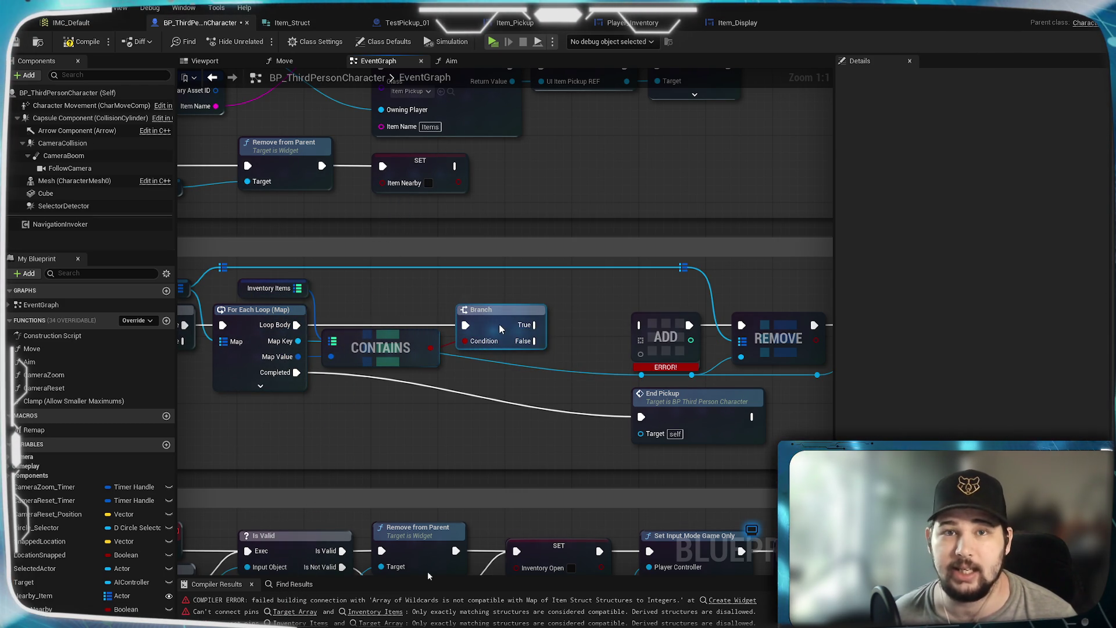
{"action": "left_click_drag", "start_coordinate": [495, 332], "coordinate": [494, 327]}
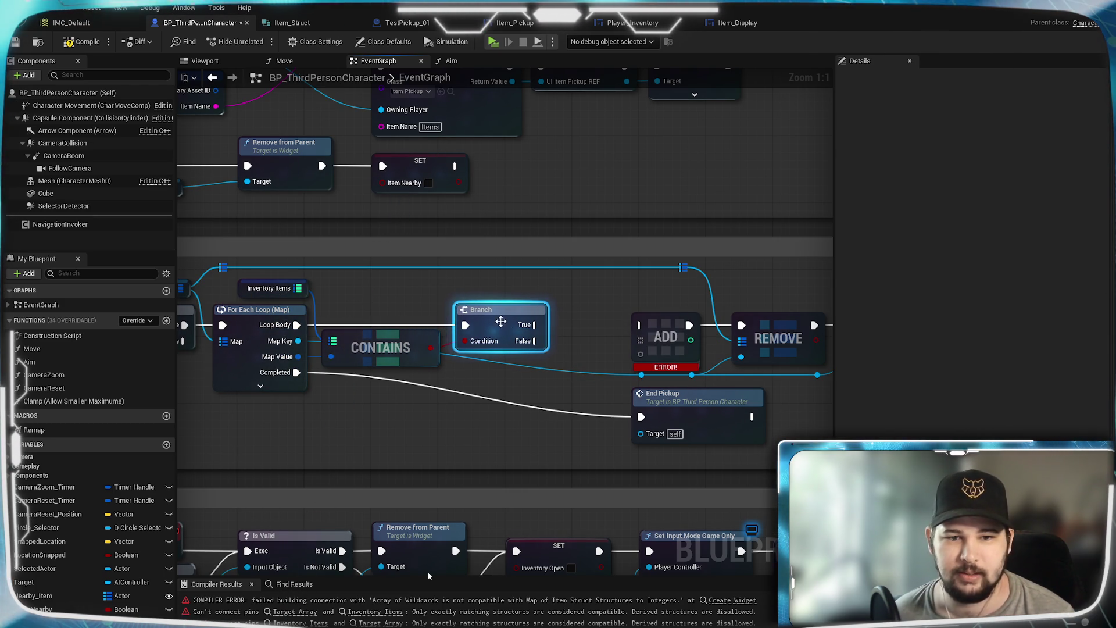
{"action": "left_click", "coordinate": [513, 374]}
Put a reroute point on the Completed wire below the loop, then select the errored ADD.
{"action": "left_click_drag", "start_coordinate": [490, 377], "coordinate": [550, 379]}
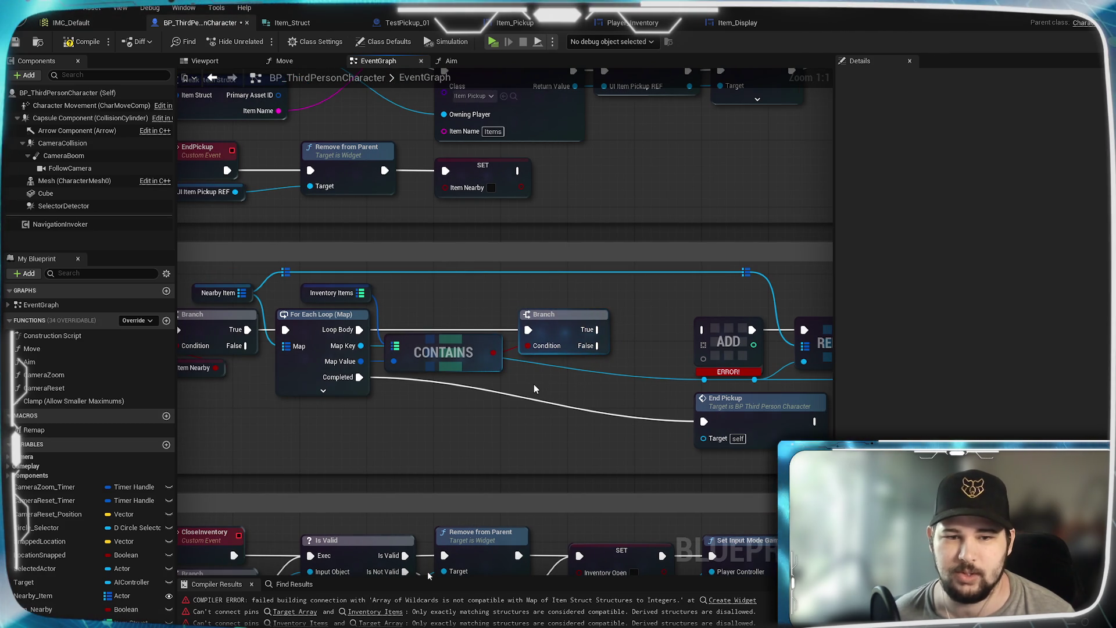
{"action": "double_click", "coordinate": [486, 393]}
{"action": "mouse_move", "coordinate": [485, 393]}
{"action": "left_mouse_down"}
{"action": "mouse_move", "coordinate": [399, 453]}
{"action": "mouse_move", "coordinate": [400, 430]}
{"action": "left_mouse_up"}
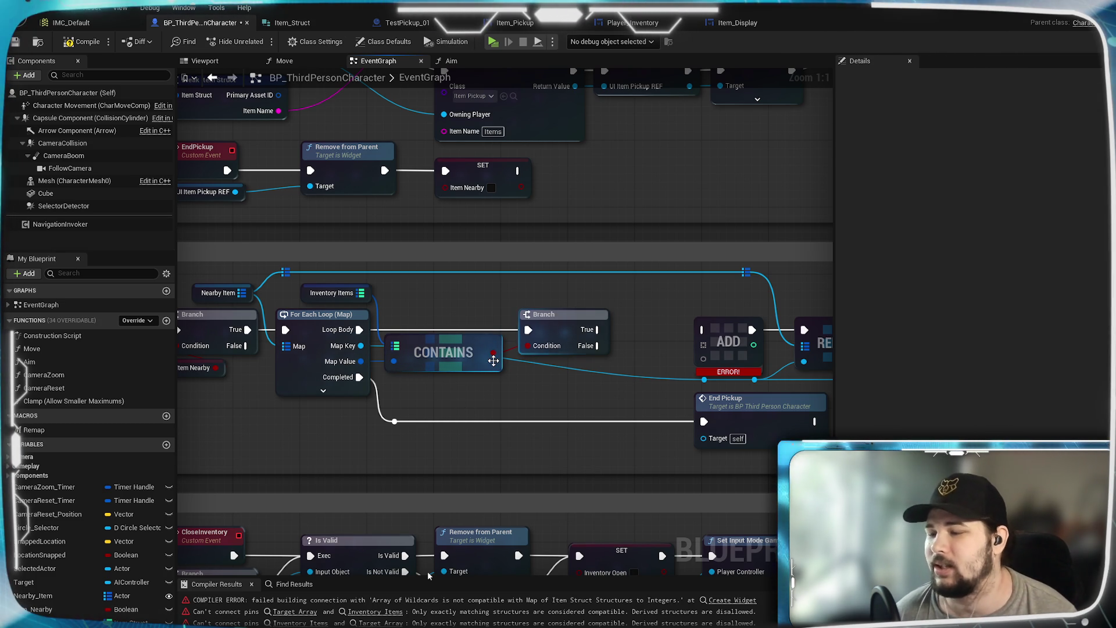
{"action": "left_click_drag", "start_coordinate": [500, 394], "coordinate": [432, 429]}
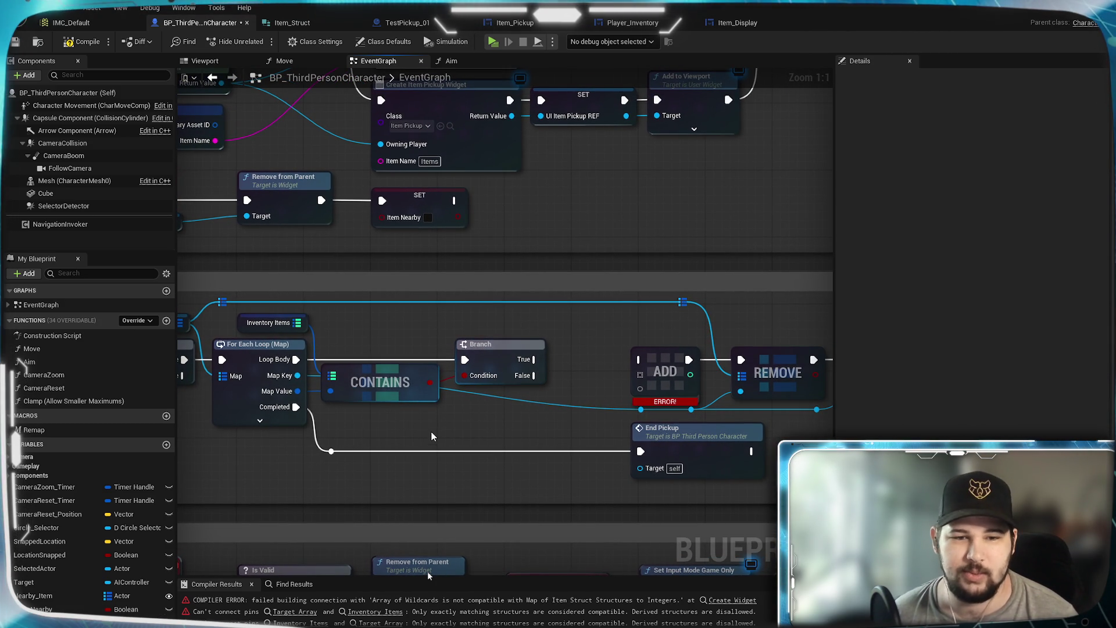
{"action": "mouse_move", "coordinate": [512, 414]}
{"action": "left_mouse_down"}
{"action": "mouse_move", "coordinate": [446, 418]}
{"action": "mouse_move", "coordinate": [517, 410]}
{"action": "mouse_move", "coordinate": [479, 419]}
{"action": "left_mouse_up"}
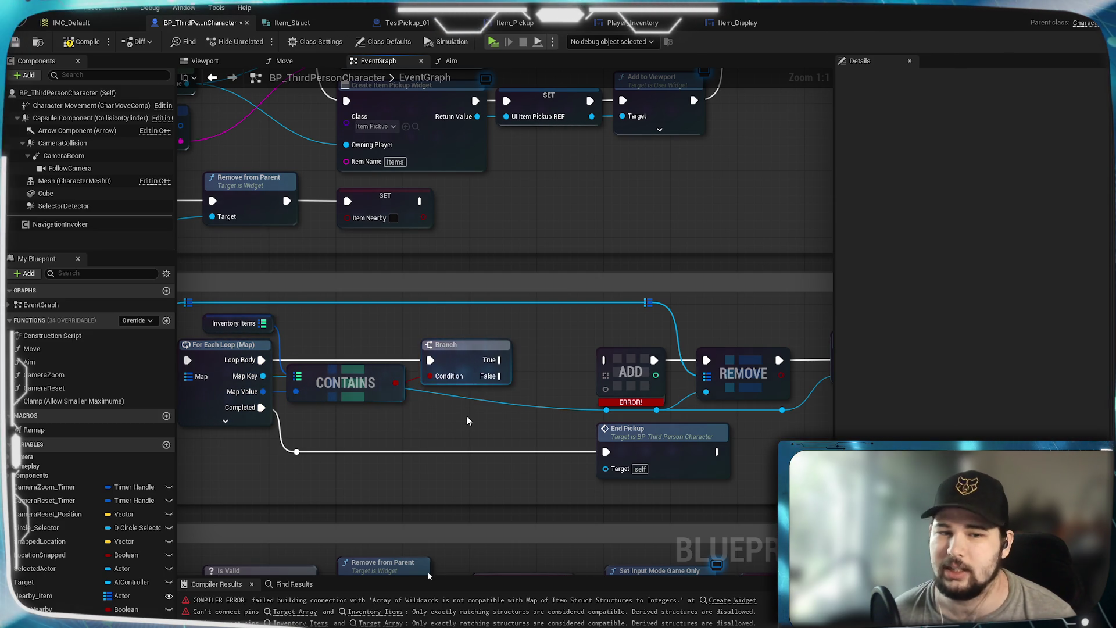
{"action": "mouse_move", "coordinate": [468, 422]}
{"action": "left_mouse_down"}
{"action": "mouse_move", "coordinate": [411, 444]}
{"action": "mouse_move", "coordinate": [482, 442]}
{"action": "mouse_move", "coordinate": [614, 343]}
{"action": "mouse_move", "coordinate": [498, 353]}
{"action": "mouse_move", "coordinate": [518, 363]}
{"action": "left_mouse_up"}
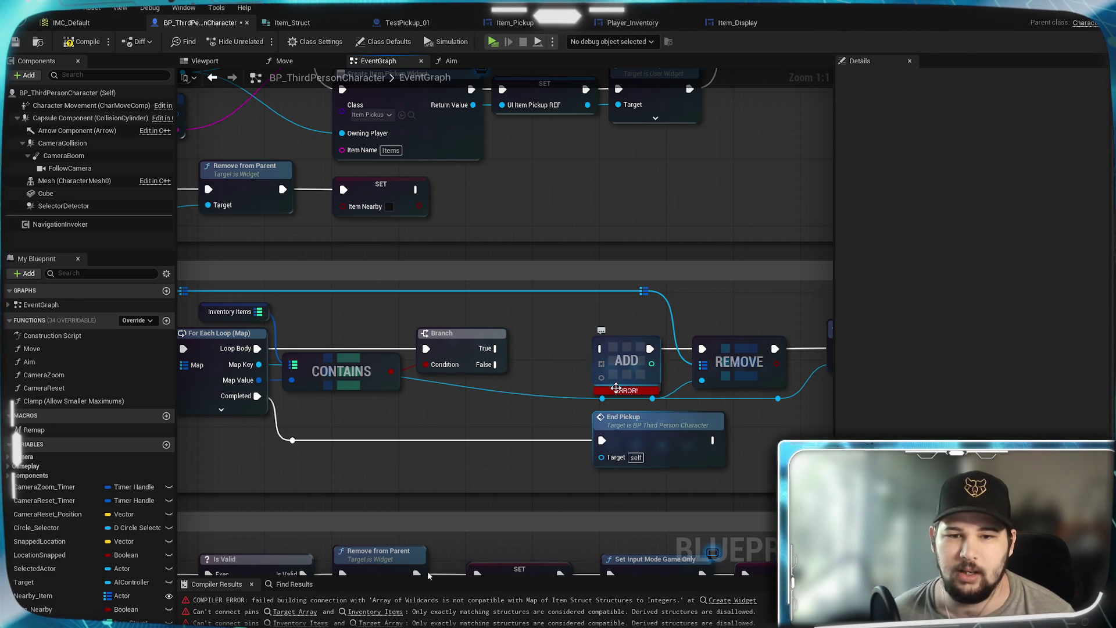
{"action": "left_click", "coordinate": [617, 347]}
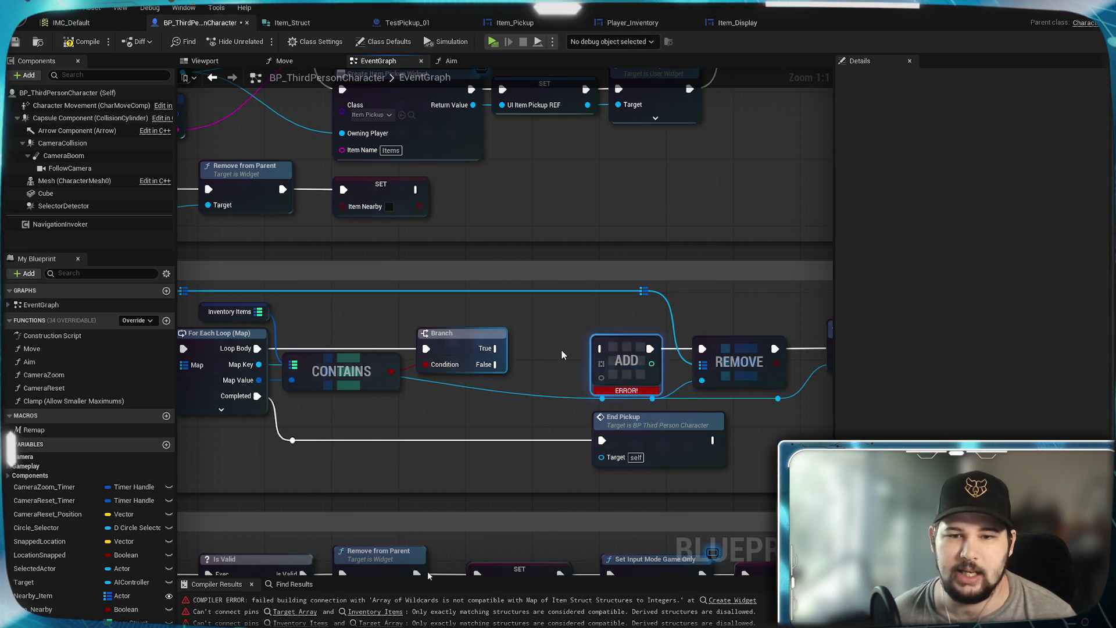
{"action": "mouse_move", "coordinate": [332, 265]}
{"action": "left_mouse_down"}
{"action": "mouse_move", "coordinate": [549, 311]}
{"action": "mouse_move", "coordinate": [536, 351]}
{"action": "mouse_move", "coordinate": [605, 355]}
{"action": "left_mouse_up"}
Add a Map Add node on Inventory Items, delete the errored ADD, and slot the new one in.
{"action": "type", "text": "add"}
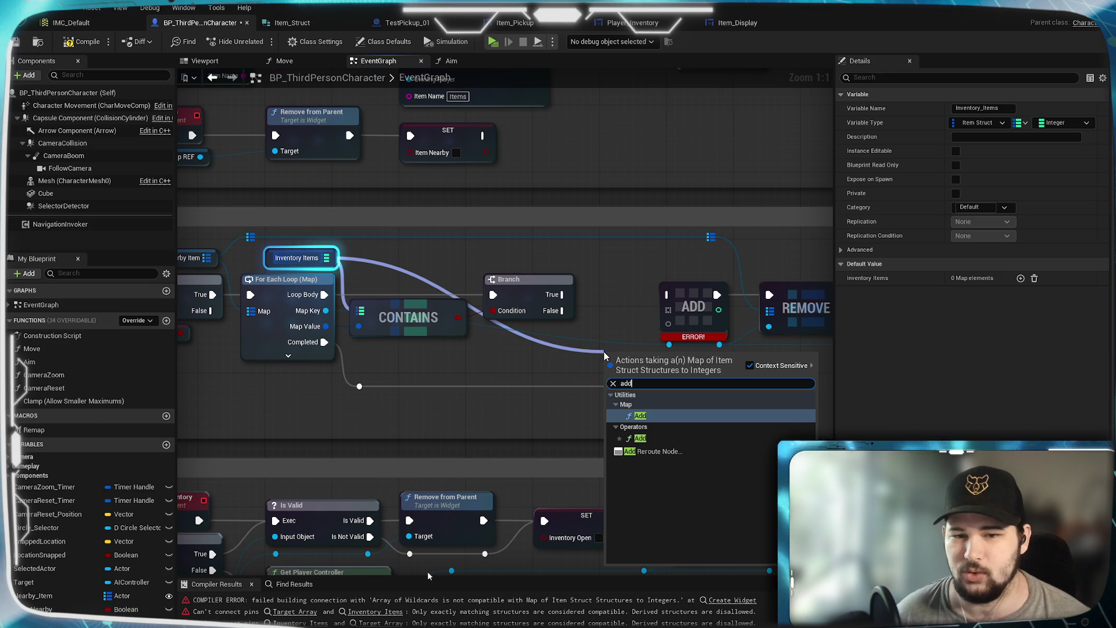
{"action": "left_click", "coordinate": [640, 416]}
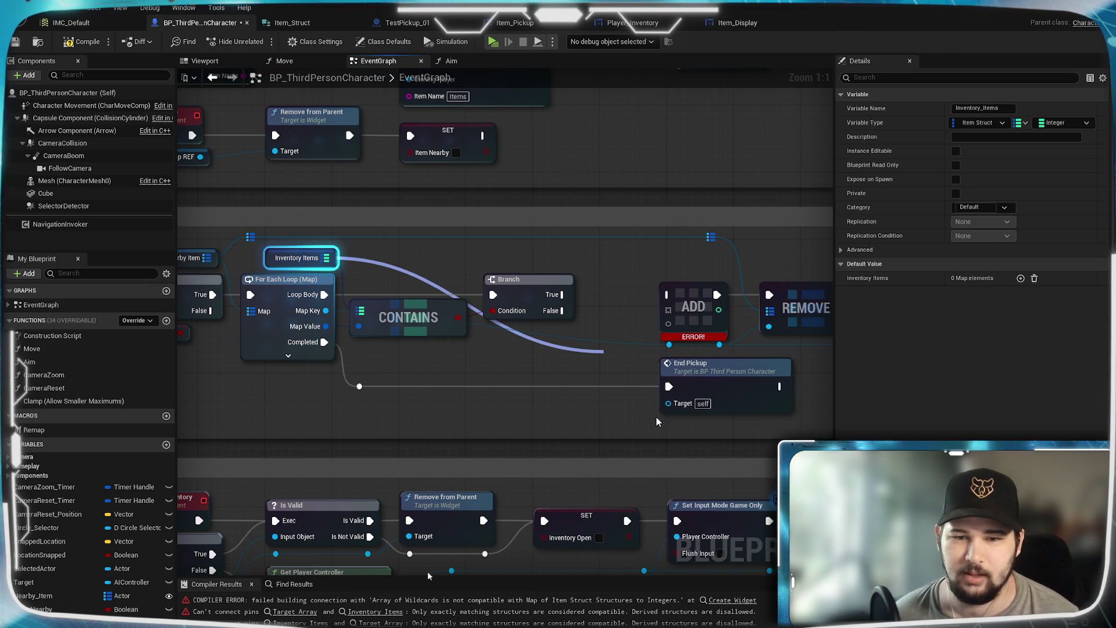
{"action": "mouse_move", "coordinate": [640, 384]}
{"action": "left_mouse_down"}
{"action": "mouse_move", "coordinate": [535, 426]}
{"action": "mouse_move", "coordinate": [531, 324]}
{"action": "mouse_move", "coordinate": [464, 390]}
{"action": "left_mouse_up"}
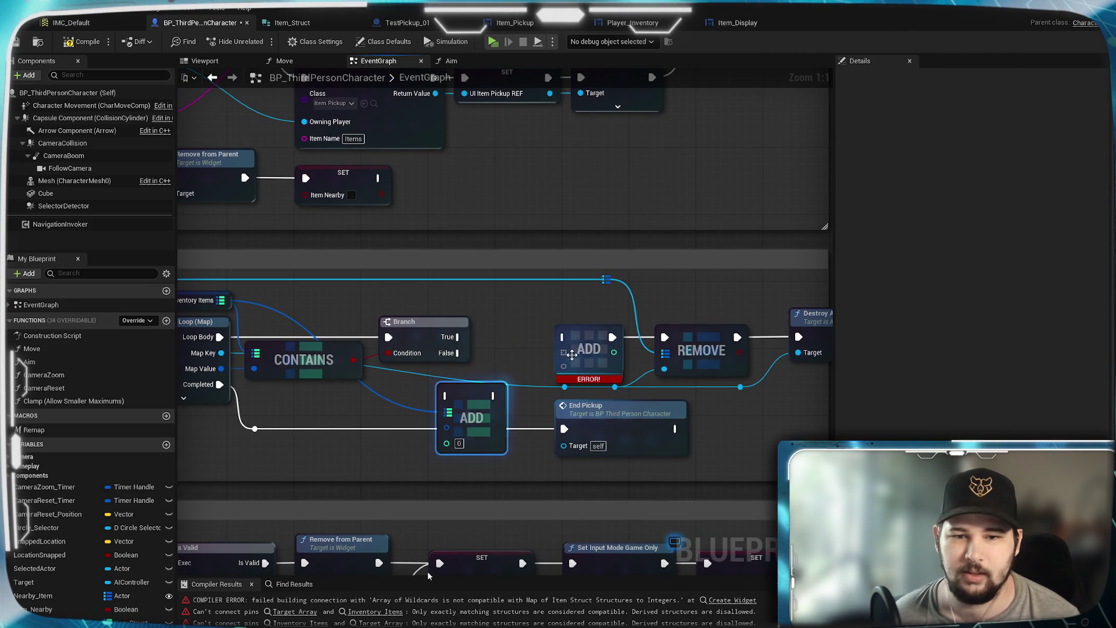
{"action": "left_click_drag", "start_coordinate": [590, 344], "coordinate": [549, 318]}
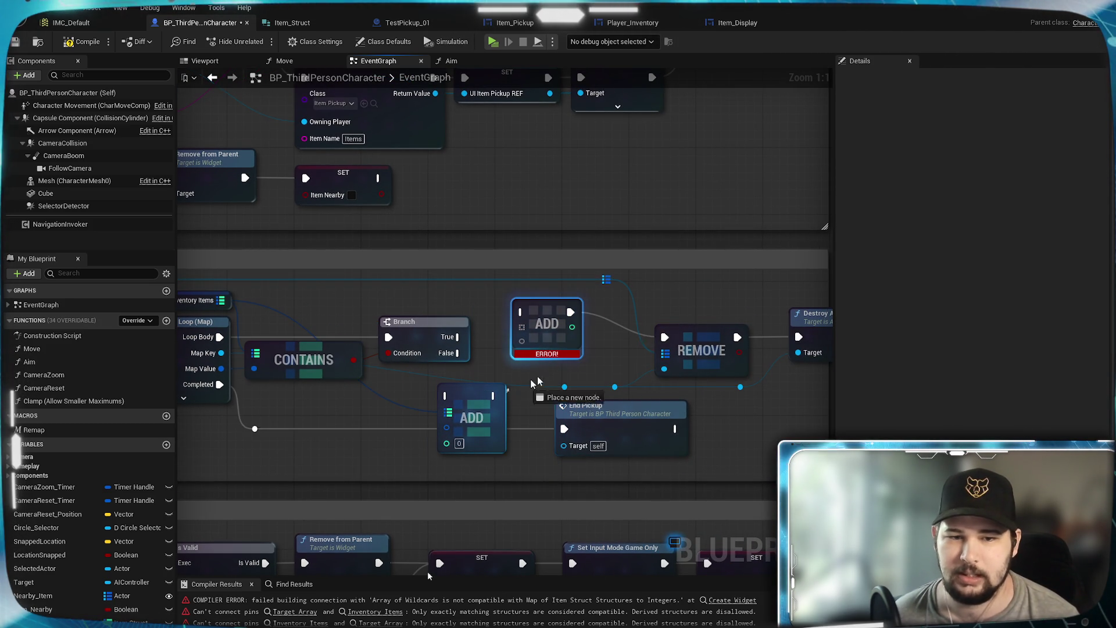
{"action": "left_click_drag", "start_coordinate": [666, 341], "coordinate": [665, 338]}
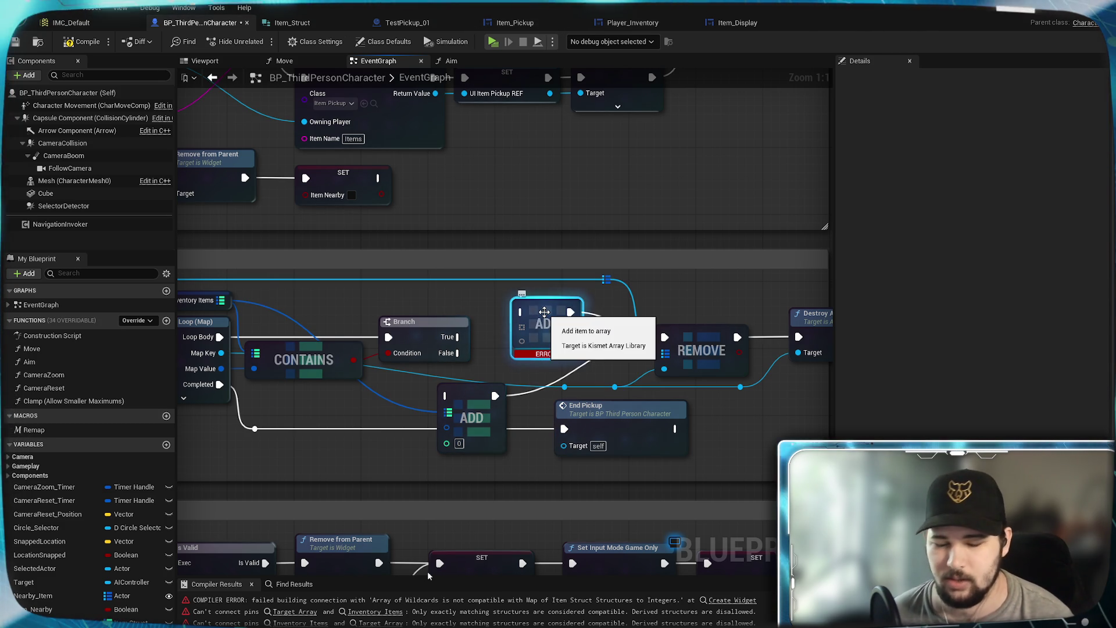
{"action": "key", "text": "Delete"}
{"action": "mouse_move", "coordinate": [472, 401]}
{"action": "left_mouse_down"}
{"action": "mouse_move", "coordinate": [556, 327]}
{"action": "mouse_move", "coordinate": [512, 317]}
{"action": "mouse_move", "coordinate": [588, 323]}
{"action": "left_mouse_up"}
{"action": "left_click", "coordinate": [497, 294]}
Wire Branch False and the loop's Map Value into the Add node, value 1, with a reroute.
{"action": "left_click_drag", "start_coordinate": [497, 294], "coordinate": [545, 320]}
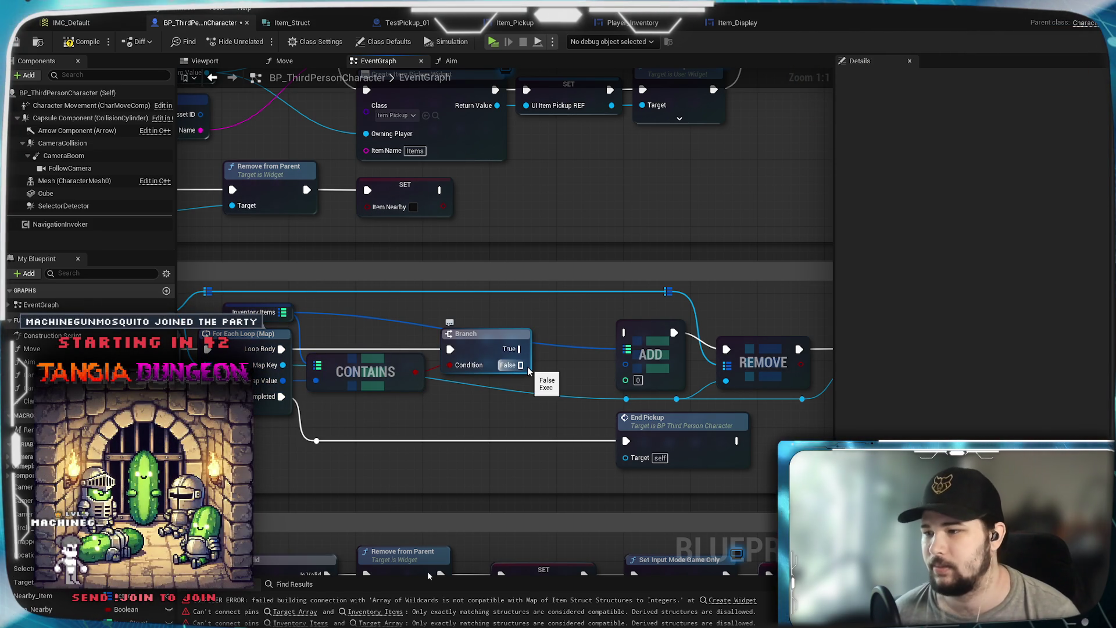
{"action": "mouse_move", "coordinate": [529, 371]}
{"action": "left_mouse_down"}
{"action": "mouse_move", "coordinate": [628, 359]}
{"action": "mouse_move", "coordinate": [625, 333]}
{"action": "left_mouse_up"}
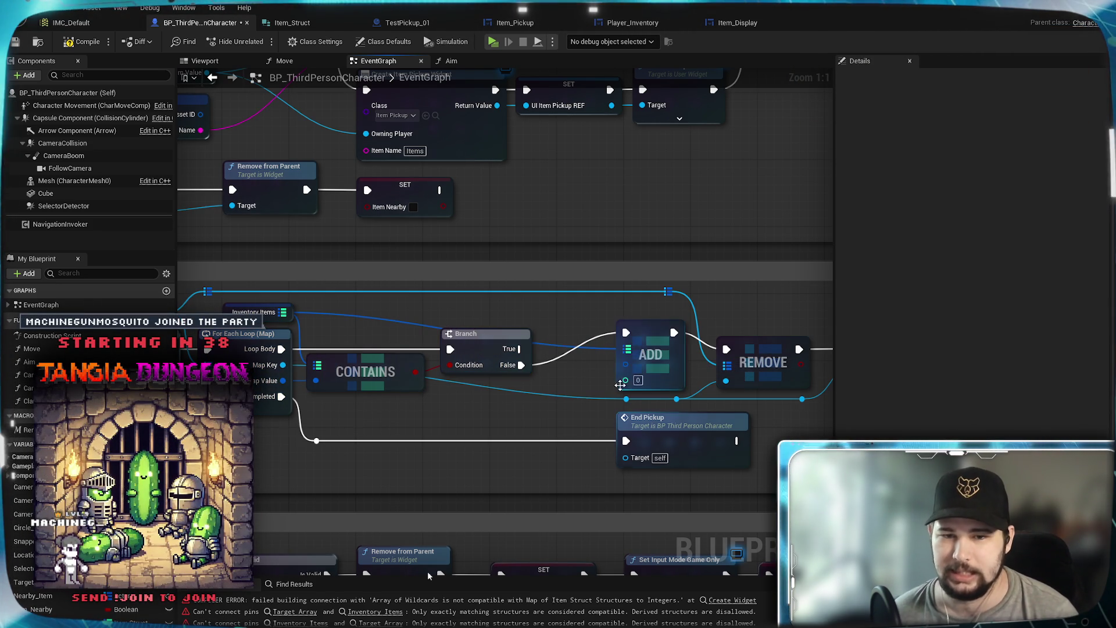
{"action": "mouse_move", "coordinate": [283, 381]}
{"action": "left_mouse_down"}
{"action": "mouse_move", "coordinate": [559, 387]}
{"action": "mouse_move", "coordinate": [627, 368]}
{"action": "left_mouse_up"}
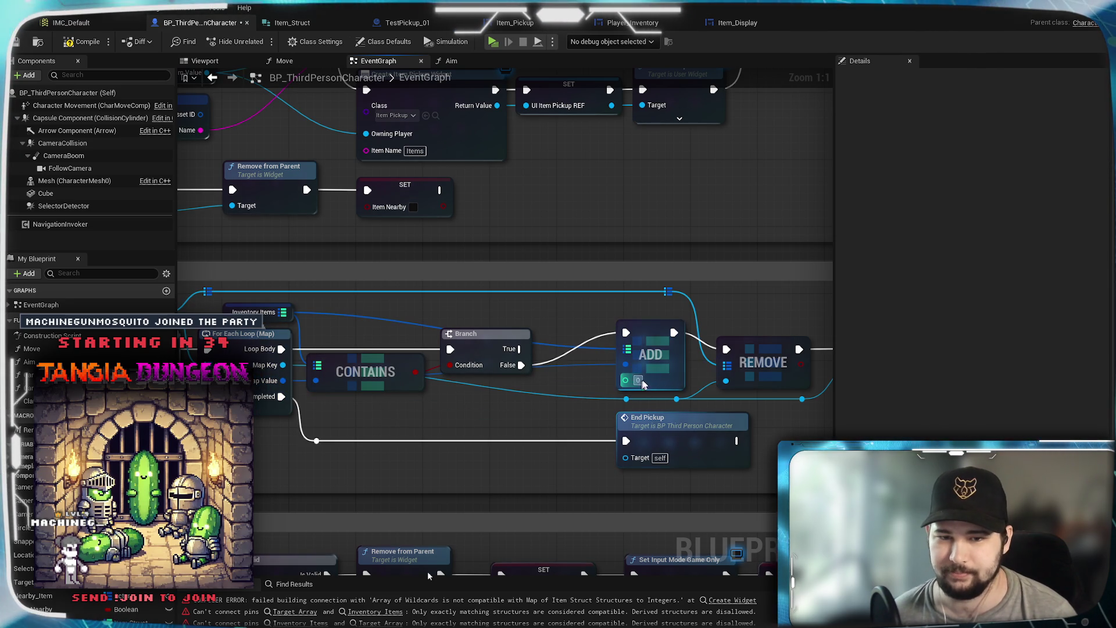
{"action": "left_click", "coordinate": [638, 379]}
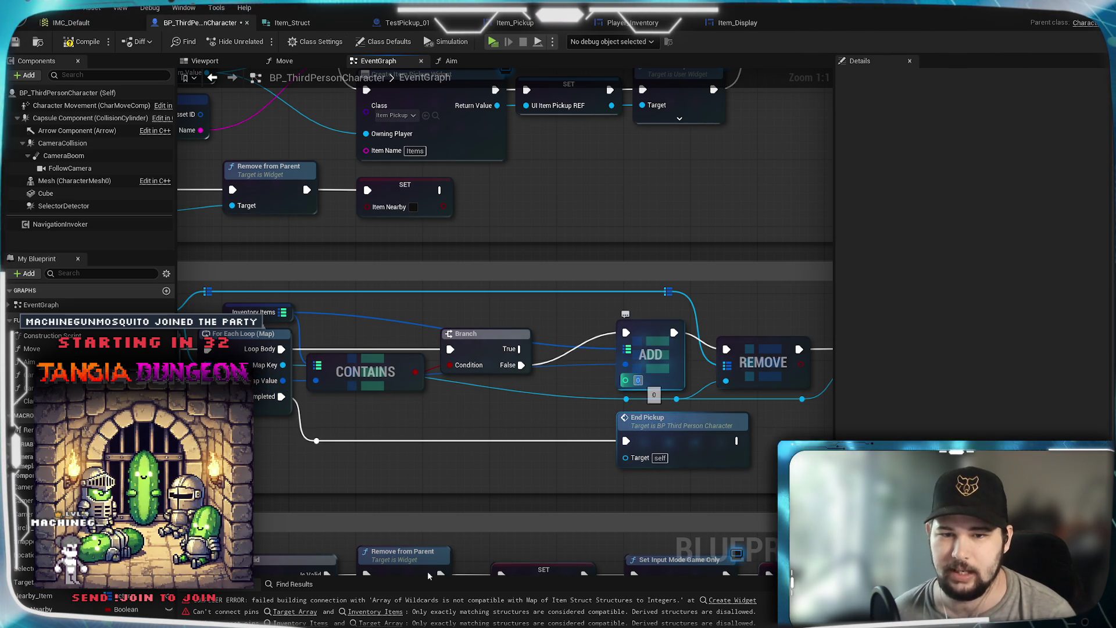
{"action": "type", "text": "1"}
{"action": "key", "text": "Return"}
{"action": "double_click", "coordinate": [592, 367]}
{"action": "left_click_drag", "start_coordinate": [320, 413], "coordinate": [327, 405]}
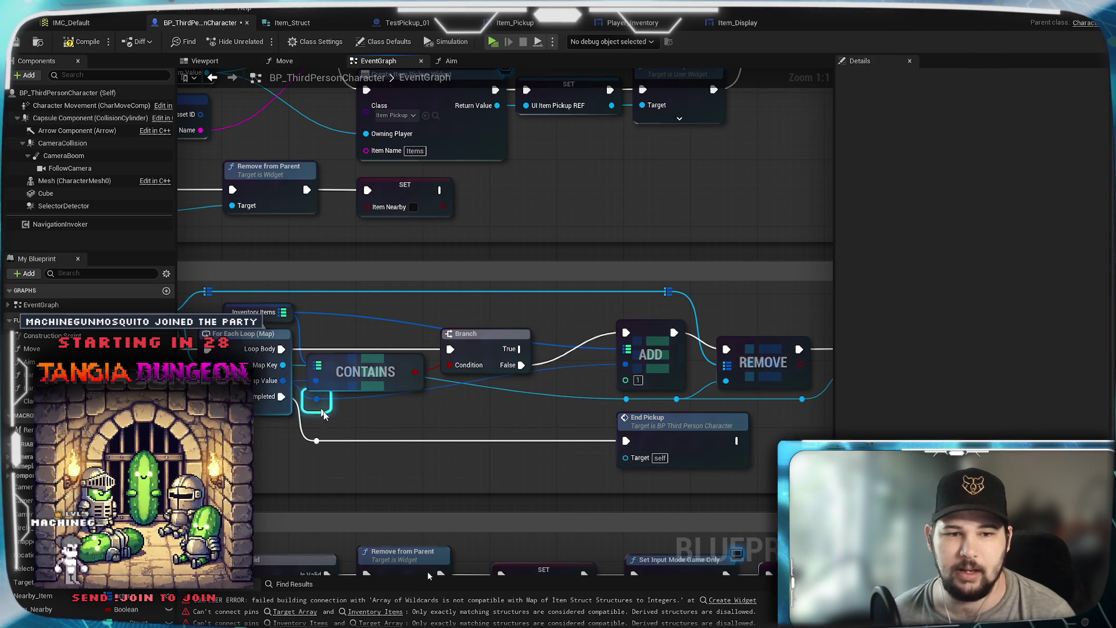
{"action": "left_click", "coordinate": [400, 428]}
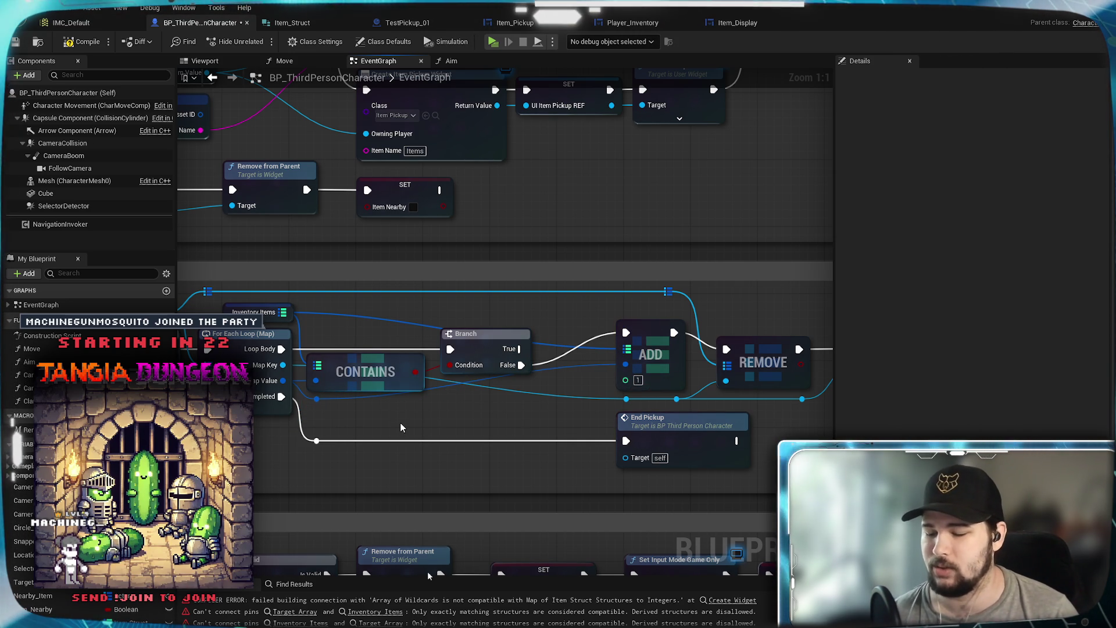
{"action": "double_click", "coordinate": [439, 377]}
{"action": "mouse_move", "coordinate": [439, 377]}
{"action": "left_mouse_down"}
{"action": "mouse_move", "coordinate": [525, 405]}
{"action": "mouse_move", "coordinate": [384, 398]}
{"action": "left_mouse_up"}
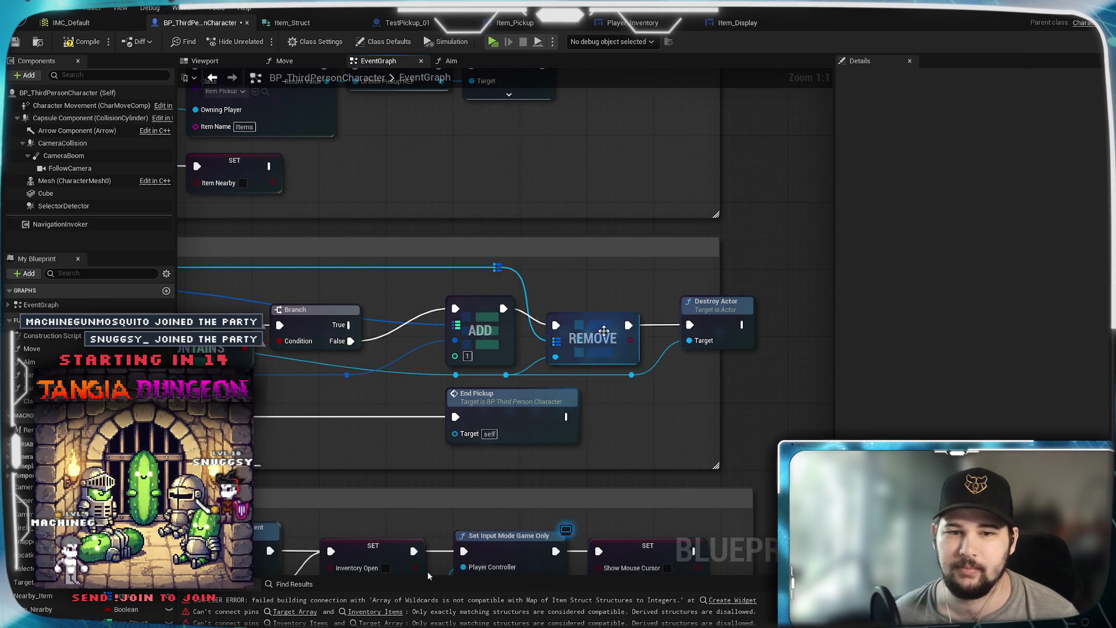
{"action": "mouse_move", "coordinate": [612, 398]}
{"action": "left_mouse_down"}
{"action": "mouse_move", "coordinate": [713, 337]}
{"action": "mouse_move", "coordinate": [817, 318]}
{"action": "mouse_move", "coordinate": [799, 324]}
{"action": "left_mouse_up"}
{"action": "left_click_drag", "start_coordinate": [470, 339], "coordinate": [452, 377]}
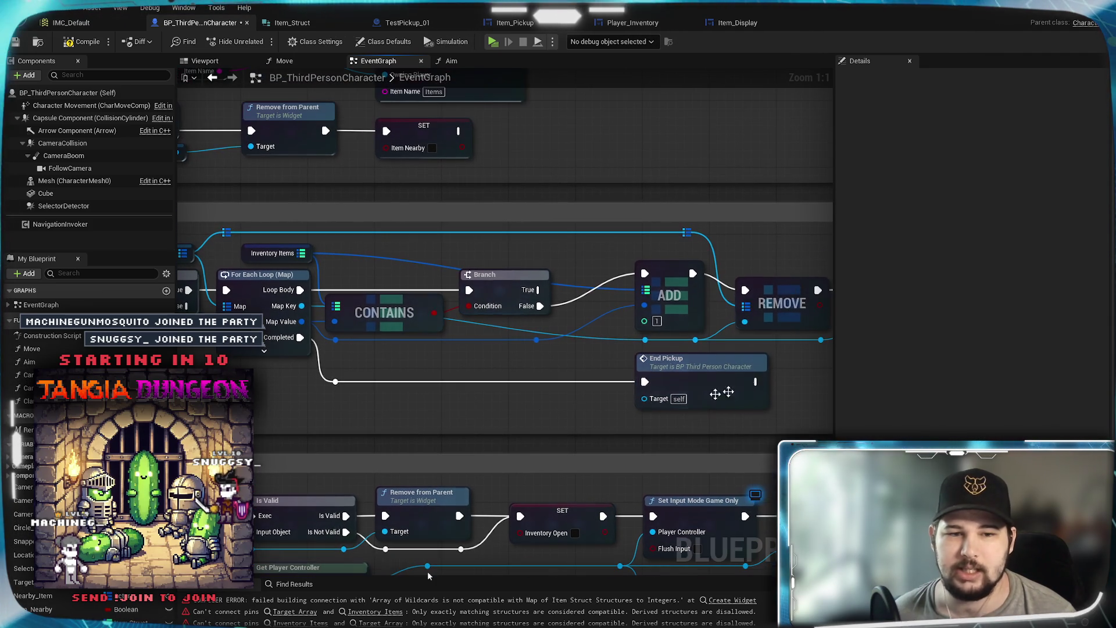
{"action": "mouse_move", "coordinate": [721, 381]}
{"action": "left_mouse_down"}
{"action": "mouse_move", "coordinate": [407, 377]}
{"action": "mouse_move", "coordinate": [460, 375]}
{"action": "left_mouse_up"}
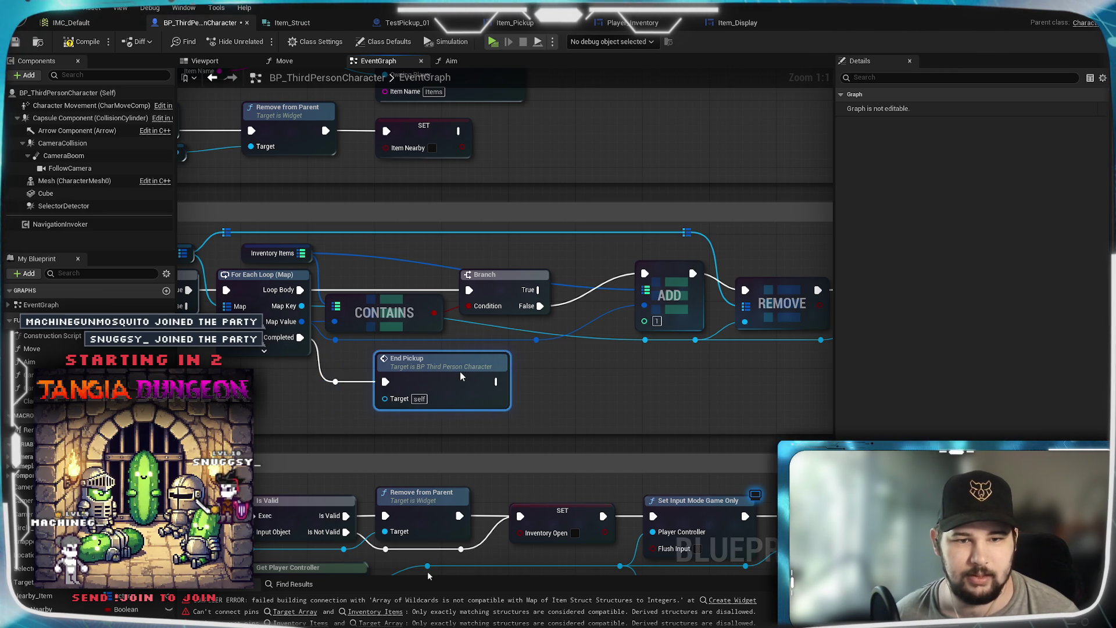
{"action": "mouse_move", "coordinate": [598, 389]}
{"action": "left_mouse_down"}
{"action": "mouse_move", "coordinate": [286, 399]}
{"action": "mouse_move", "coordinate": [443, 381]}
{"action": "mouse_move", "coordinate": [430, 435]}
{"action": "left_mouse_up"}
{"action": "mouse_move", "coordinate": [518, 438]}
{"action": "left_mouse_down"}
{"action": "mouse_move", "coordinate": [678, 375]}
{"action": "mouse_move", "coordinate": [659, 384]}
{"action": "mouse_move", "coordinate": [643, 424]}
{"action": "mouse_move", "coordinate": [655, 392]}
{"action": "left_mouse_up"}
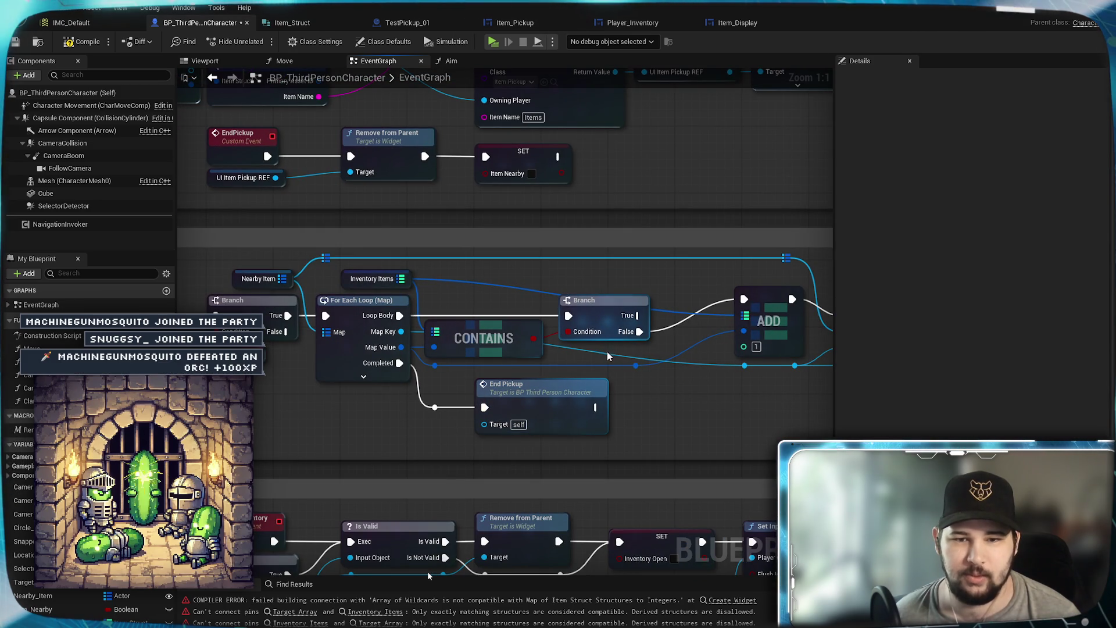
{"action": "double_click", "coordinate": [585, 350]}
{"action": "left_click_drag", "start_coordinate": [586, 361], "coordinate": [453, 385]}
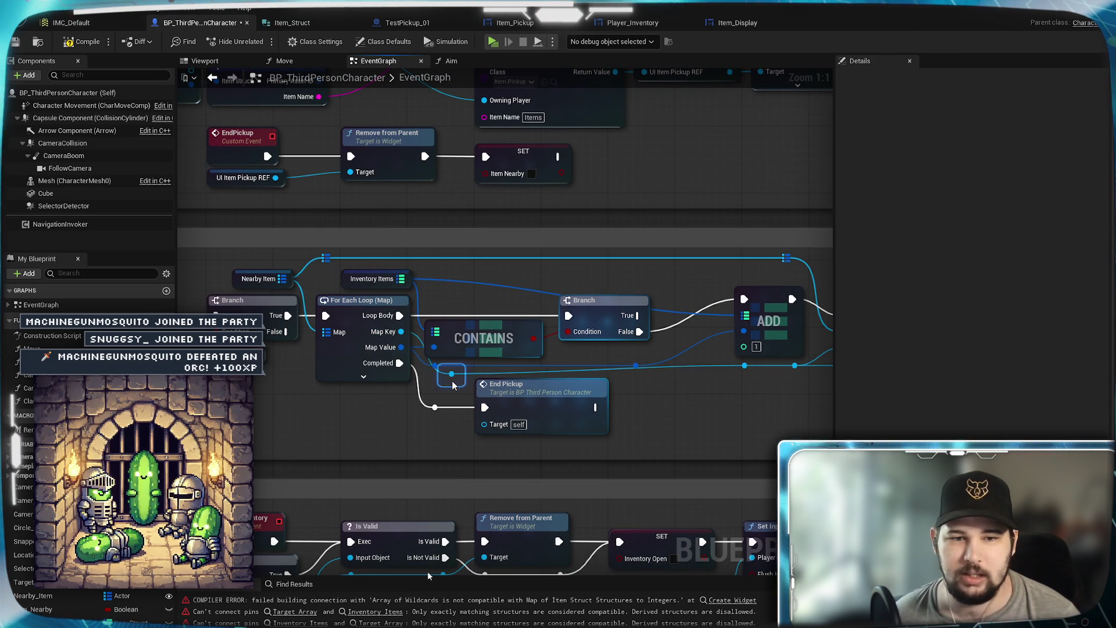
{"action": "left_click_drag", "start_coordinate": [704, 400], "coordinate": [520, 374]}
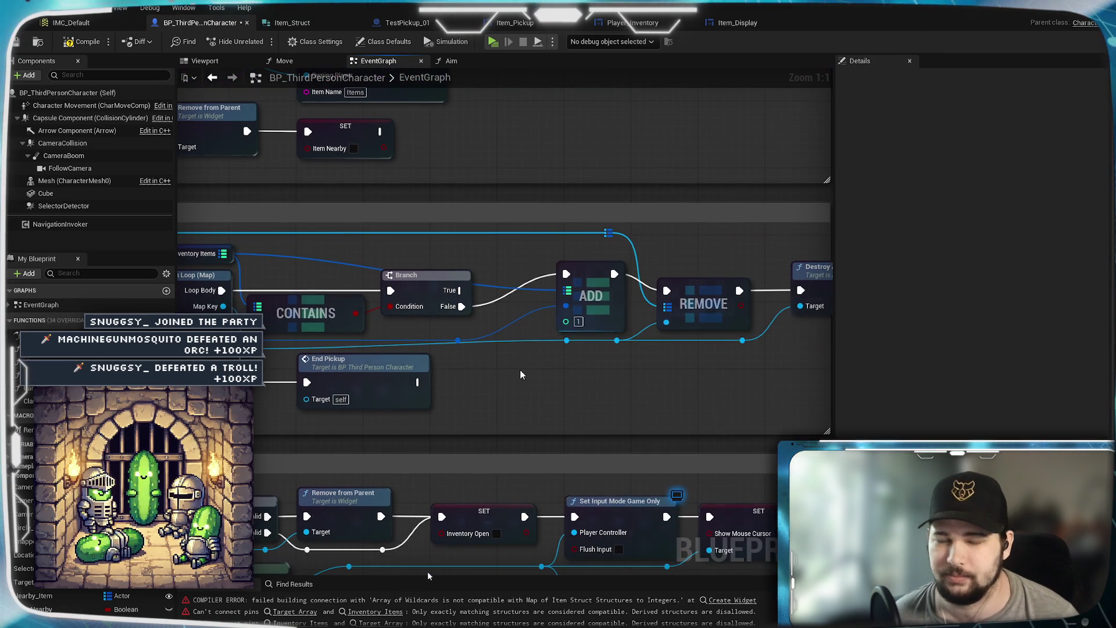
{"action": "left_click_drag", "start_coordinate": [704, 340], "coordinate": [699, 298]}
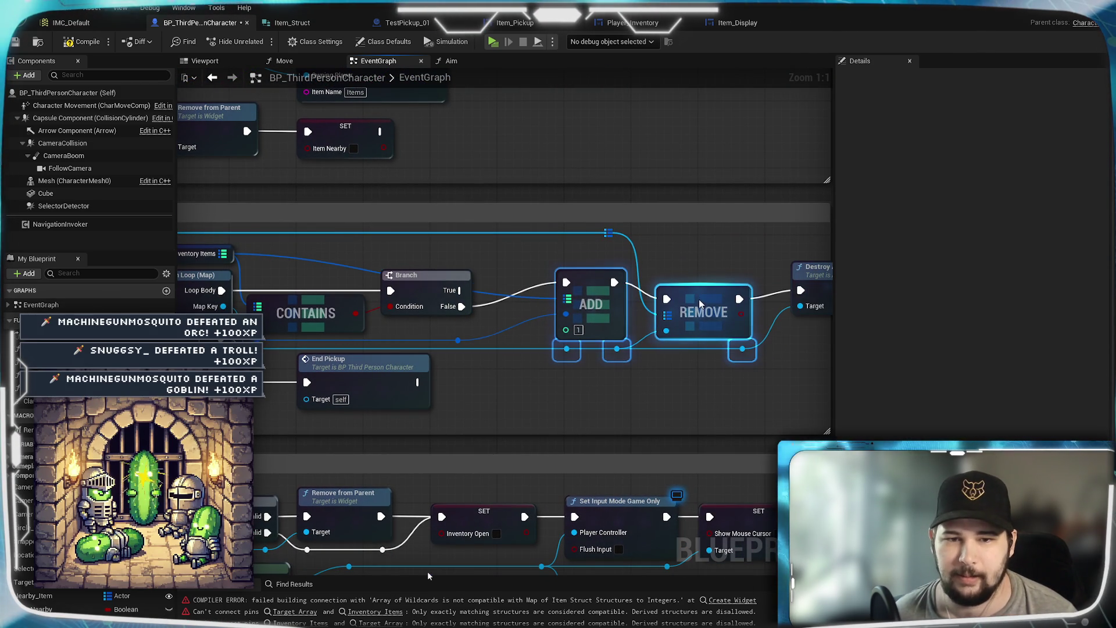
{"action": "left_click", "coordinate": [679, 399]}
{"action": "left_click_drag", "start_coordinate": [665, 386], "coordinate": [706, 369]}
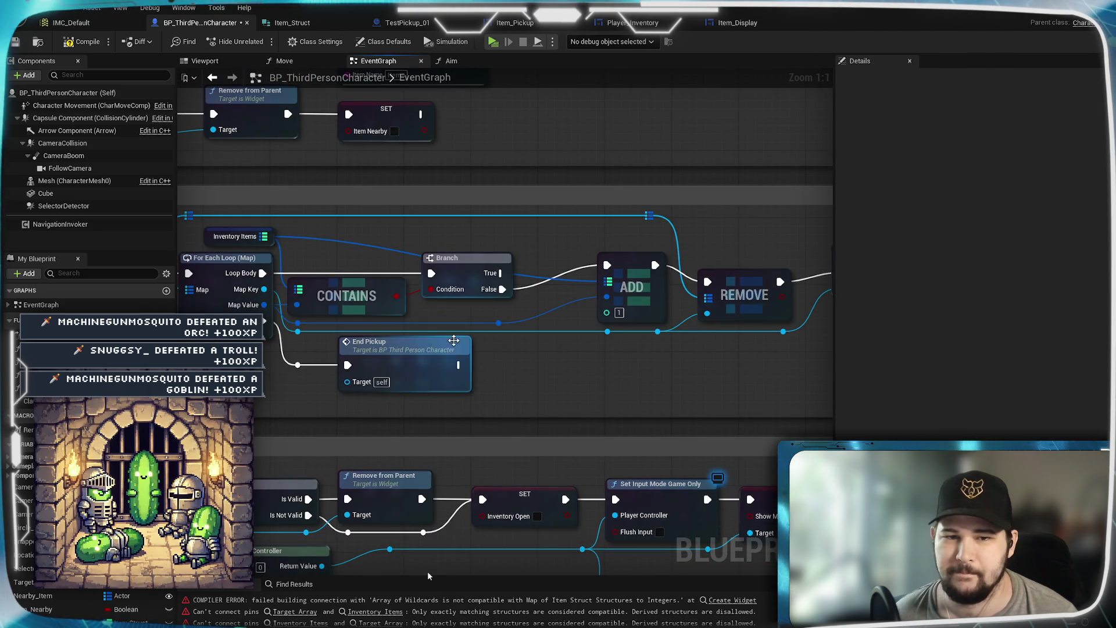
{"action": "double_click", "coordinate": [500, 331]}
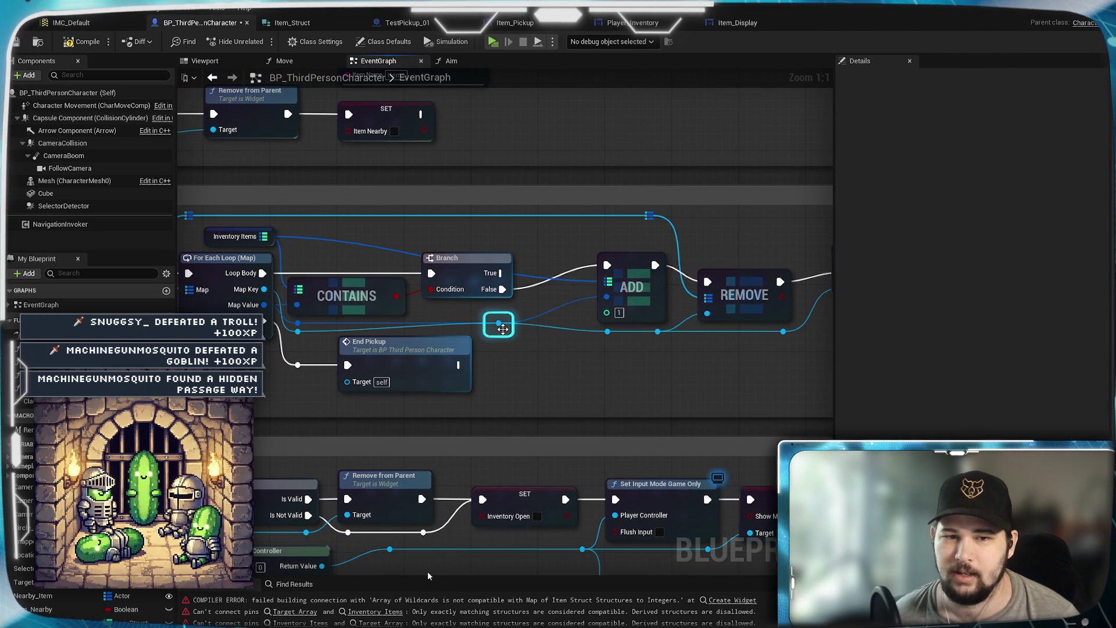
{"action": "mouse_move", "coordinate": [618, 374]}
{"action": "left_mouse_down"}
{"action": "mouse_move", "coordinate": [406, 374]}
{"action": "mouse_move", "coordinate": [623, 242]}
{"action": "mouse_move", "coordinate": [659, 239]}
{"action": "left_mouse_up"}
{"action": "left_click_drag", "start_coordinate": [538, 285], "coordinate": [542, 343]}
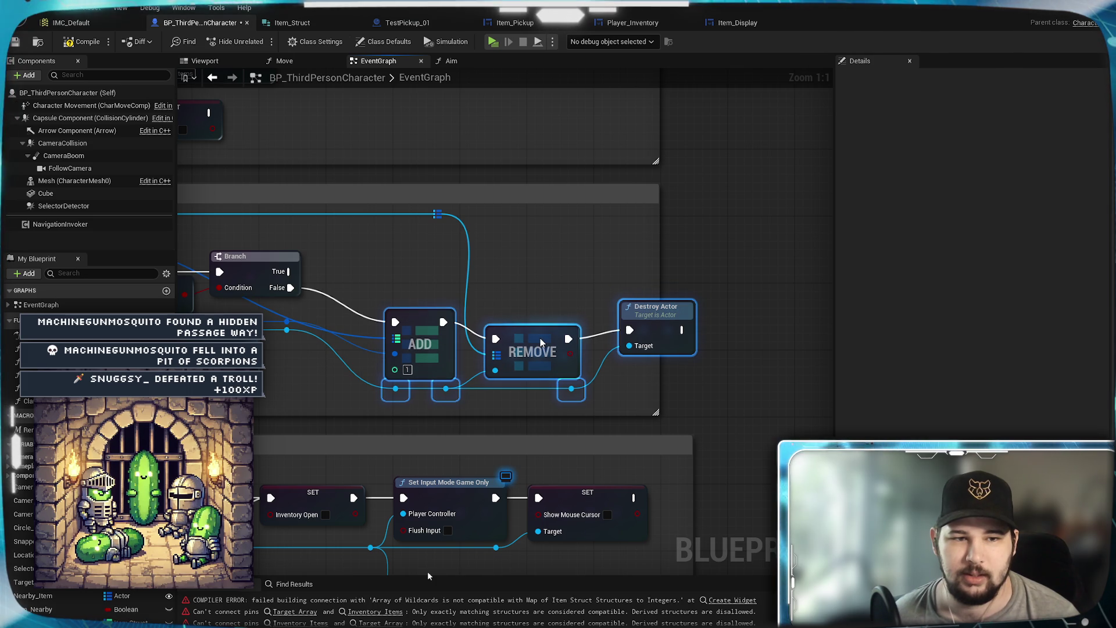
{"action": "left_click", "coordinate": [549, 262]}
{"action": "left_click_drag", "start_coordinate": [548, 262], "coordinate": [577, 281]}
{"action": "mouse_move", "coordinate": [499, 334]}
{"action": "left_mouse_down"}
{"action": "mouse_move", "coordinate": [542, 263]}
{"action": "mouse_move", "coordinate": [328, 269]}
{"action": "mouse_move", "coordinate": [342, 270]}
{"action": "left_mouse_up"}
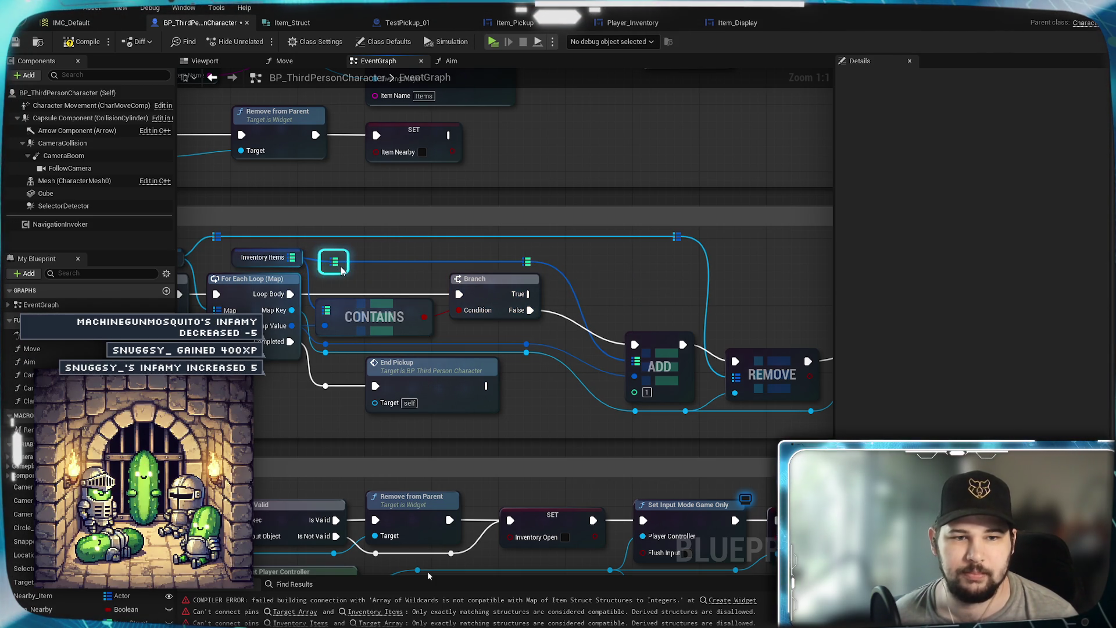
{"action": "left_click_drag", "start_coordinate": [608, 291], "coordinate": [504, 274]}
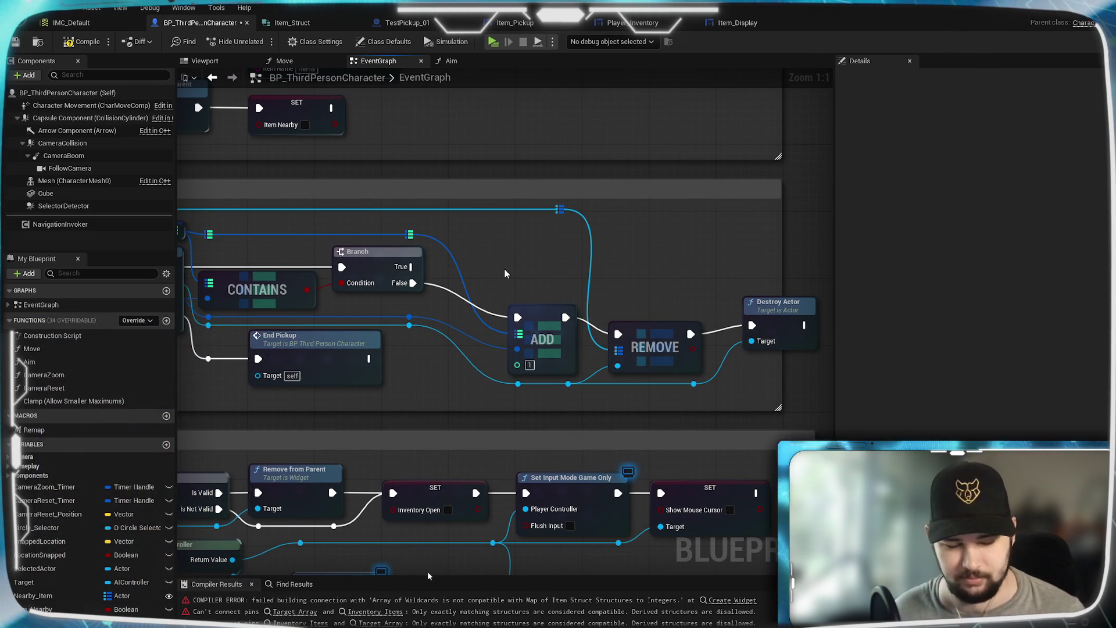
{"action": "mouse_move", "coordinate": [460, 291]}
{"action": "left_mouse_down"}
{"action": "mouse_move", "coordinate": [601, 325]}
{"action": "mouse_move", "coordinate": [464, 367]}
{"action": "mouse_move", "coordinate": [488, 328]}
{"action": "mouse_move", "coordinate": [518, 319]}
{"action": "mouse_move", "coordinate": [583, 304]}
{"action": "mouse_move", "coordinate": [543, 326]}
{"action": "mouse_move", "coordinate": [634, 309]}
{"action": "mouse_move", "coordinate": [601, 319]}
{"action": "mouse_move", "coordinate": [663, 320]}
{"action": "mouse_move", "coordinate": [585, 370]}
{"action": "mouse_move", "coordinate": [520, 339]}
{"action": "mouse_move", "coordinate": [478, 340]}
{"action": "mouse_move", "coordinate": [627, 319]}
{"action": "left_mouse_up"}
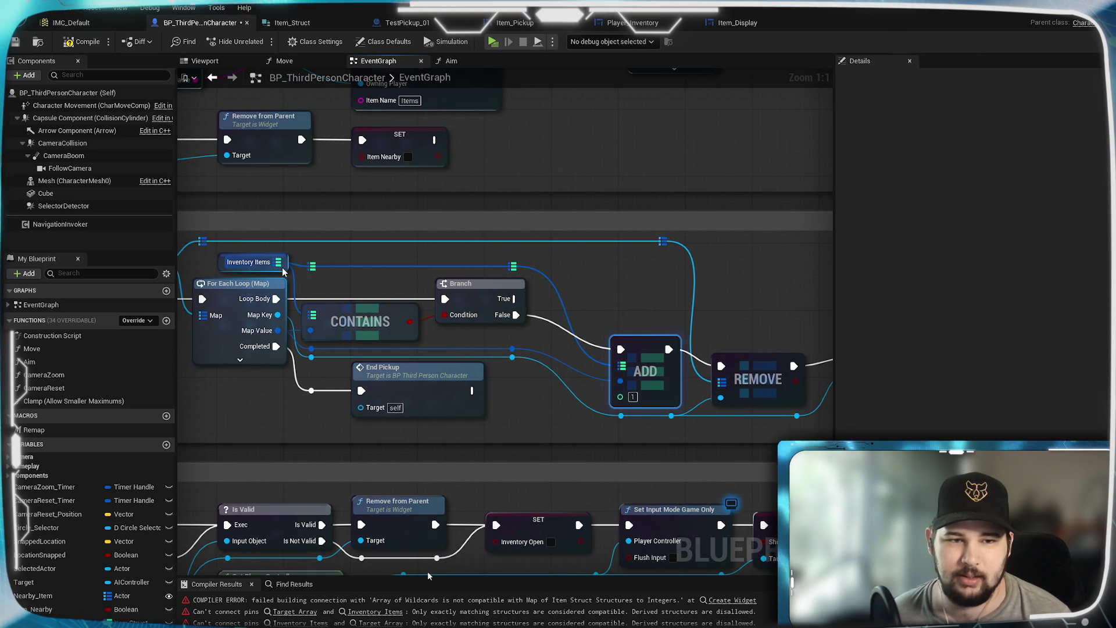
Add a Map Find node from Inventory Items and replace the CONTAINS node with it.
{"action": "left_click_drag", "start_coordinate": [279, 262], "coordinate": [480, 343]}
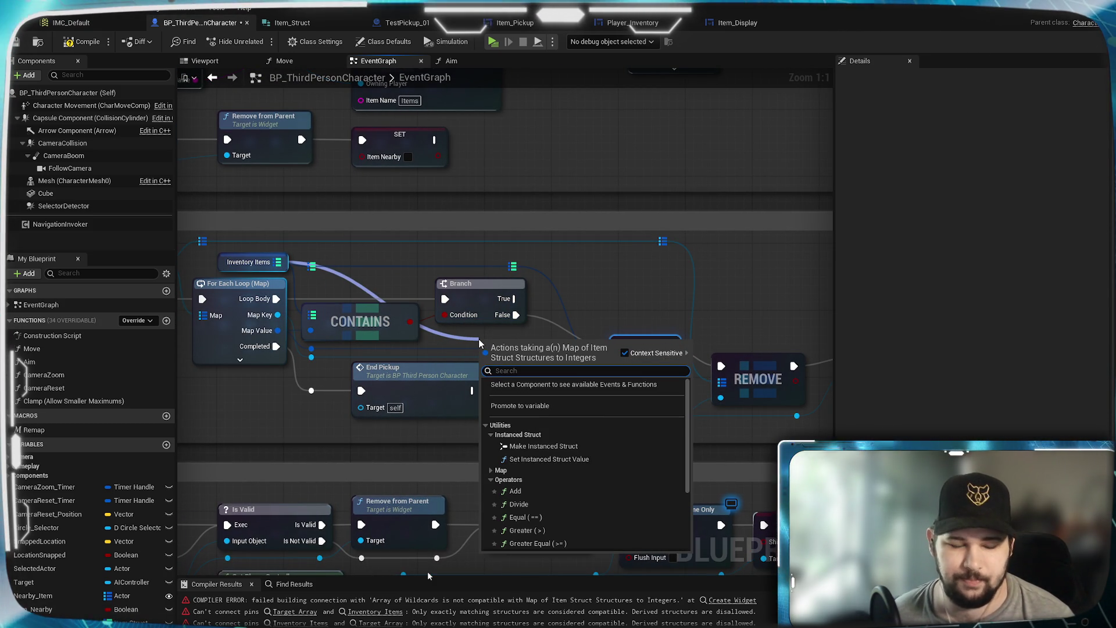
{"action": "type", "text": "find"}
{"action": "key", "text": "Return"}
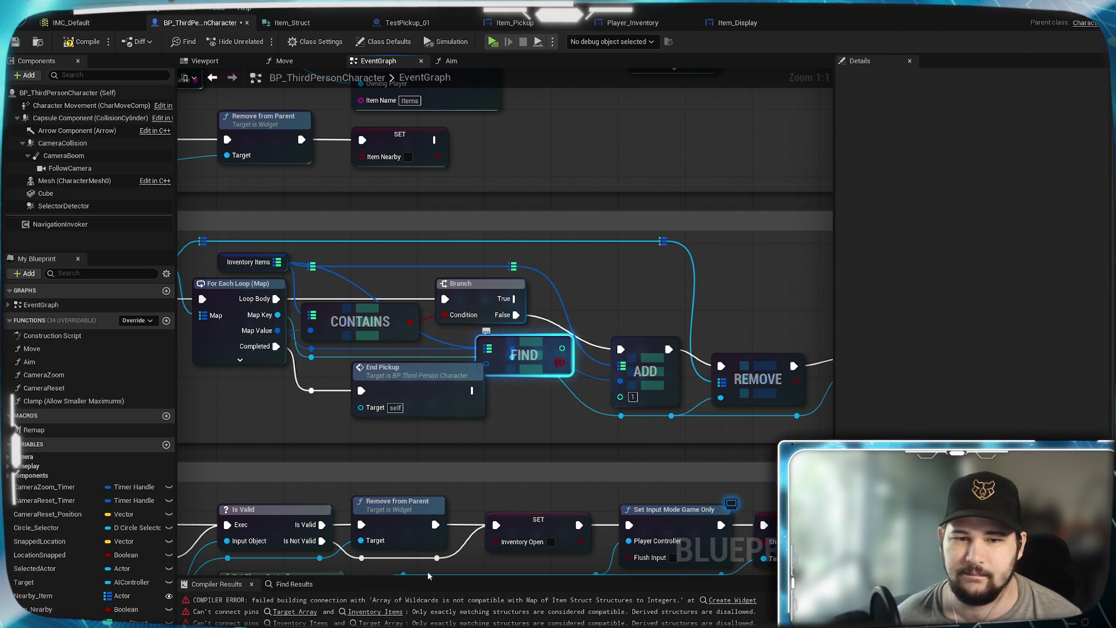
{"action": "mouse_move", "coordinate": [540, 349]}
{"action": "left_mouse_down"}
{"action": "mouse_move", "coordinate": [640, 286]}
{"action": "mouse_move", "coordinate": [595, 283]}
{"action": "mouse_move", "coordinate": [658, 282]}
{"action": "left_mouse_up"}
{"action": "left_click", "coordinate": [360, 321]}
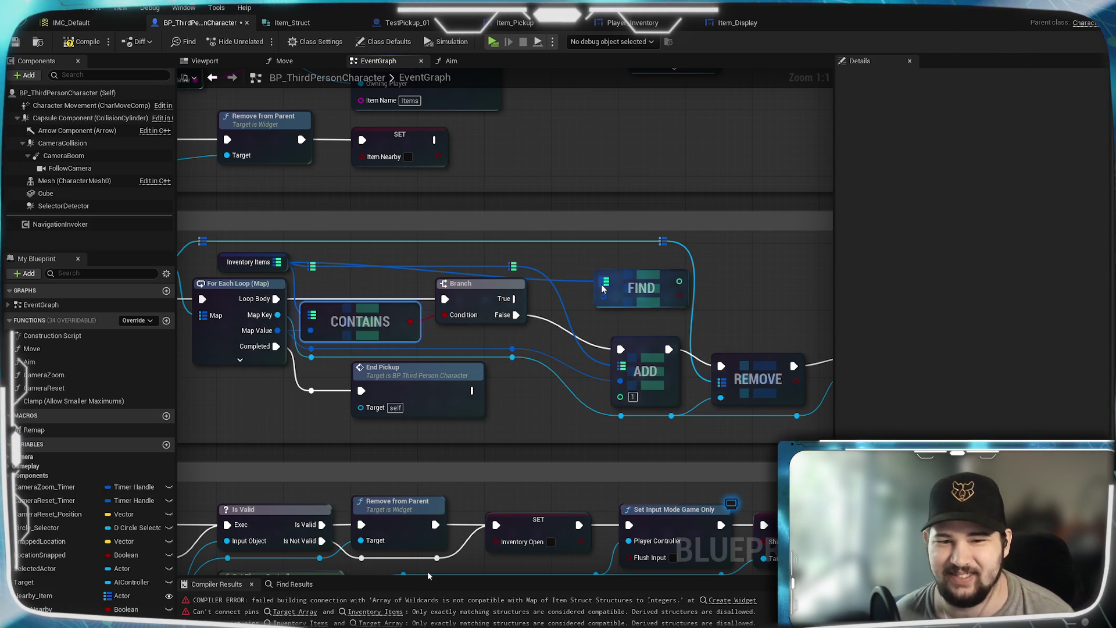
{"action": "key", "text": "Delete"}
{"action": "mouse_move", "coordinate": [648, 280]}
{"action": "left_mouse_down"}
{"action": "mouse_move", "coordinate": [339, 306]}
{"action": "mouse_move", "coordinate": [356, 313]}
{"action": "left_mouse_up"}
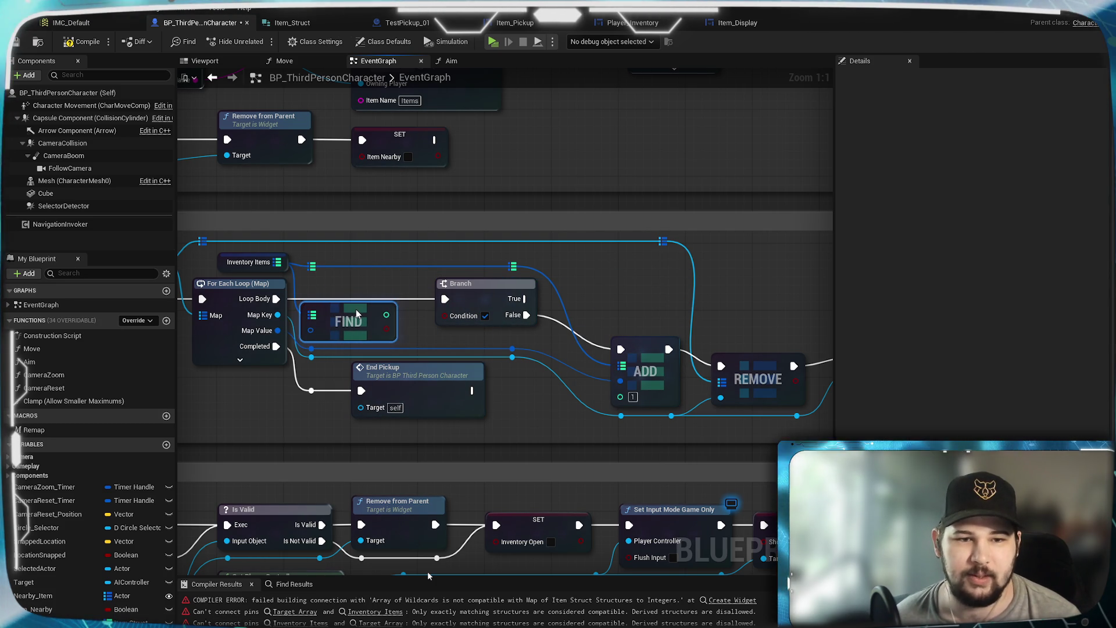
{"action": "left_click", "coordinate": [359, 274]}
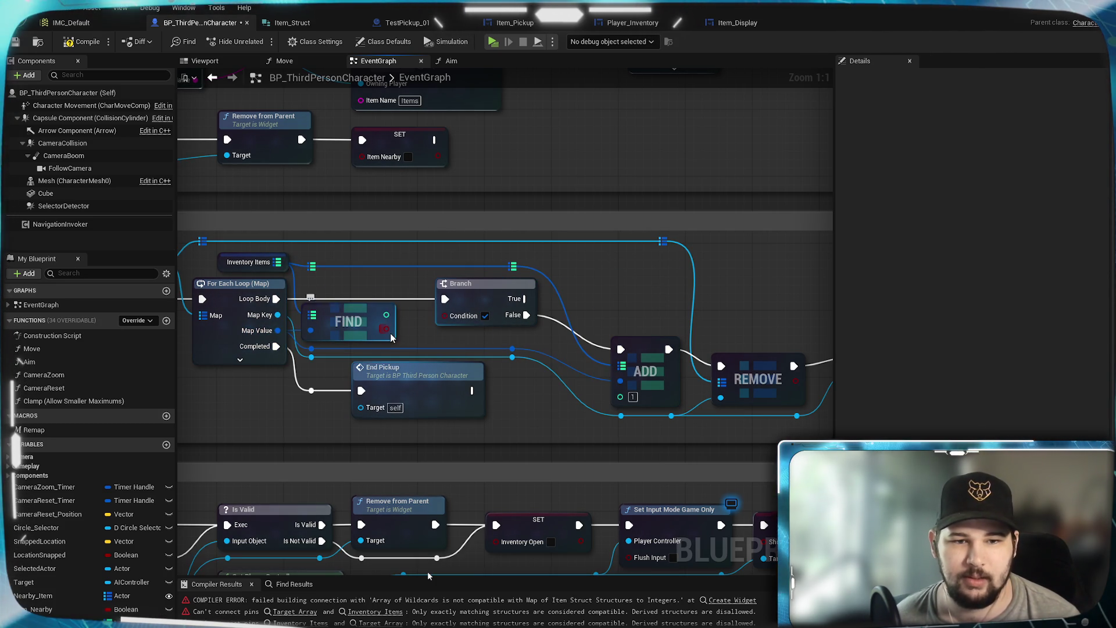
Feed Find's boolean into the Branch condition, shift the Branch group left, and duplicate ADD.
{"action": "left_click_drag", "start_coordinate": [386, 329], "coordinate": [445, 315]}
{"action": "left_click", "coordinate": [468, 299]}
{"action": "left_click", "coordinate": [512, 266], "text": "ctrl"}
{"action": "left_click", "coordinate": [512, 352], "text": "ctrl"}
{"action": "left_click_drag", "start_coordinate": [485, 296], "coordinate": [460, 294]}
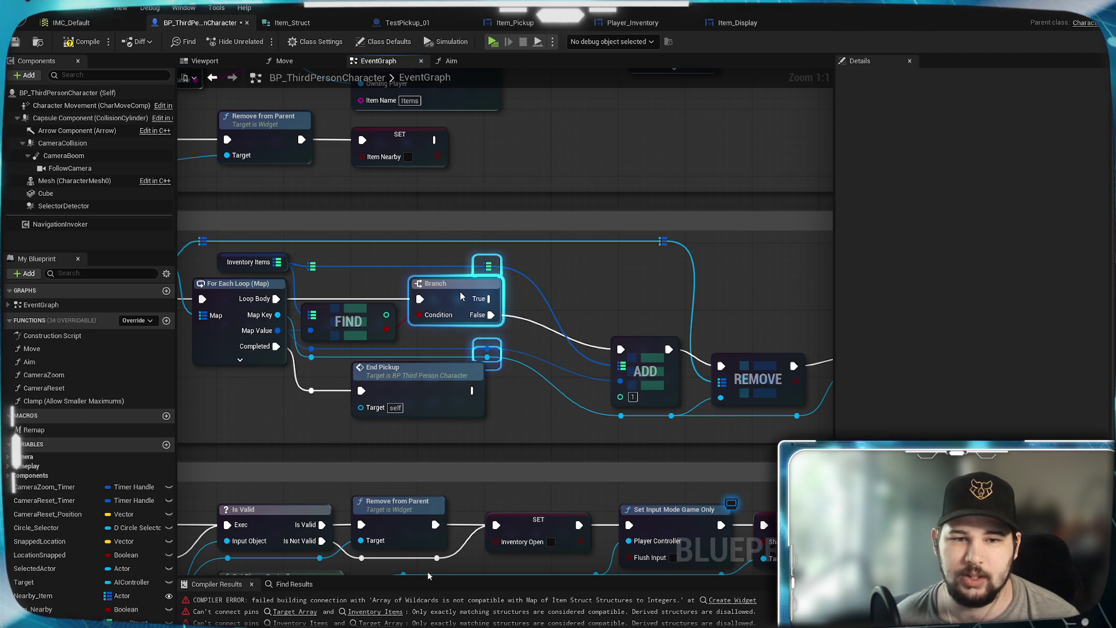
{"action": "left_click", "coordinate": [473, 331]}
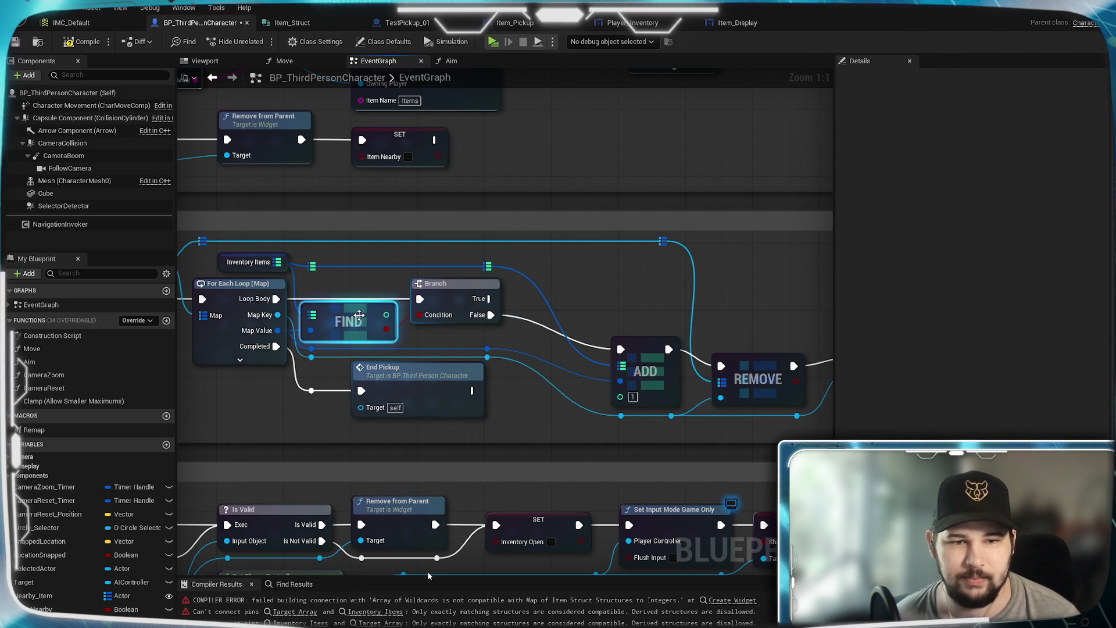
{"action": "mouse_move", "coordinate": [557, 288]}
{"action": "left_mouse_down"}
{"action": "mouse_move", "coordinate": [543, 292]}
{"action": "mouse_move", "coordinate": [635, 279]}
{"action": "left_mouse_up"}
{"action": "key", "text": "ctrl+c"}
{"action": "key", "text": "ctrl+v"}
Wire the Inventory Items map and Branch True into the duplicated ADD node.
{"action": "mouse_move", "coordinate": [464, 263]}
{"action": "left_mouse_down"}
{"action": "mouse_move", "coordinate": [560, 270]}
{"action": "mouse_move", "coordinate": [599, 289]}
{"action": "left_mouse_up"}
{"action": "mouse_move", "coordinate": [467, 296]}
{"action": "left_mouse_down"}
{"action": "mouse_move", "coordinate": [521, 296]}
{"action": "mouse_move", "coordinate": [598, 271]}
{"action": "left_mouse_up"}
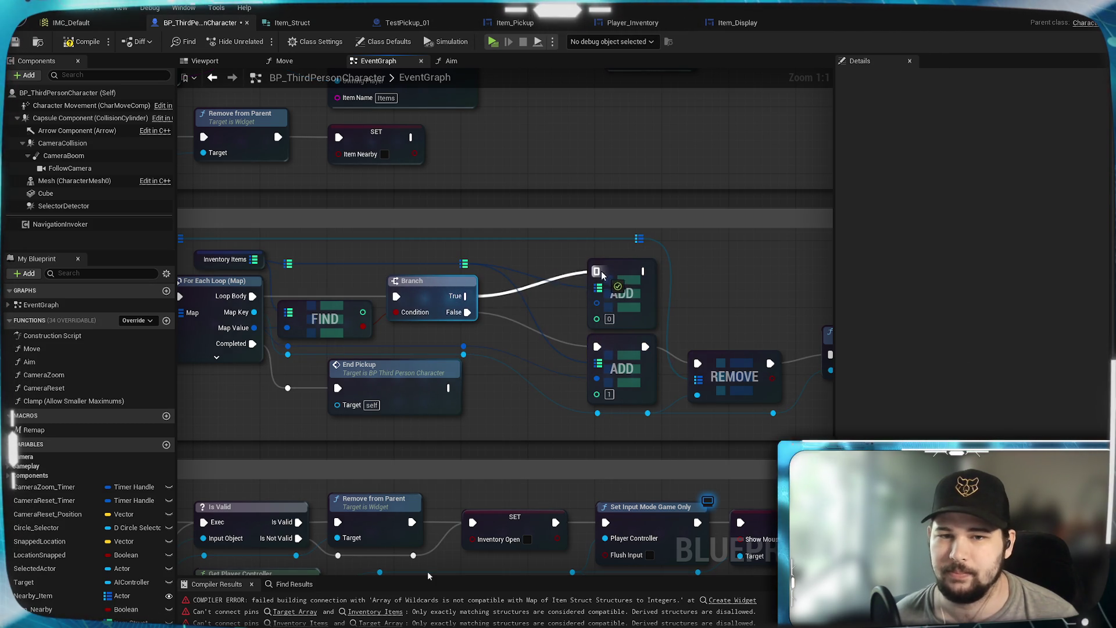
{"action": "left_click_drag", "start_coordinate": [463, 346], "coordinate": [596, 308]}
Add 1 to Find's integer result and feed the sum into the upper ADD via a reroute.
{"action": "mouse_move", "coordinate": [363, 312]}
{"action": "left_mouse_down"}
{"action": "mouse_move", "coordinate": [451, 352]}
{"action": "mouse_move", "coordinate": [495, 337]}
{"action": "mouse_move", "coordinate": [407, 333]}
{"action": "mouse_move", "coordinate": [510, 330]}
{"action": "mouse_move", "coordinate": [504, 340]}
{"action": "left_mouse_up"}
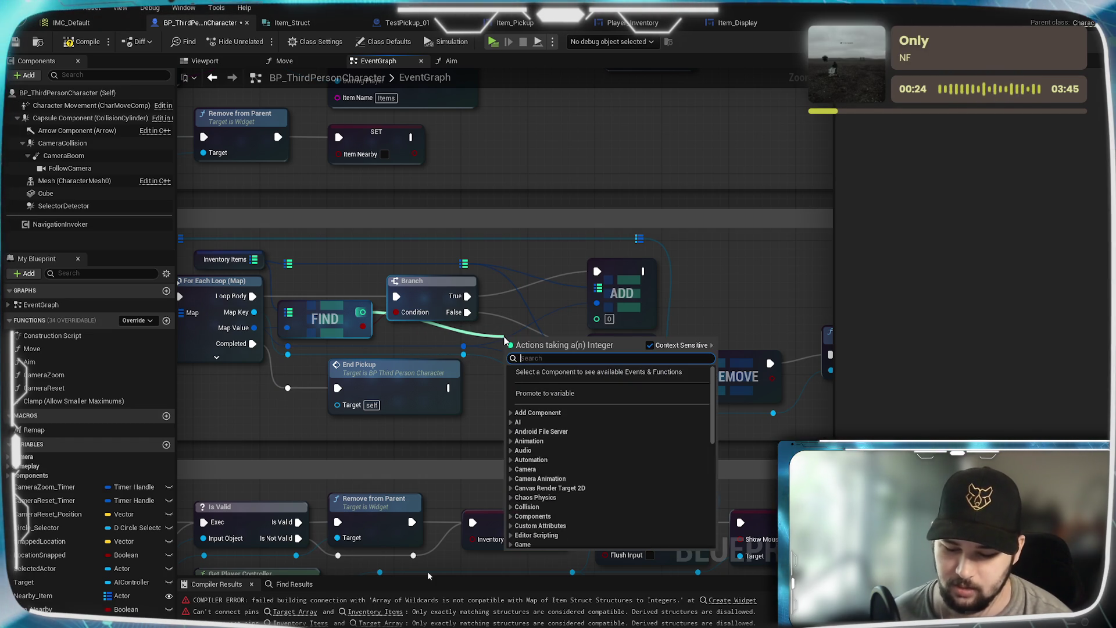
{"action": "type", "text": "+"}
{"action": "key", "text": "Return"}
{"action": "type", "text": "1"}
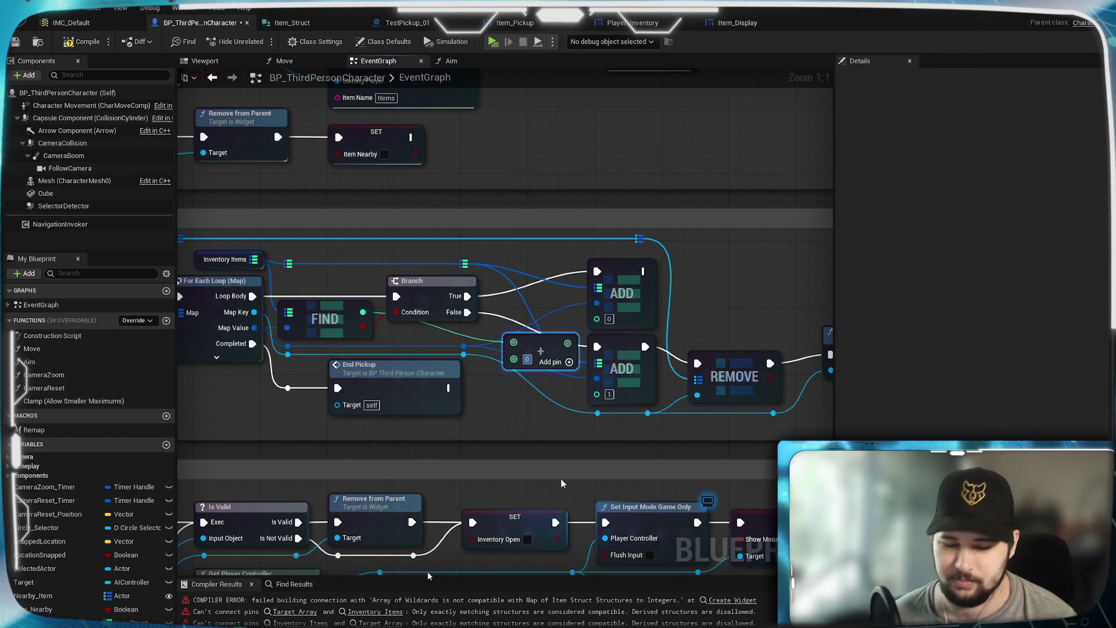
{"action": "mouse_move", "coordinate": [566, 343]}
{"action": "left_mouse_down"}
{"action": "mouse_move", "coordinate": [597, 317]}
{"action": "mouse_move", "coordinate": [540, 326]}
{"action": "mouse_move", "coordinate": [554, 305]}
{"action": "mouse_move", "coordinate": [518, 332]}
{"action": "mouse_move", "coordinate": [456, 335]}
{"action": "mouse_move", "coordinate": [462, 322]}
{"action": "mouse_move", "coordinate": [481, 345]}
{"action": "mouse_move", "coordinate": [530, 346]}
{"action": "mouse_move", "coordinate": [555, 311]}
{"action": "mouse_move", "coordinate": [541, 322]}
{"action": "mouse_move", "coordinate": [481, 314]}
{"action": "mouse_move", "coordinate": [465, 329]}
{"action": "mouse_move", "coordinate": [472, 342]}
{"action": "mouse_move", "coordinate": [465, 328]}
{"action": "mouse_move", "coordinate": [442, 328]}
{"action": "mouse_move", "coordinate": [401, 347]}
{"action": "left_mouse_up"}
{"action": "left_click", "coordinate": [492, 329]}
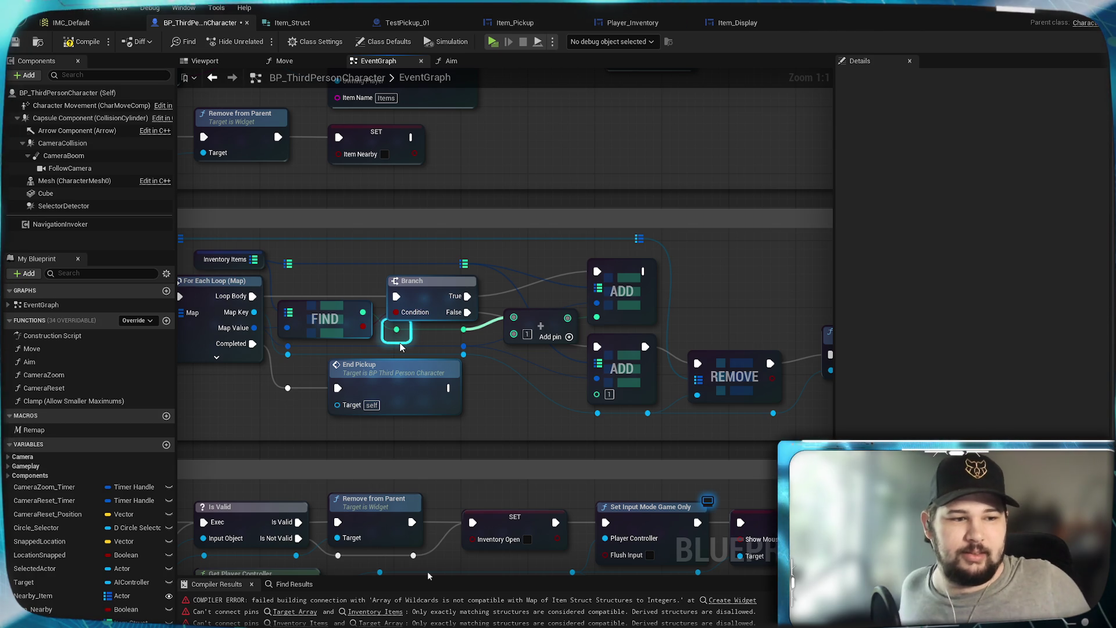
{"action": "left_click_drag", "start_coordinate": [401, 347], "coordinate": [401, 348]}
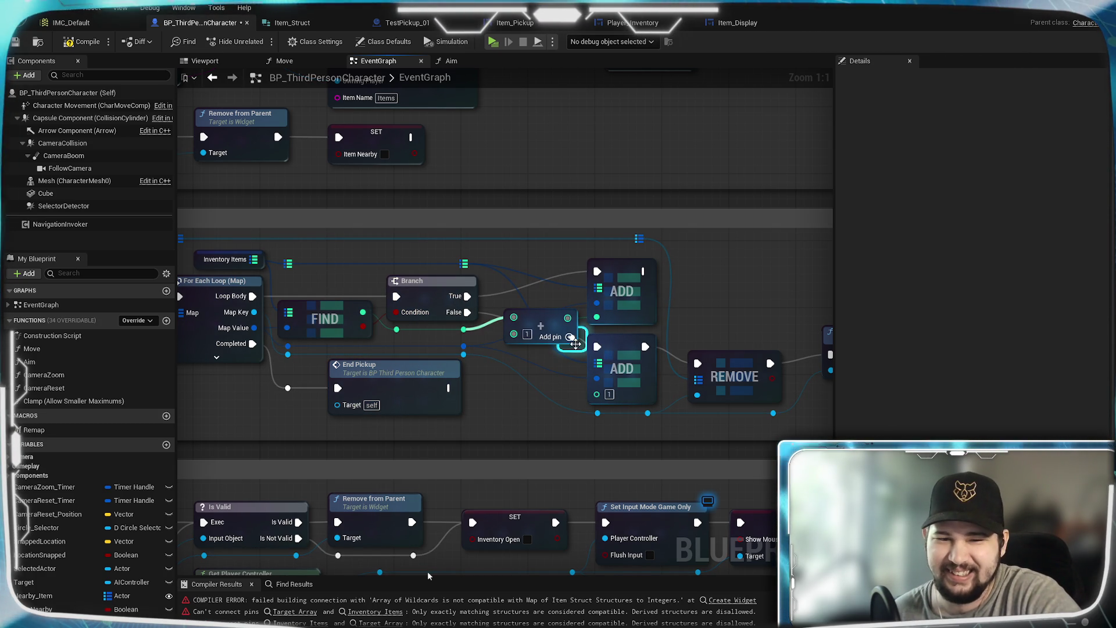
{"action": "double_click", "coordinate": [575, 344]}
{"action": "left_click_drag", "start_coordinate": [575, 344], "coordinate": [517, 355]}
{"action": "left_click", "coordinate": [509, 383]}
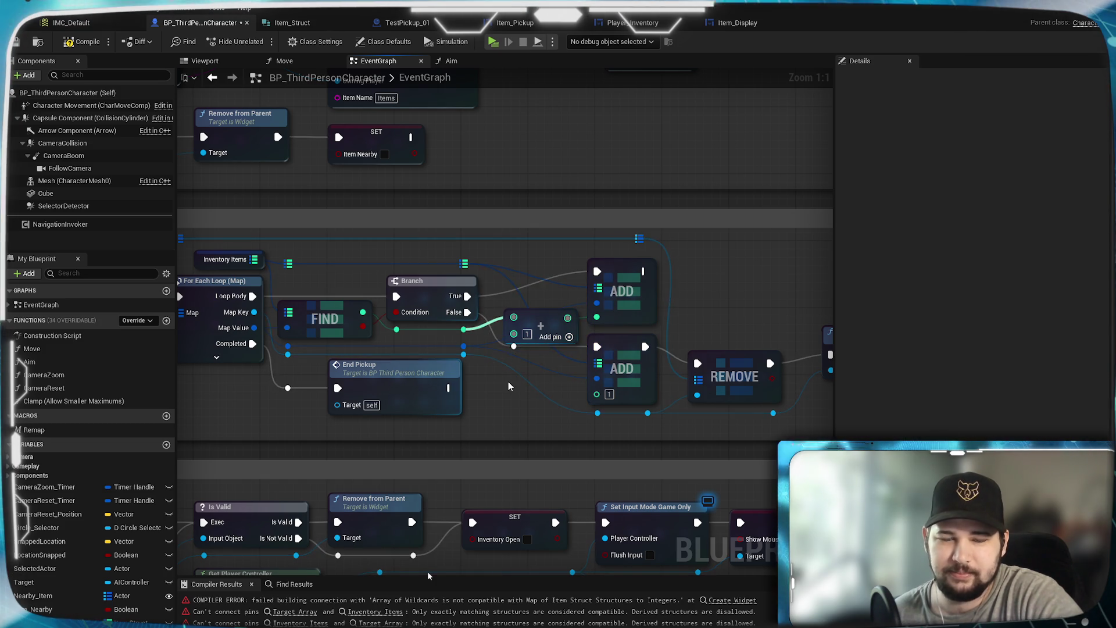
{"action": "left_click_drag", "start_coordinate": [568, 324], "coordinate": [568, 316]}
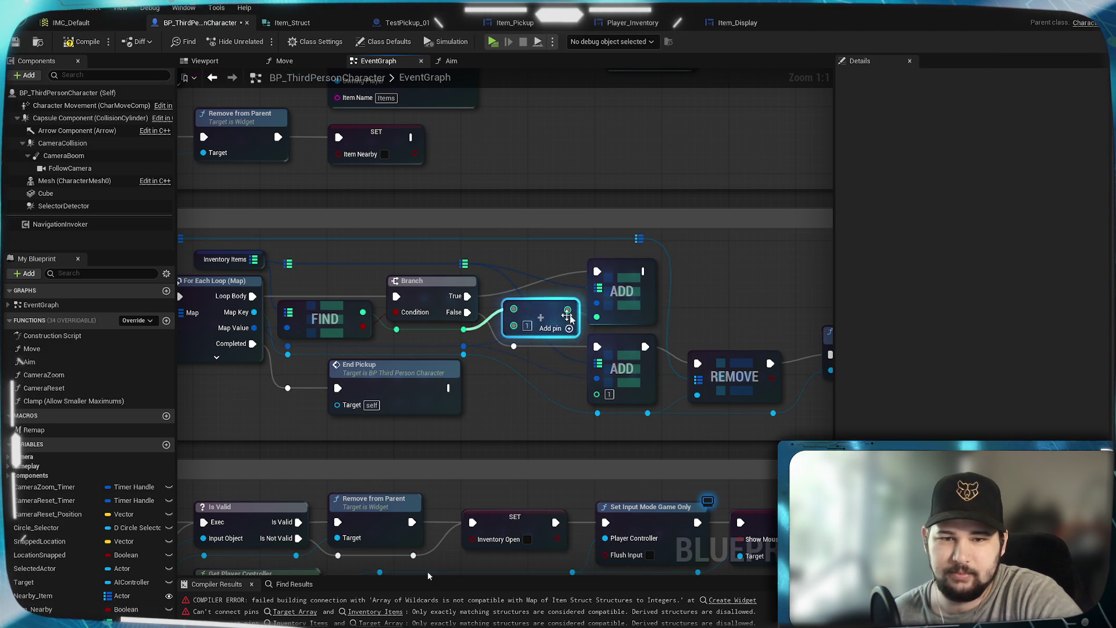
{"action": "left_click", "coordinate": [714, 302]}
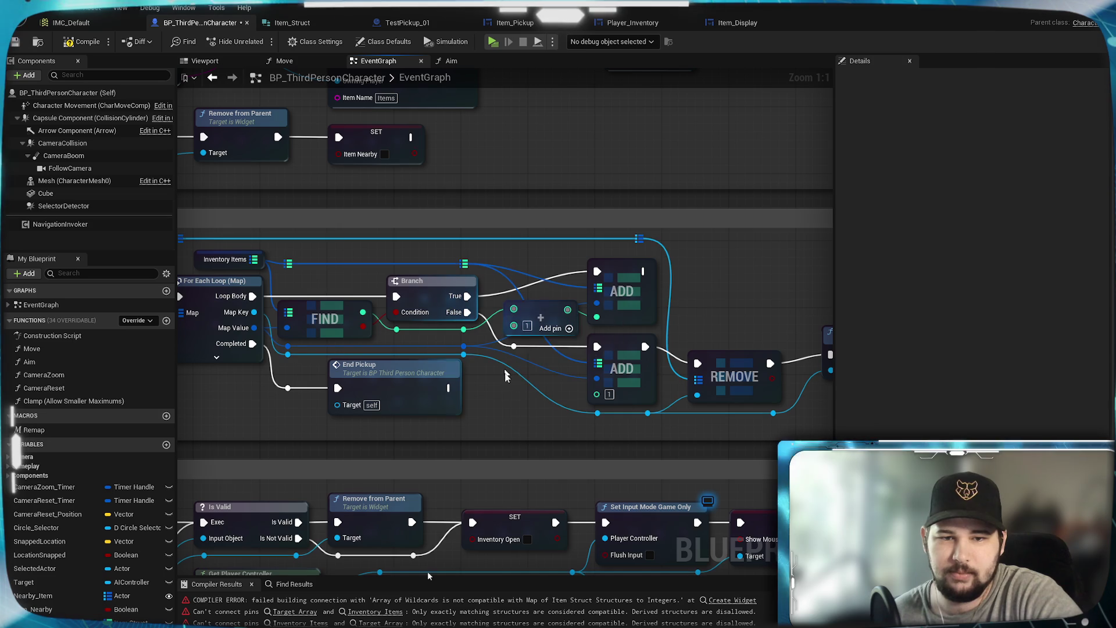
Connect the upper ADD into REMOVE, realign REMOVE and Destroy Actor, and compile.
{"action": "mouse_move", "coordinate": [503, 410]}
{"action": "left_mouse_down"}
{"action": "mouse_move", "coordinate": [442, 459]}
{"action": "mouse_move", "coordinate": [506, 369]}
{"action": "mouse_move", "coordinate": [546, 382]}
{"action": "mouse_move", "coordinate": [434, 369]}
{"action": "mouse_move", "coordinate": [616, 387]}
{"action": "mouse_move", "coordinate": [551, 378]}
{"action": "left_mouse_up"}
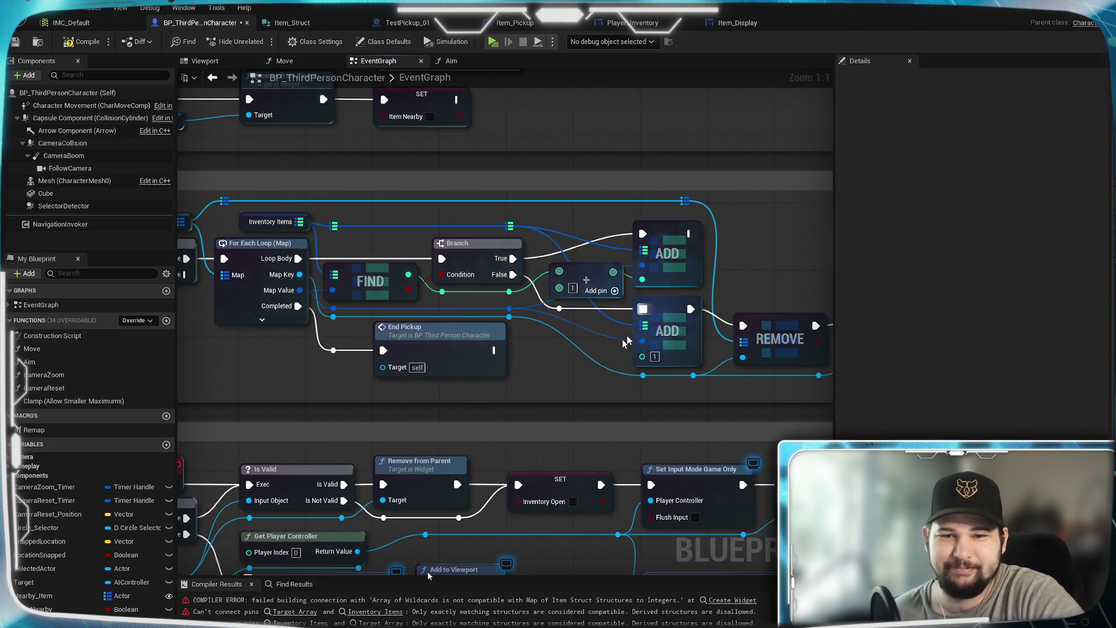
{"action": "left_click_drag", "start_coordinate": [625, 342], "coordinate": [448, 357]}
{"action": "left_click_drag", "start_coordinate": [512, 249], "coordinate": [565, 340]}
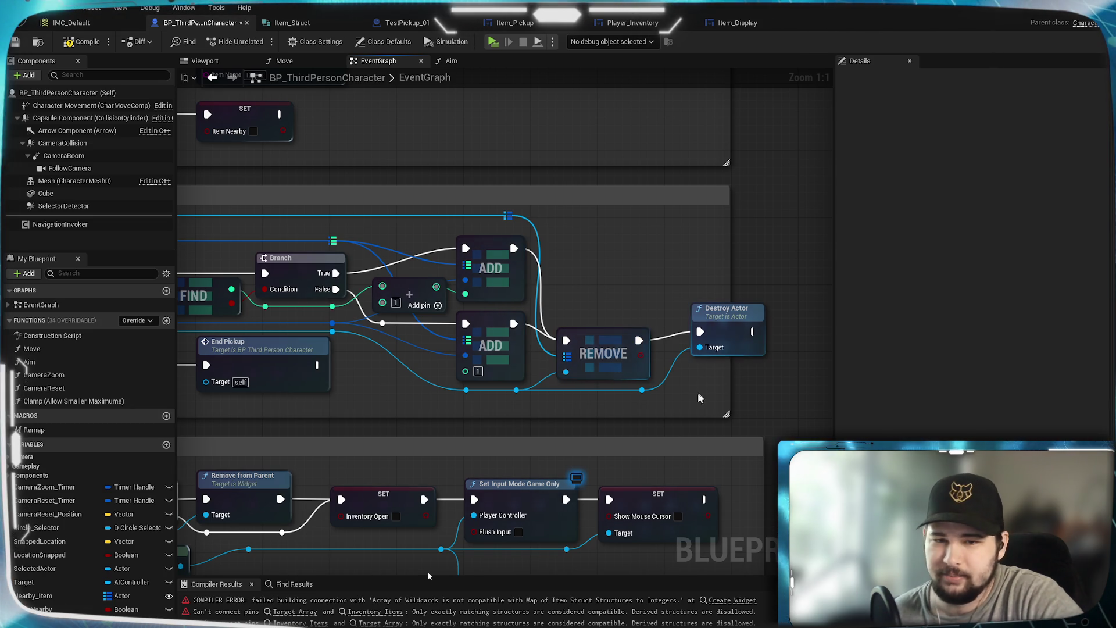
{"action": "left_click_drag", "start_coordinate": [622, 341], "coordinate": [621, 282]}
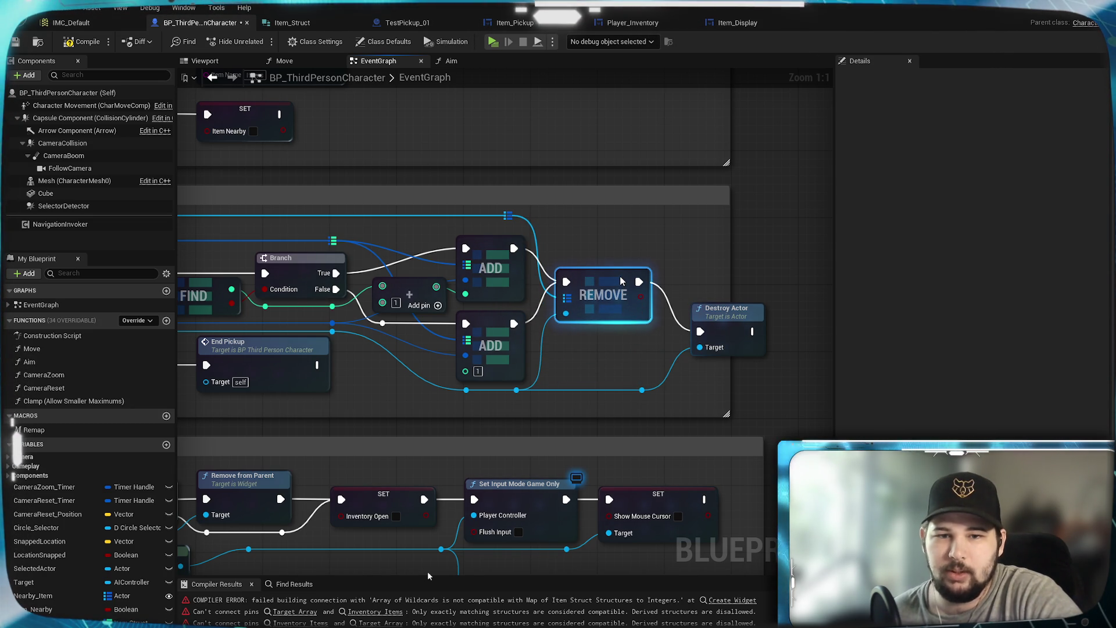
{"action": "mouse_move", "coordinate": [724, 320]}
{"action": "left_mouse_down"}
{"action": "mouse_move", "coordinate": [724, 278]}
{"action": "mouse_move", "coordinate": [703, 263]}
{"action": "left_mouse_up"}
{"action": "left_click", "coordinate": [651, 396]}
{"action": "mouse_move", "coordinate": [651, 395]}
{"action": "left_mouse_down"}
{"action": "mouse_move", "coordinate": [634, 397]}
{"action": "mouse_move", "coordinate": [651, 338]}
{"action": "left_mouse_up"}
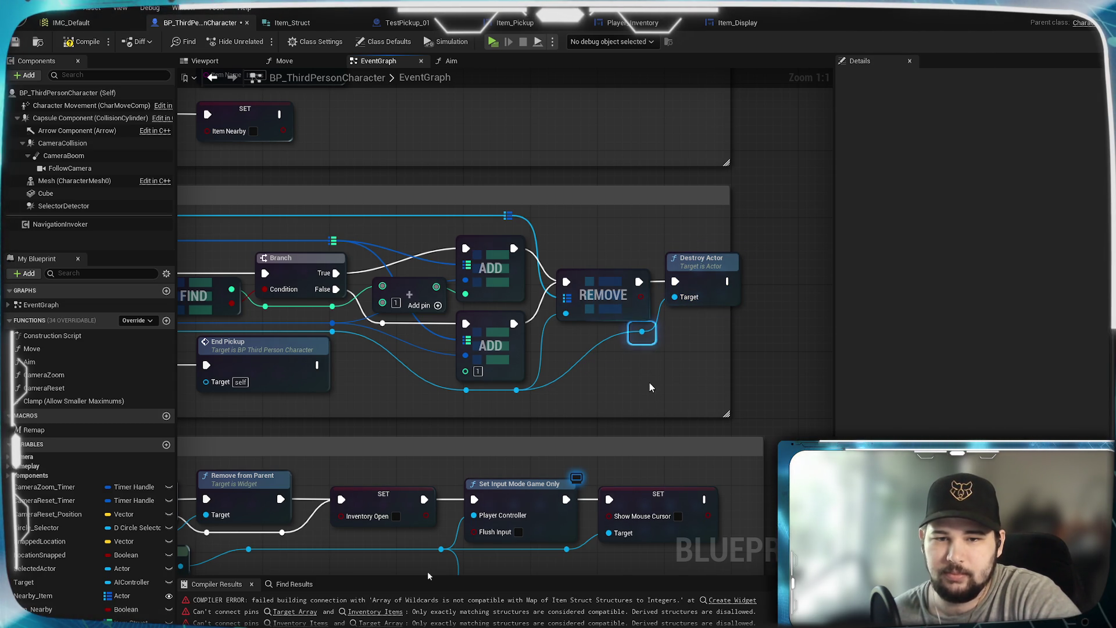
{"action": "left_click", "coordinate": [637, 372]}
{"action": "left_click", "coordinate": [68, 43]}
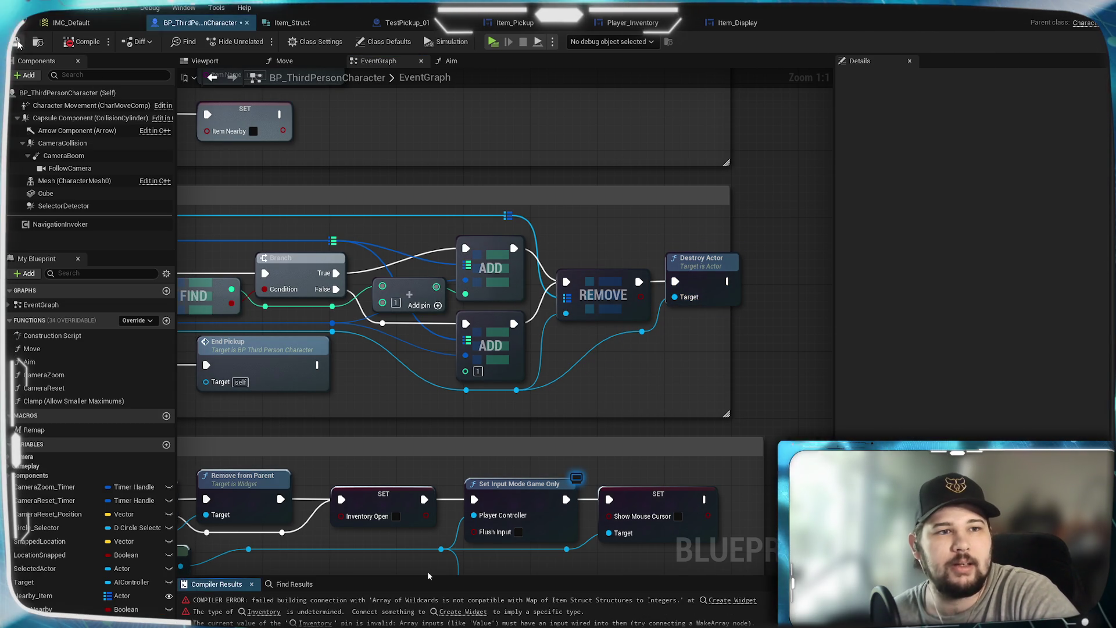
Inspect the Create Player Inventory Widget's Inventory pin error, then select Player_Inventory's Inventory variable.
{"action": "left_click_drag", "start_coordinate": [389, 417], "coordinate": [682, 381]}
{"action": "scroll", "coordinate": [682, 381], "scroll_direction": "down", "scroll_amount": 3}
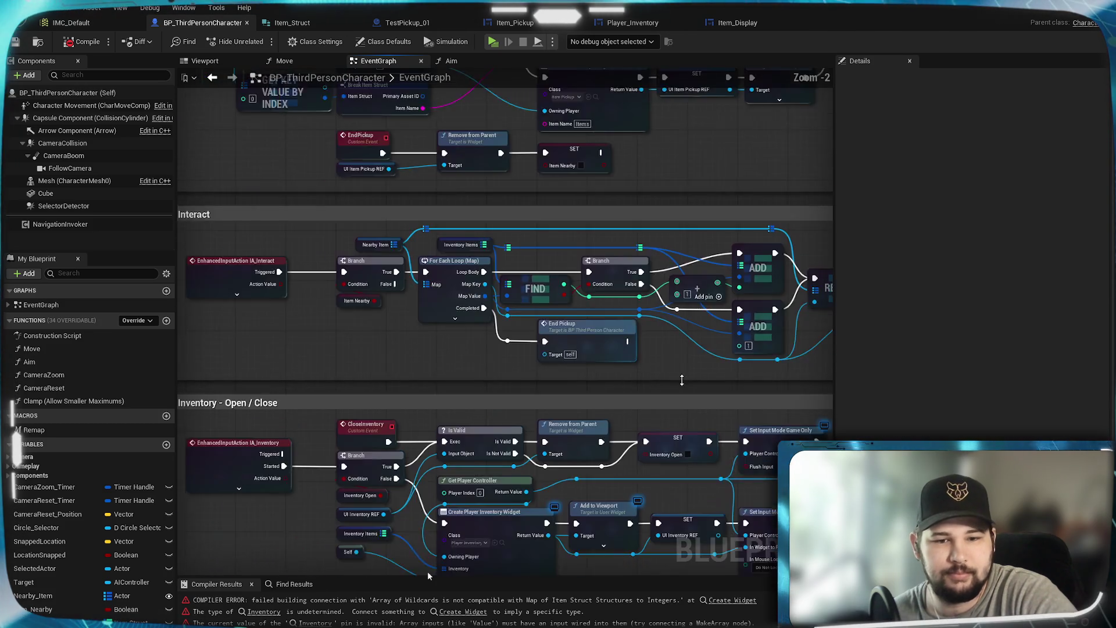
{"action": "scroll", "coordinate": [529, 469], "scroll_direction": "up", "scroll_amount": 3}
{"action": "scroll", "coordinate": [528, 468], "scroll_direction": "down", "scroll_amount": 2}
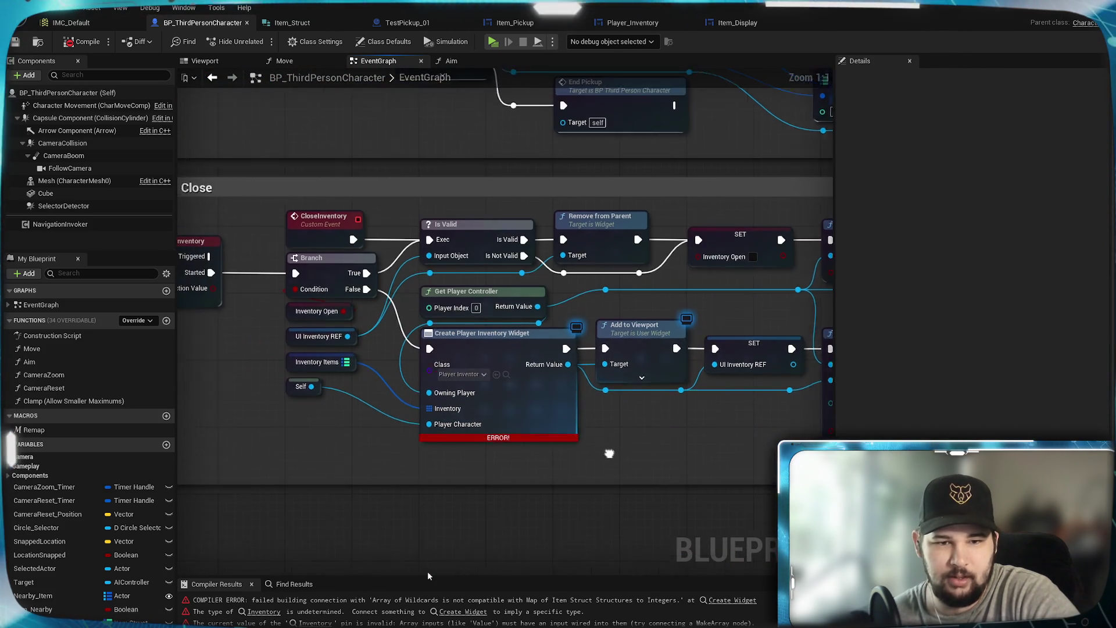
{"action": "scroll", "coordinate": [425, 424], "scroll_direction": "up", "scroll_amount": 2}
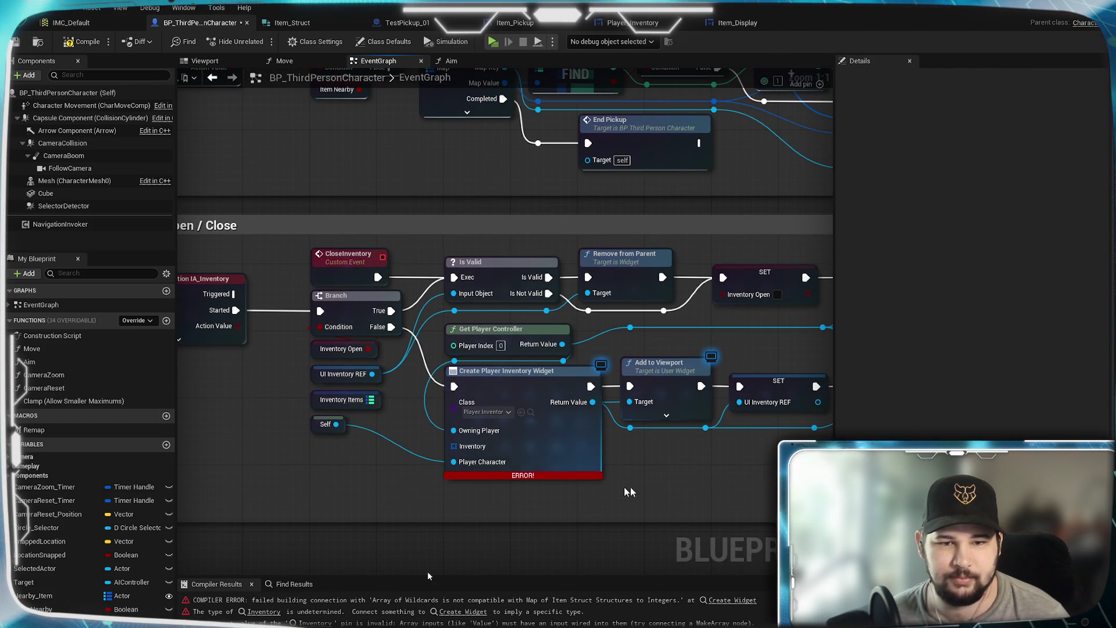
{"action": "mouse_move", "coordinate": [642, 463]}
{"action": "left_mouse_down"}
{"action": "mouse_move", "coordinate": [481, 421]}
{"action": "mouse_move", "coordinate": [594, 414]}
{"action": "left_mouse_up"}
{"action": "mouse_move", "coordinate": [324, 350]}
{"action": "left_mouse_down"}
{"action": "mouse_move", "coordinate": [405, 378]}
{"action": "mouse_move", "coordinate": [414, 402]}
{"action": "left_mouse_up"}
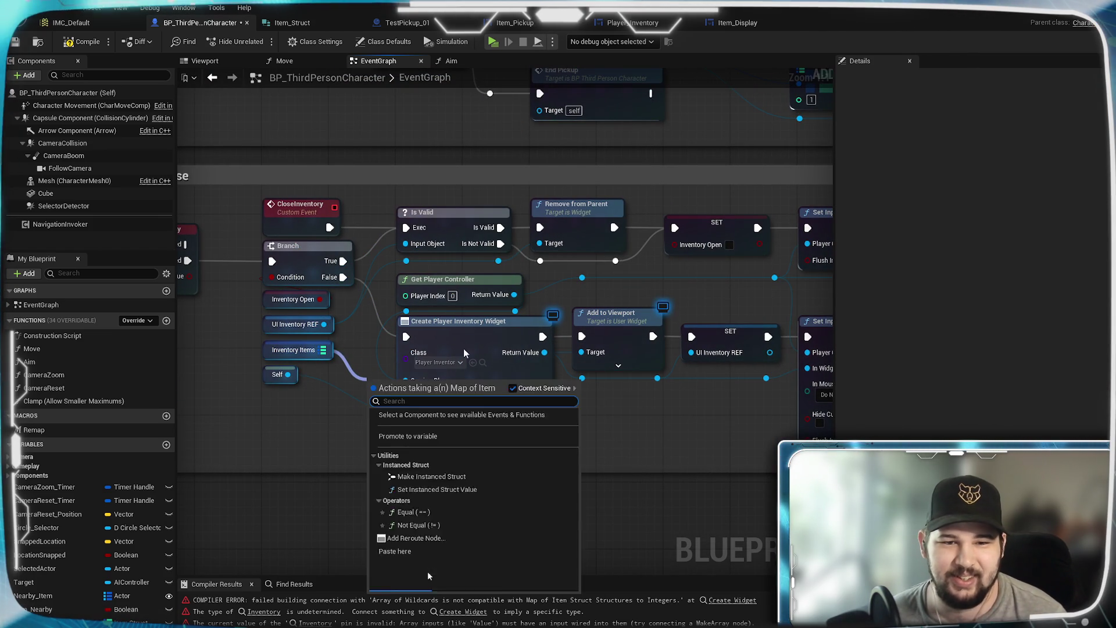
{"action": "left_click", "coordinate": [617, 436]}
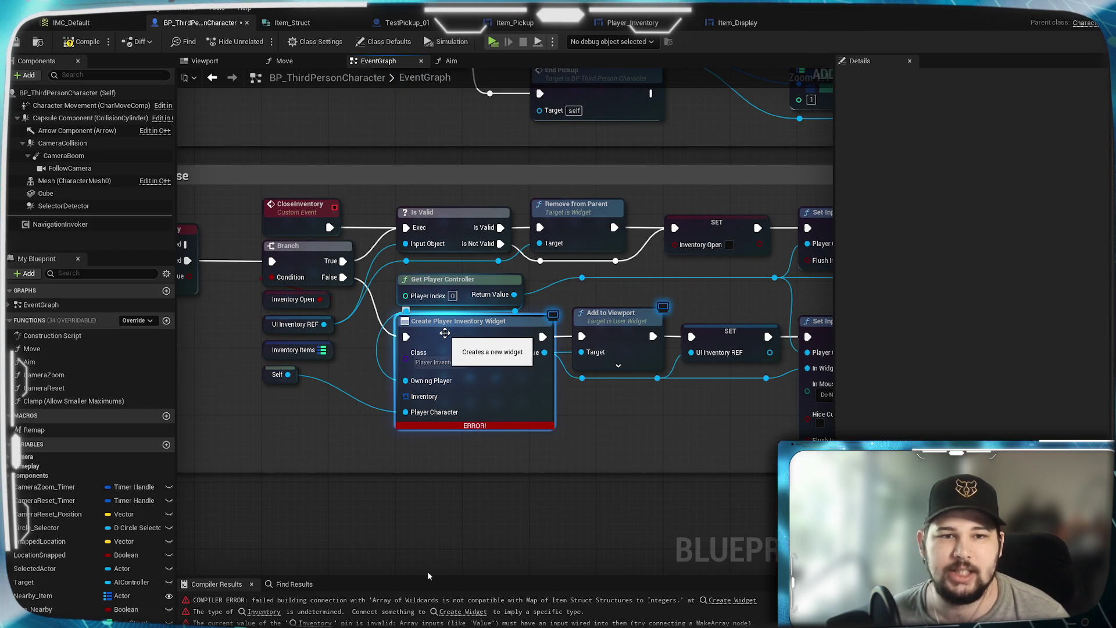
{"action": "left_click", "coordinate": [459, 343]}
{"action": "left_click", "coordinate": [632, 22]}
{"action": "left_click", "coordinate": [164, 451]}
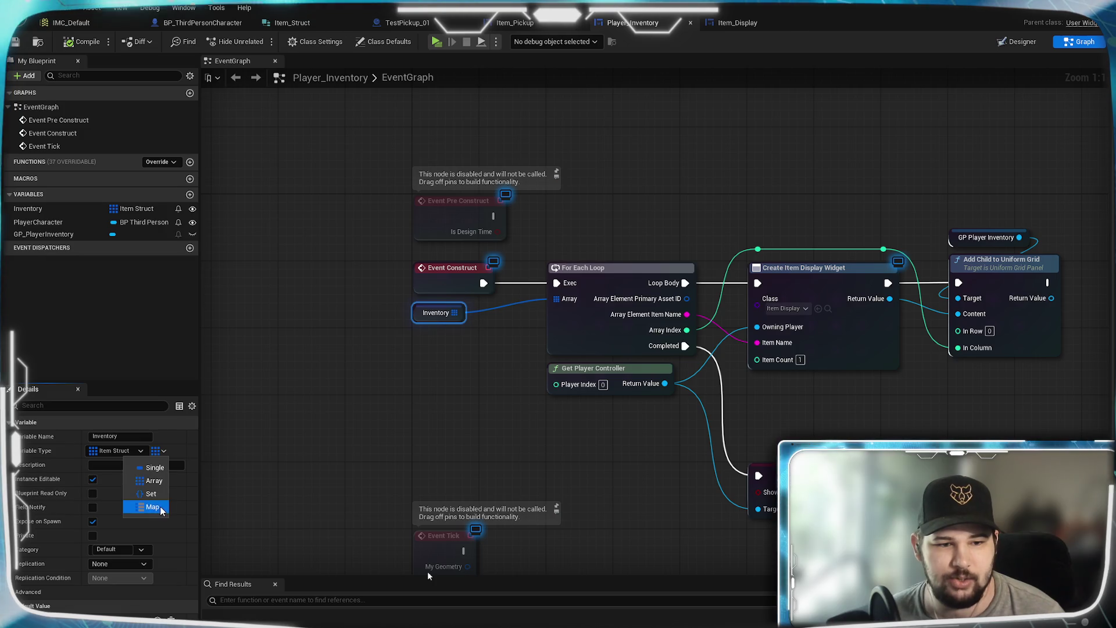
Change the widget's Inventory variable container to a Map.
{"action": "left_click", "coordinate": [146, 510]}
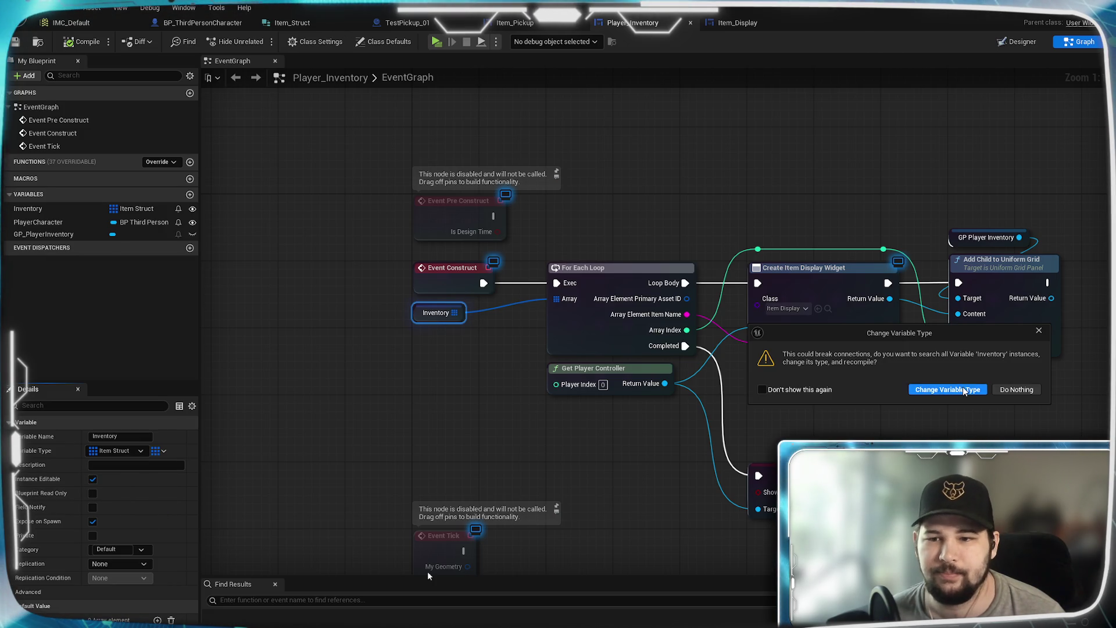
{"action": "left_click", "coordinate": [963, 389]}
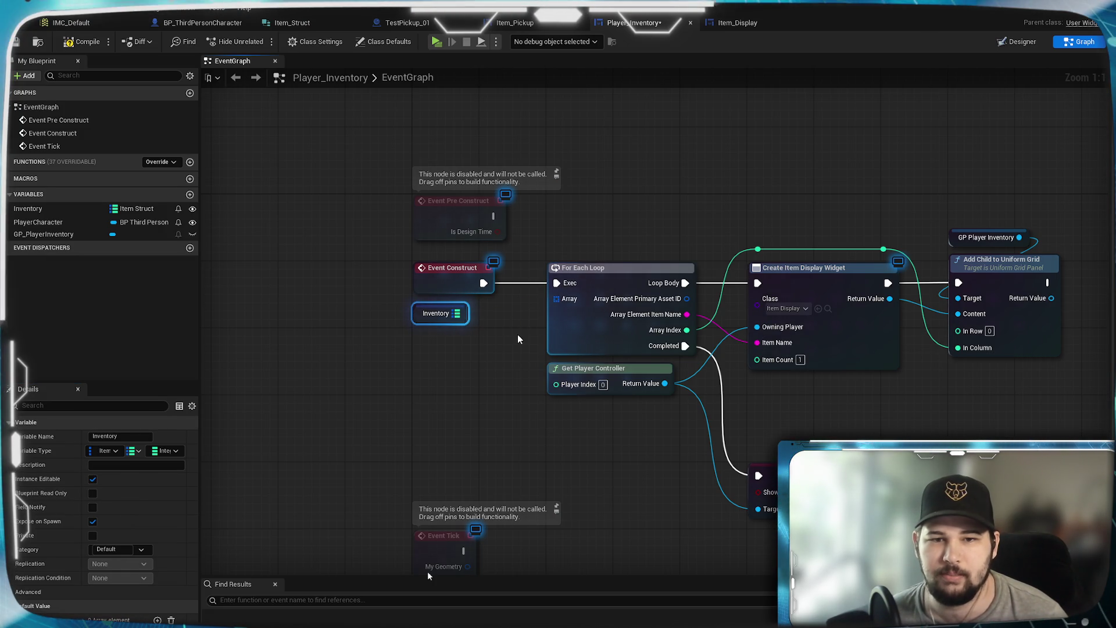
{"action": "left_click", "coordinate": [605, 340]}
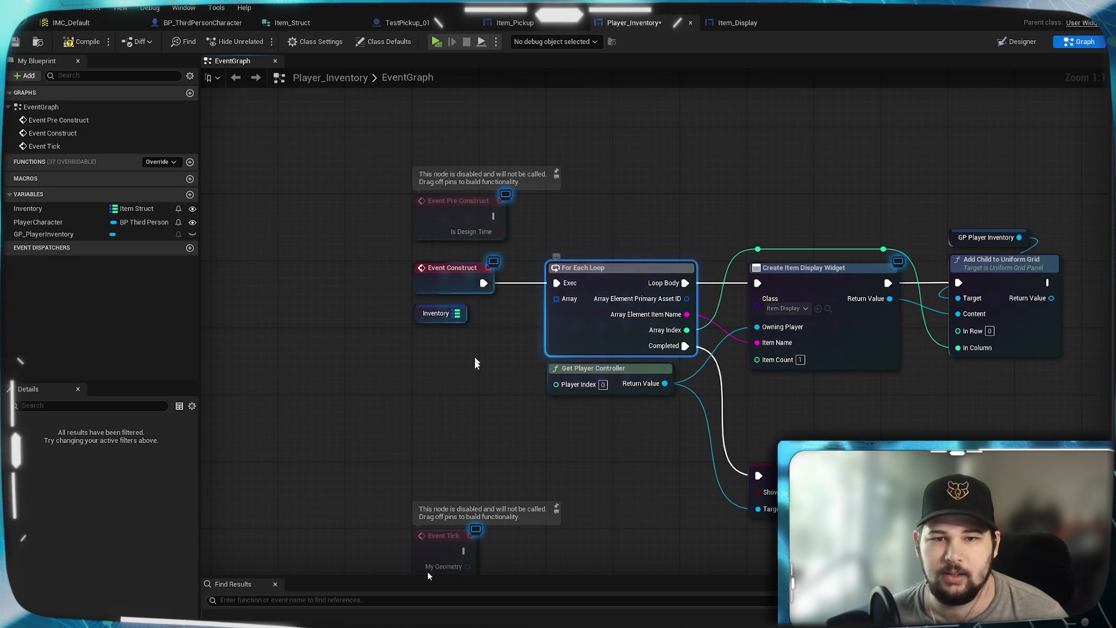
Add a For Each Loop (Map) on Inventory, wired to Event Construct, Create Item Display Widget and the cursor SET.
{"action": "left_click_drag", "start_coordinate": [391, 303], "coordinate": [443, 426]}
{"action": "type", "text": "for each loop"}
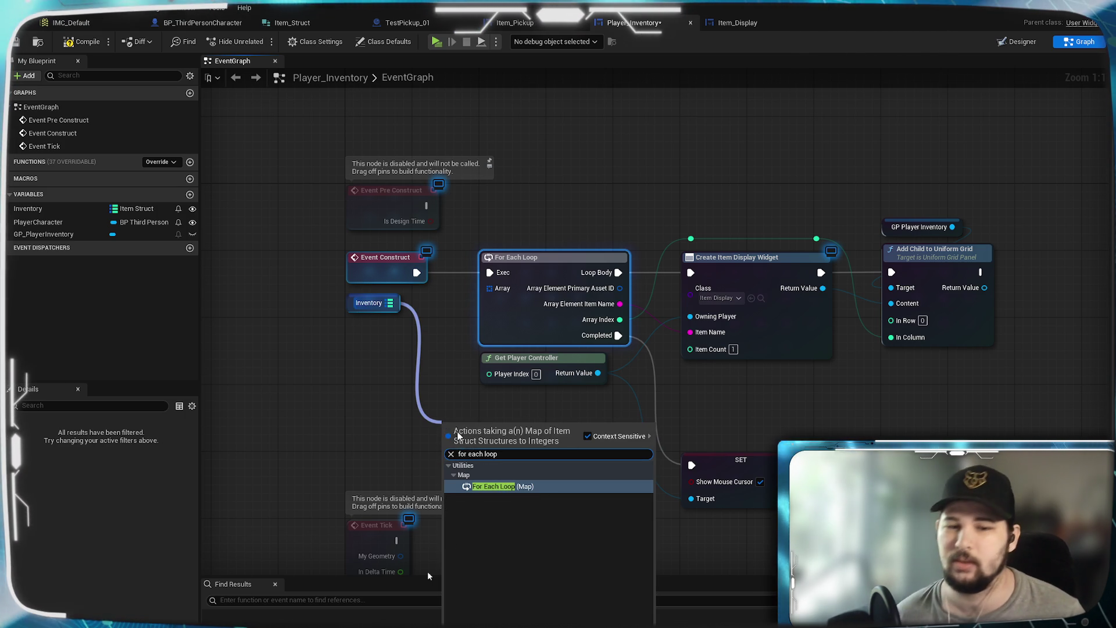
{"action": "left_click", "coordinate": [515, 486]}
{"action": "mouse_move", "coordinate": [480, 436]}
{"action": "left_mouse_down"}
{"action": "mouse_move", "coordinate": [445, 403]}
{"action": "mouse_move", "coordinate": [421, 400]}
{"action": "left_mouse_up"}
{"action": "left_click", "coordinate": [533, 435]}
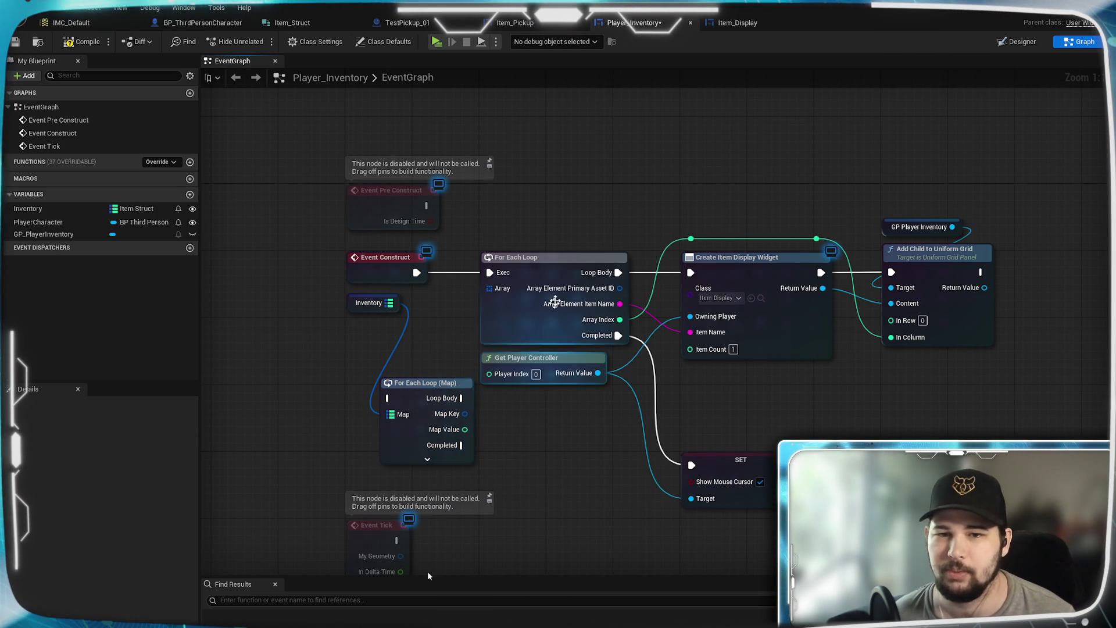
{"action": "left_click_drag", "start_coordinate": [417, 272], "coordinate": [389, 399]}
{"action": "mouse_move", "coordinate": [463, 398]}
{"action": "left_mouse_down"}
{"action": "mouse_move", "coordinate": [640, 279]}
{"action": "mouse_move", "coordinate": [690, 272]}
{"action": "left_mouse_up"}
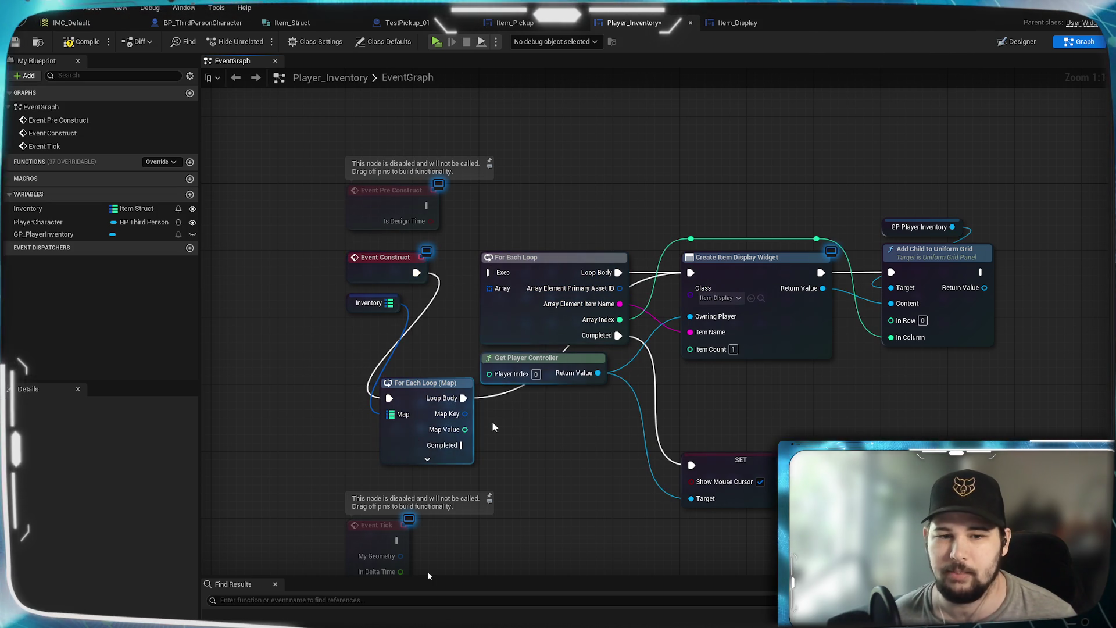
{"action": "left_click_drag", "start_coordinate": [463, 445], "coordinate": [691, 464]}
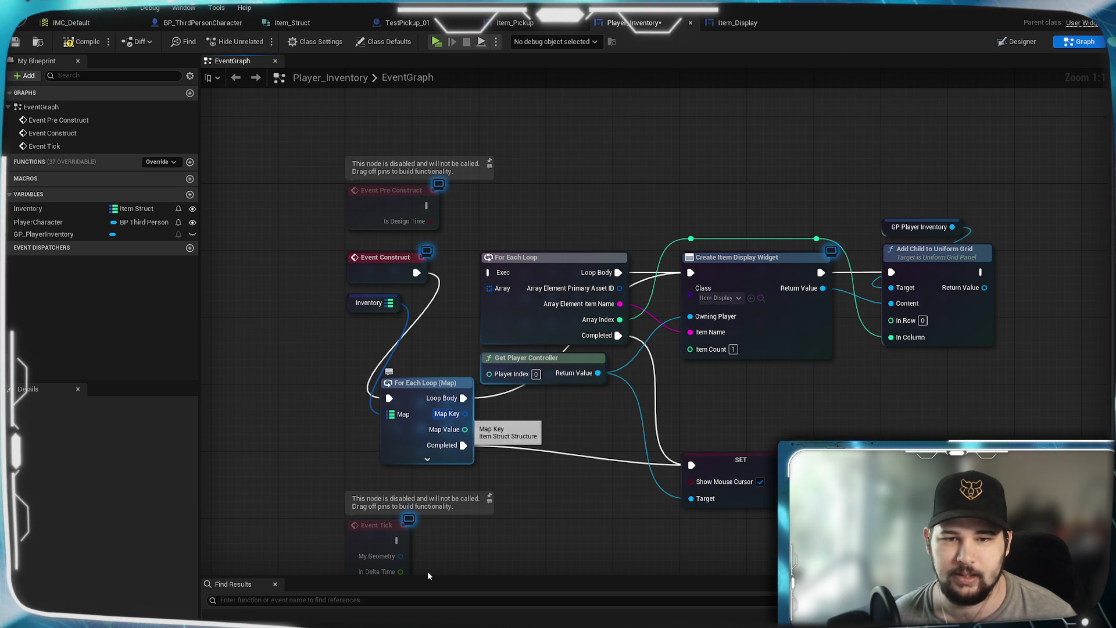
Split the Map Key pin, wire Map Key Item Name into the widget's Item Name, and add a new variable.
{"action": "right_click", "coordinate": [466, 415]}
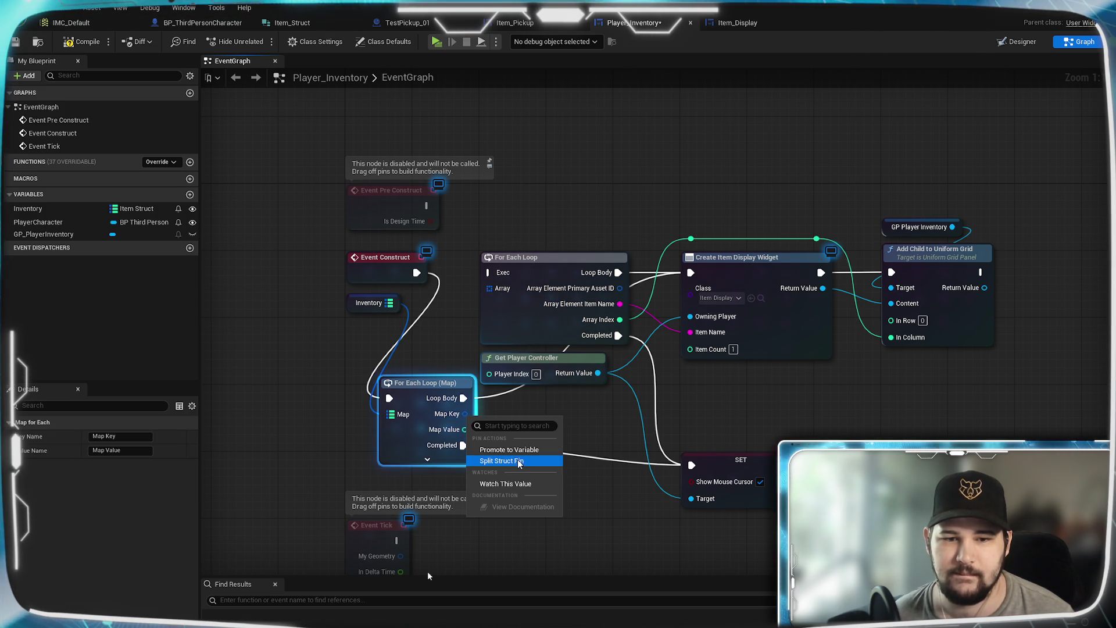
{"action": "left_click", "coordinate": [494, 463]}
{"action": "left_click_drag", "start_coordinate": [507, 432], "coordinate": [692, 332]}
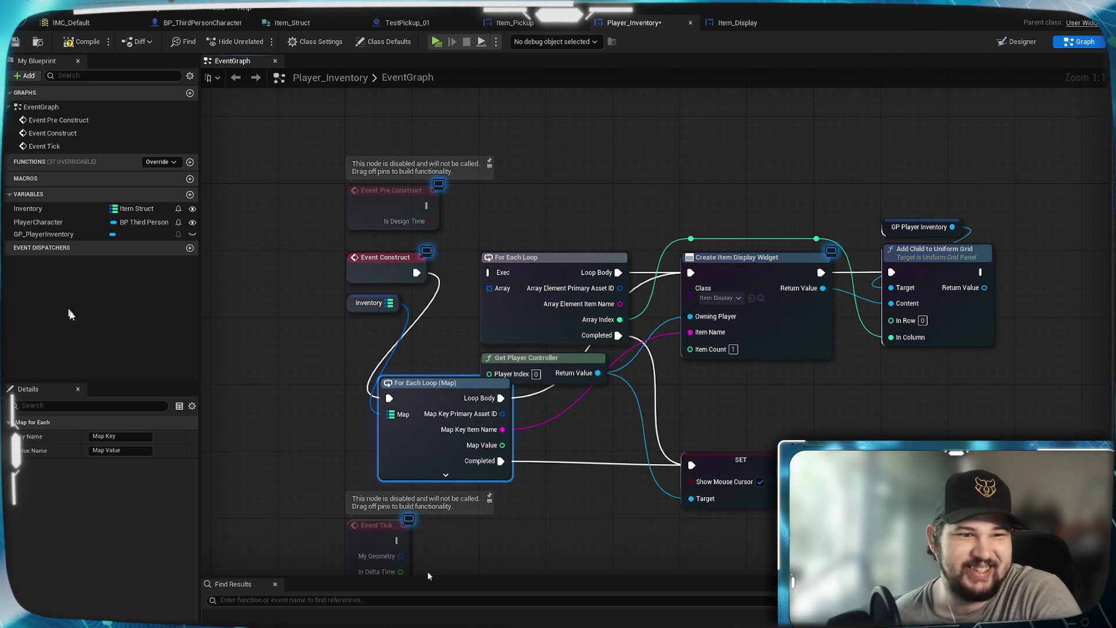
{"action": "left_click", "coordinate": [190, 195]}
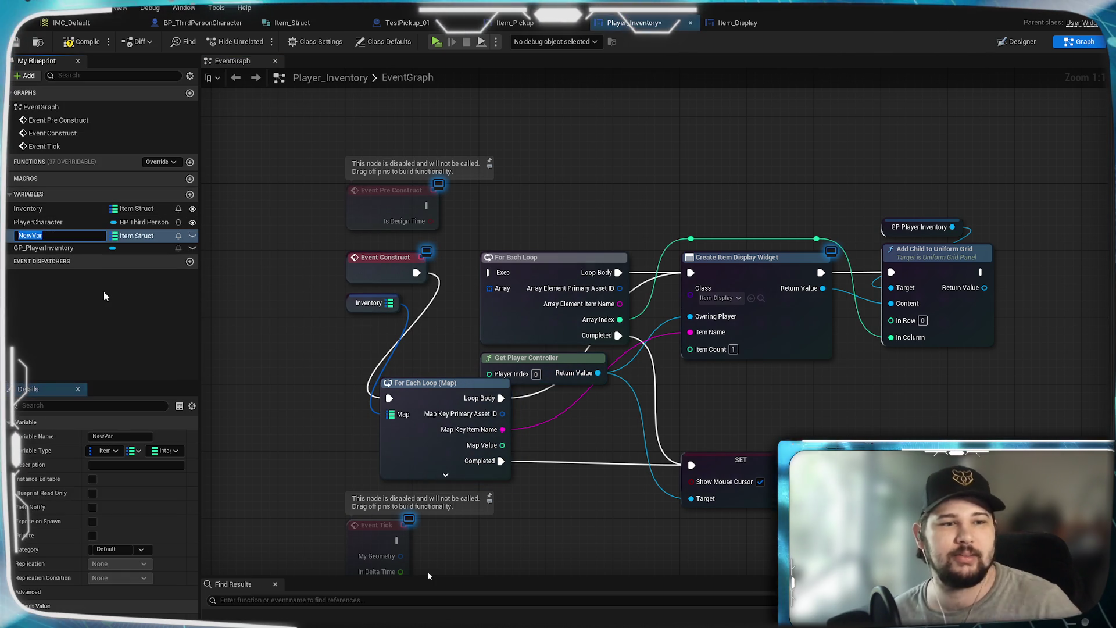
Create a single Integer variable named Grid_Column.
{"action": "type", "text": "Grid_Co"}
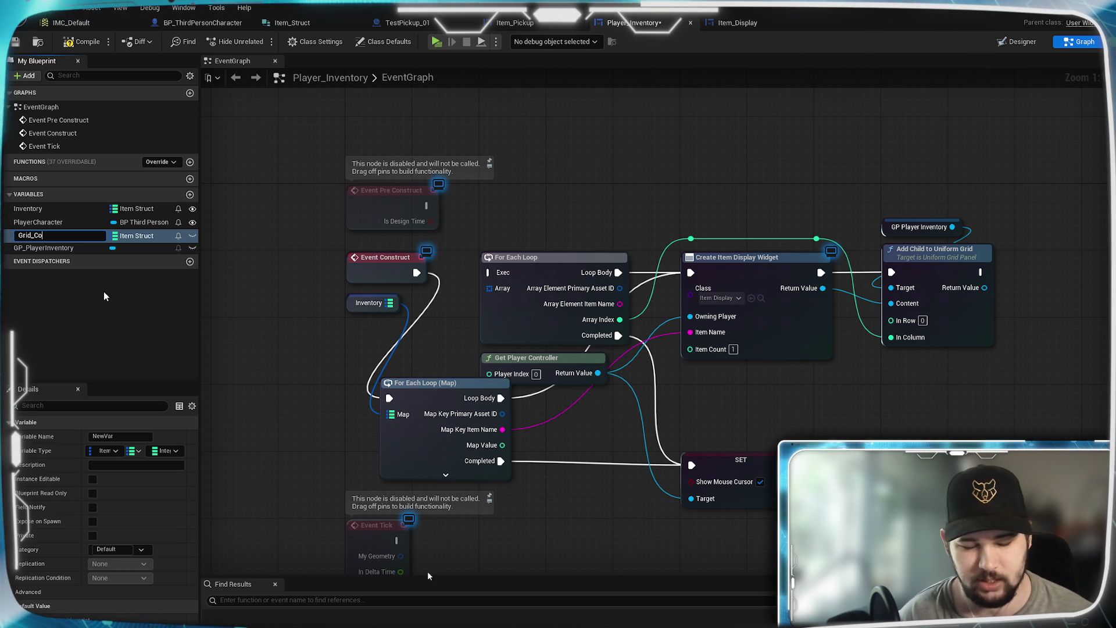
{"action": "type", "text": "lumn"}
{"action": "key", "text": "Return"}
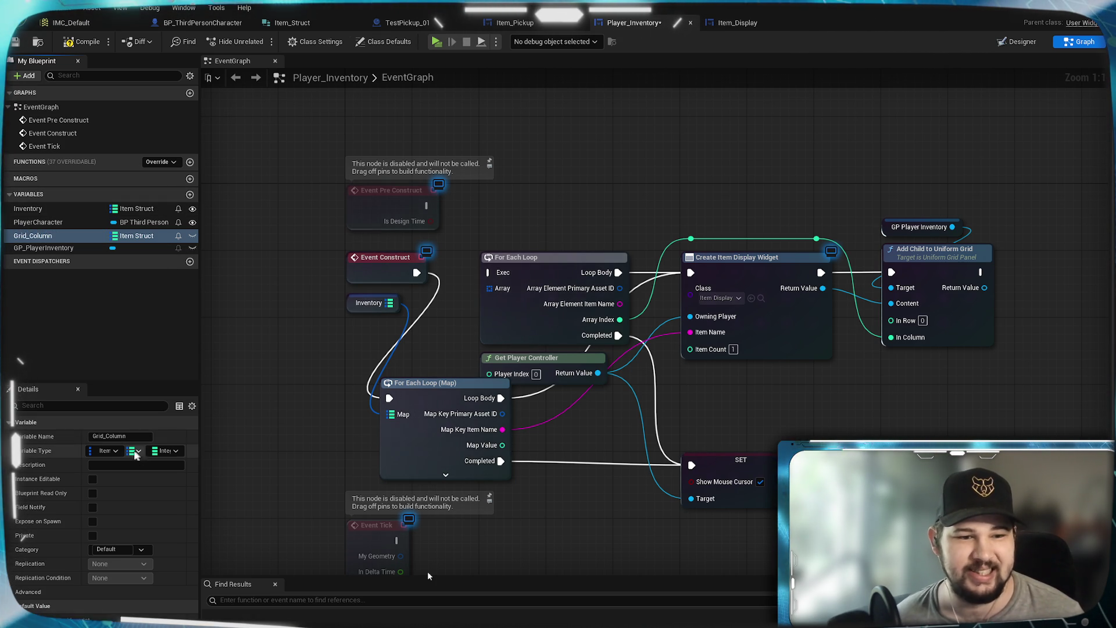
{"action": "left_click", "coordinate": [111, 451]}
{"action": "left_click", "coordinate": [144, 502]}
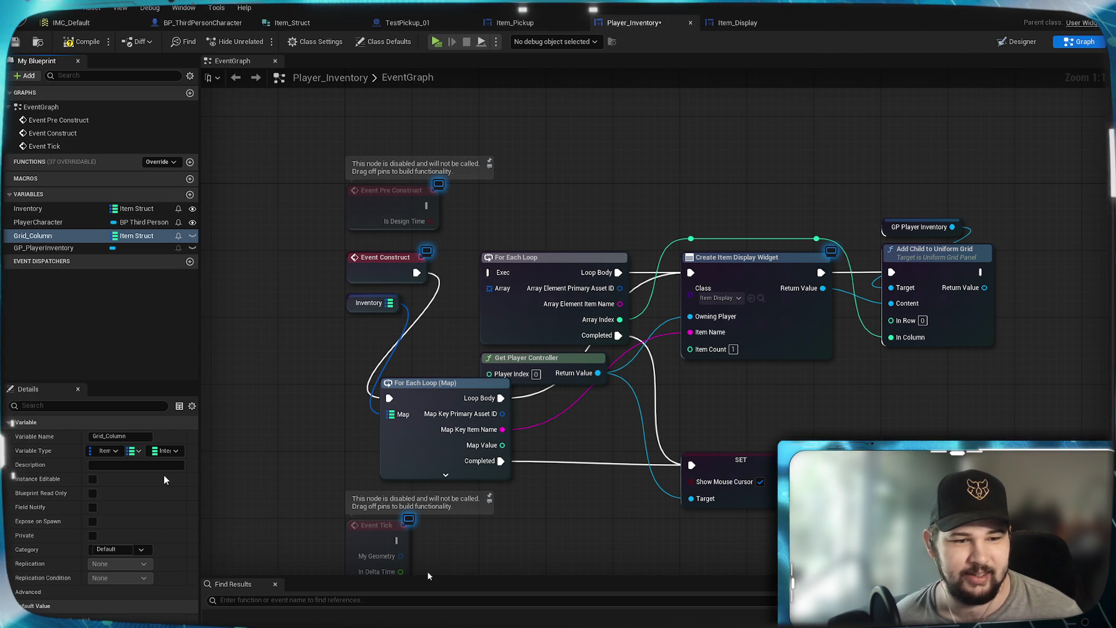
{"action": "left_click", "coordinate": [135, 454]}
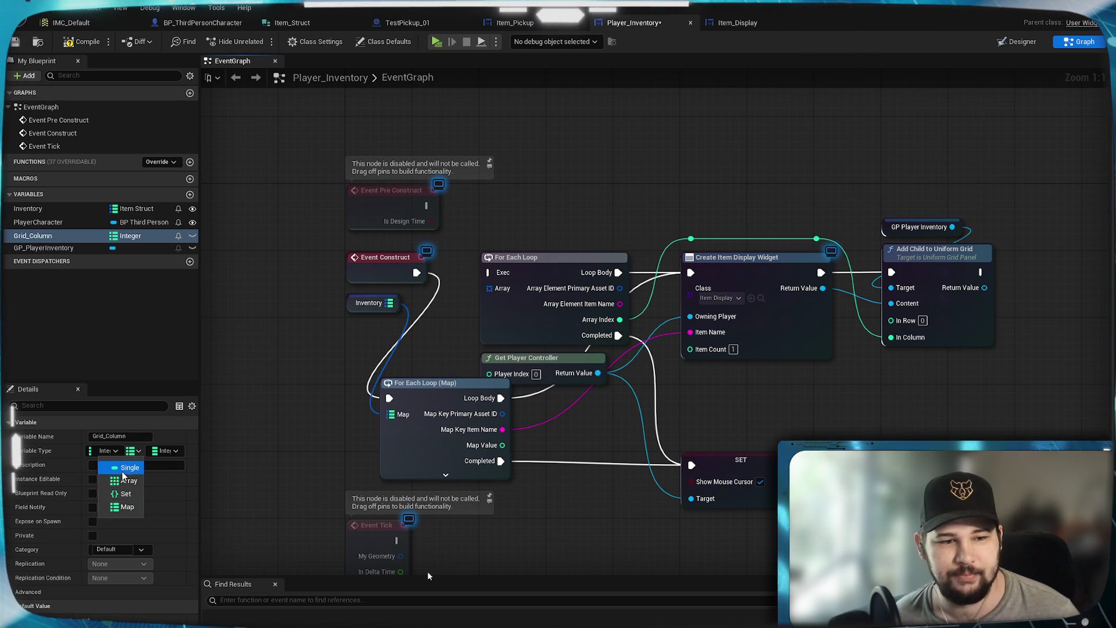
{"action": "left_click", "coordinate": [164, 447]}
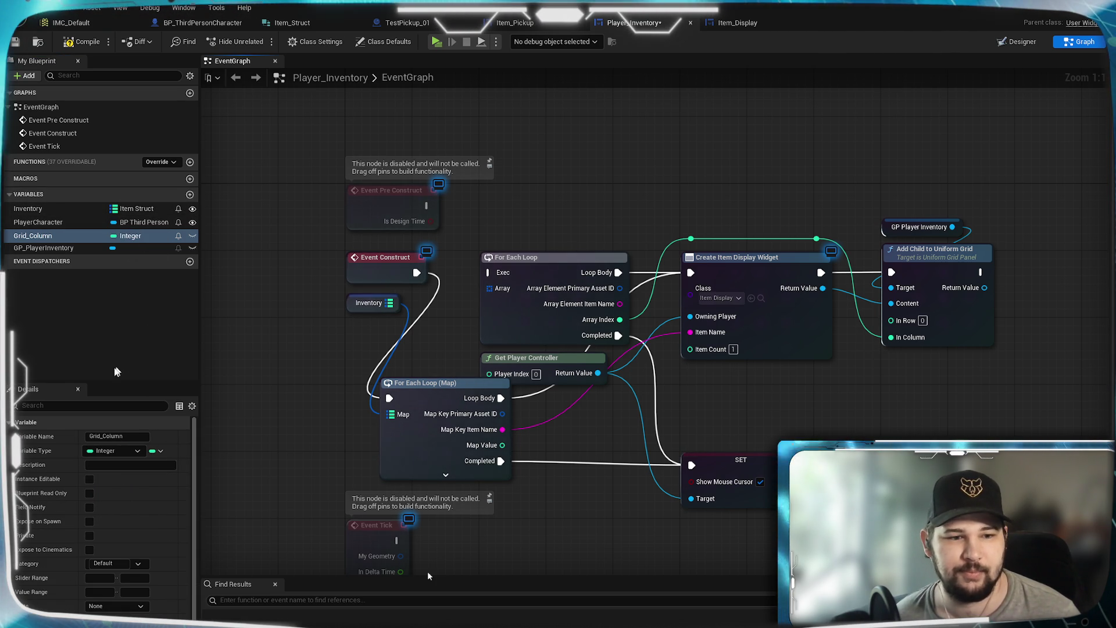
Add a second variable, Grid_Row, and save the Player_Inventory blueprint.
{"action": "left_click", "coordinate": [189, 195]}
{"action": "type", "text": "Grid_Row"}
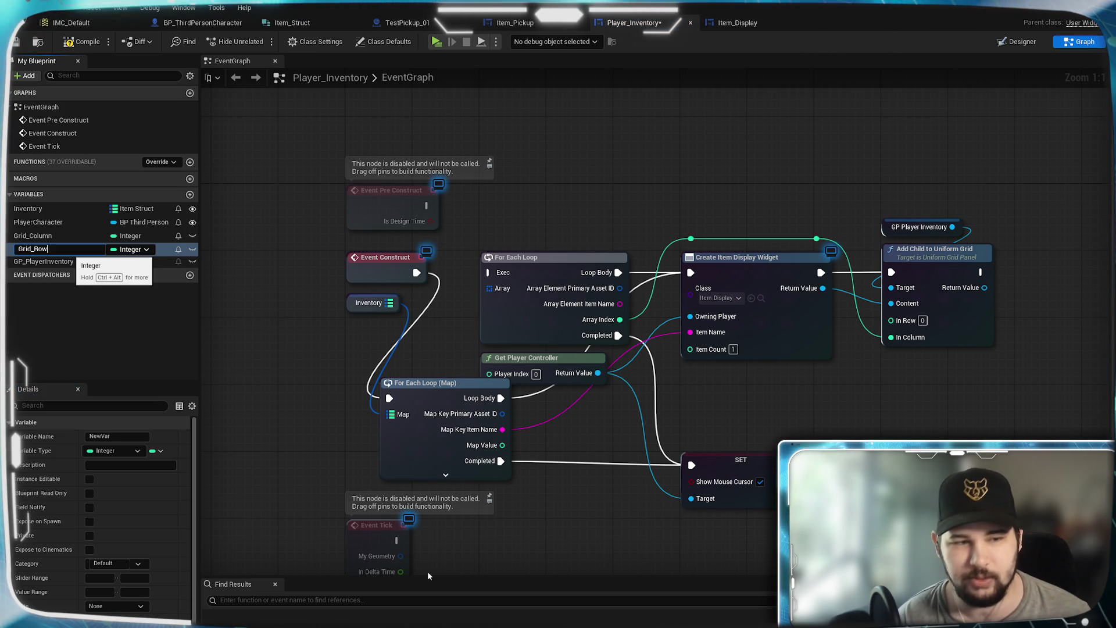
{"action": "key", "text": "Return"}
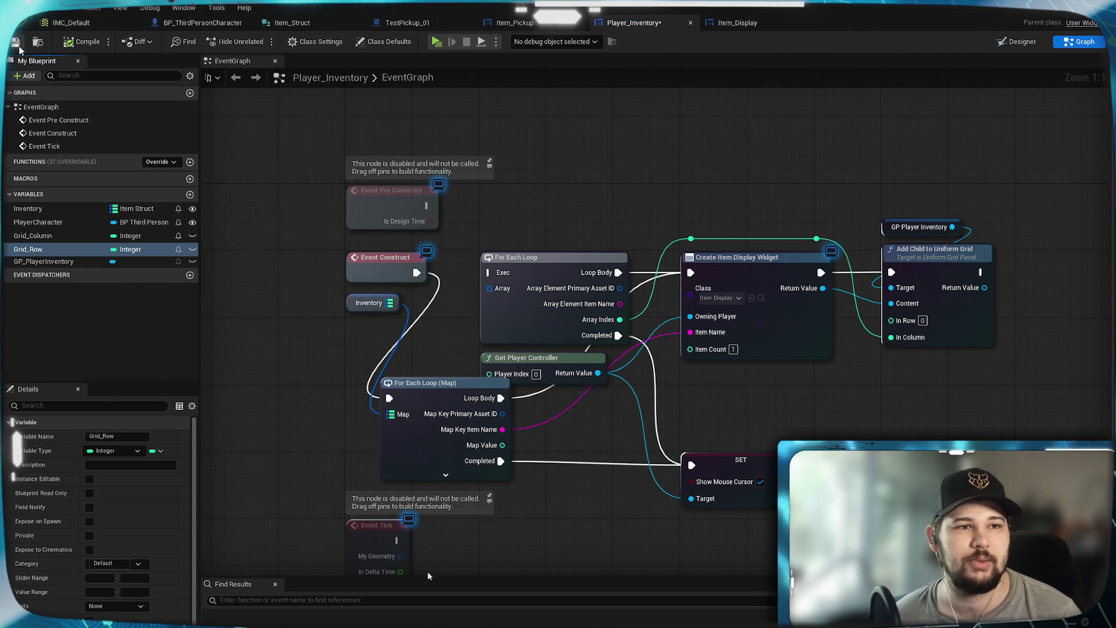
{"action": "key", "text": "ctrl+s"}
{"action": "scroll", "coordinate": [123, 488], "scroll_direction": "down", "scroll_amount": 1}
{"action": "scroll", "coordinate": [123, 488], "scroll_direction": "up", "scroll_amount": 1}
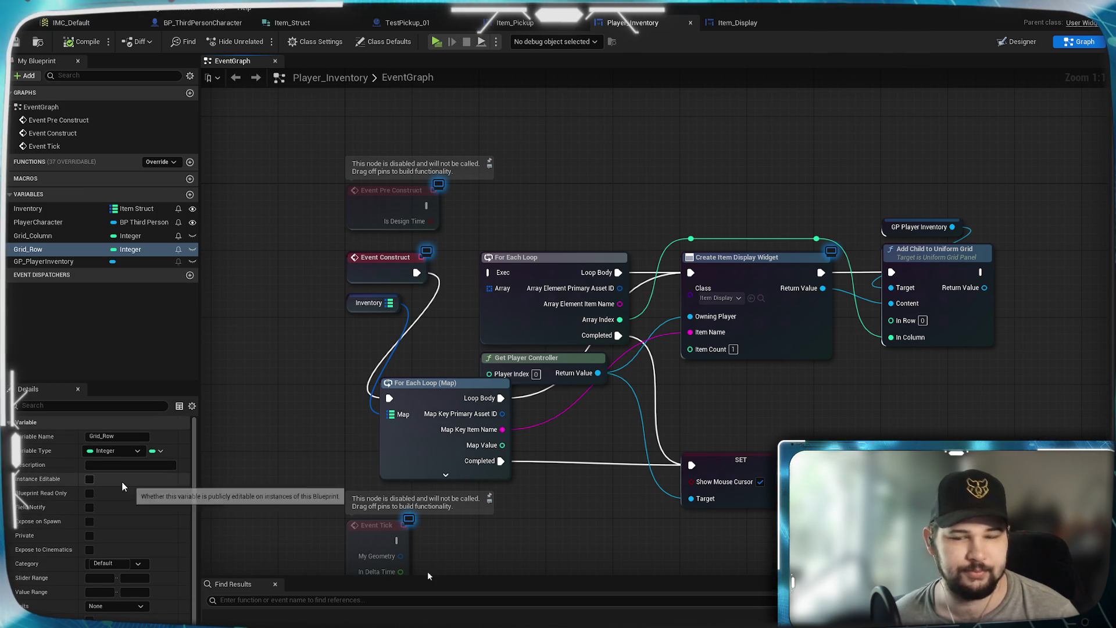
{"action": "mouse_move", "coordinate": [809, 385]}
{"action": "left_mouse_down"}
{"action": "mouse_move", "coordinate": [650, 422]}
{"action": "mouse_move", "coordinate": [716, 364]}
{"action": "left_mouse_up"}
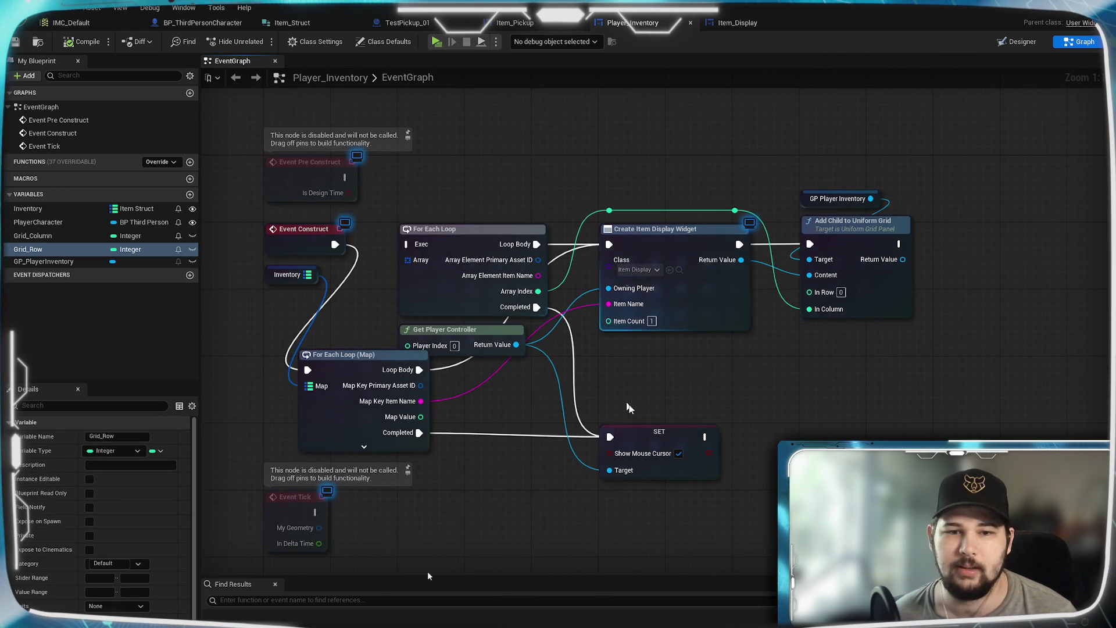
Place a Grid_Column getter and wire it into Add Child's In Column pin.
{"action": "left_click_drag", "start_coordinate": [626, 412], "coordinate": [668, 383]}
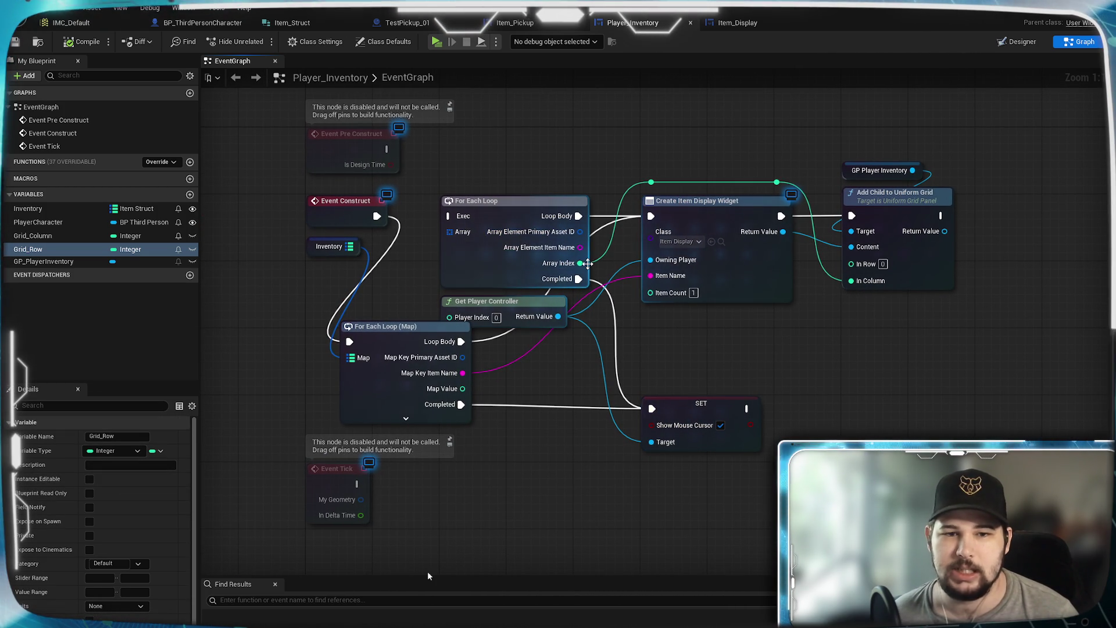
{"action": "mouse_move", "coordinate": [19, 235]}
{"action": "left_mouse_down"}
{"action": "mouse_move", "coordinate": [562, 130]}
{"action": "mouse_move", "coordinate": [485, 133]}
{"action": "left_mouse_up"}
{"action": "left_click", "coordinate": [512, 155]}
{"action": "left_click_drag", "start_coordinate": [717, 118], "coordinate": [580, 205]}
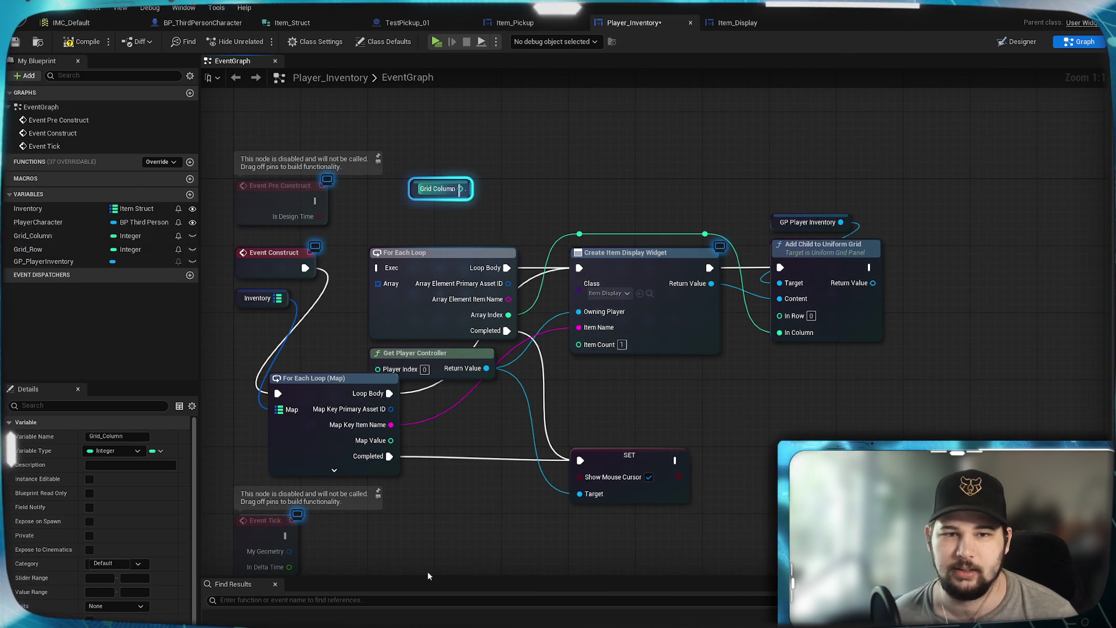
{"action": "left_click_drag", "start_coordinate": [459, 189], "coordinate": [602, 199]}
{"action": "left_click_drag", "start_coordinate": [581, 236], "coordinate": [580, 235]}
{"action": "left_click_drag", "start_coordinate": [603, 179], "coordinate": [516, 184]}
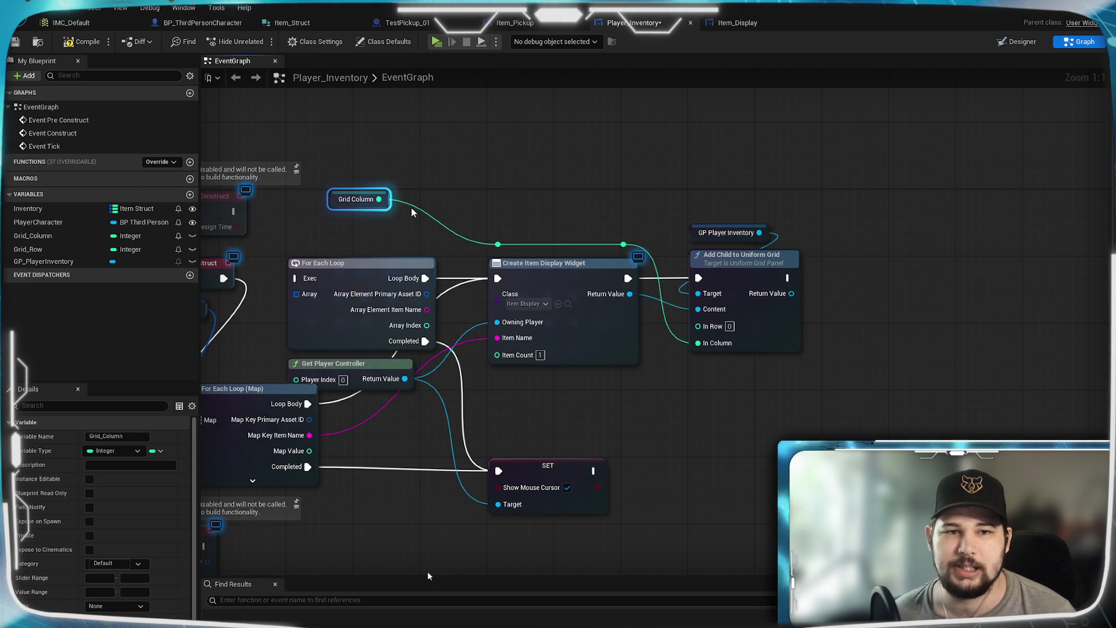
After Add Child, set Grid Column to Grid Column + 1.
{"action": "left_click_drag", "start_coordinate": [33, 235], "coordinate": [761, 259]}
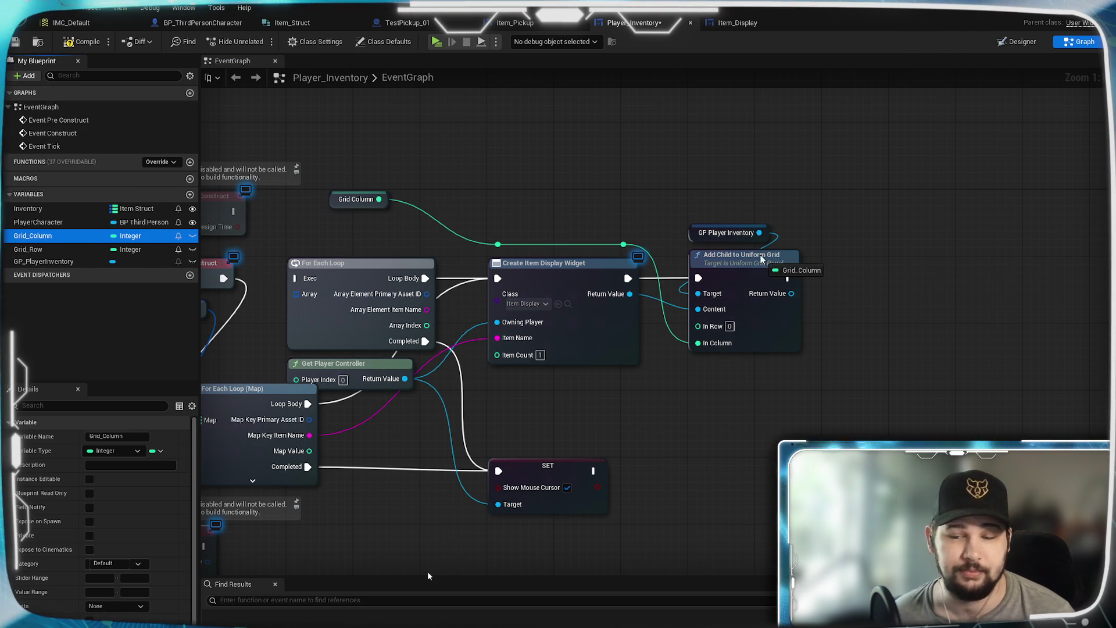
{"action": "left_click_drag", "start_coordinate": [882, 256], "coordinate": [891, 262]}
{"action": "left_click_drag", "start_coordinate": [379, 199], "coordinate": [398, 203]}
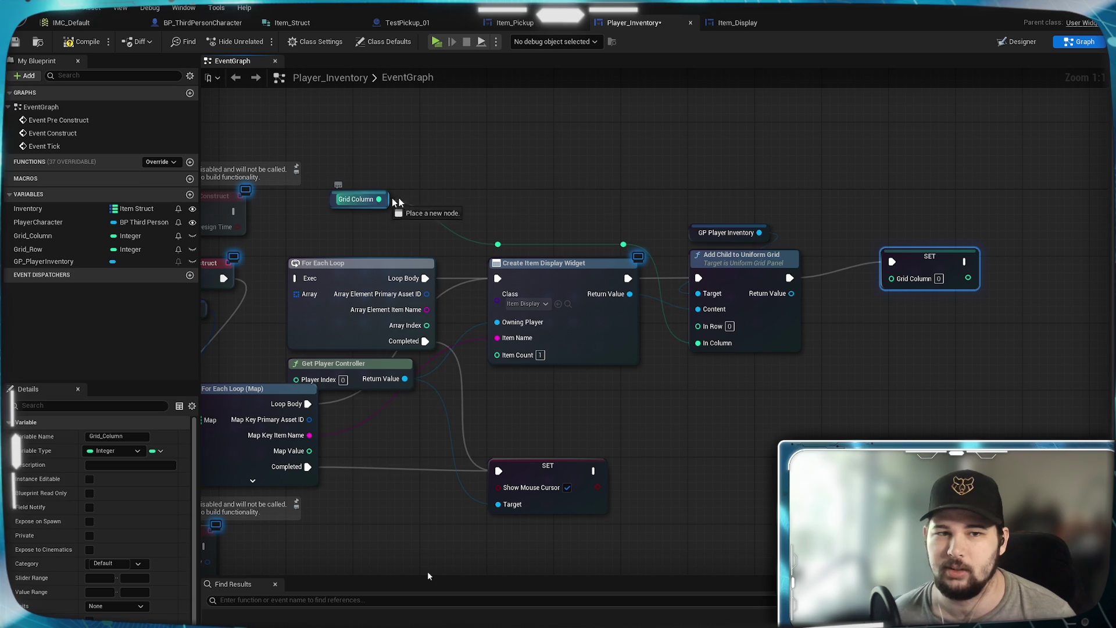
{"action": "left_click_drag", "start_coordinate": [702, 285], "coordinate": [663, 182]}
{"action": "type", "text": "+"}
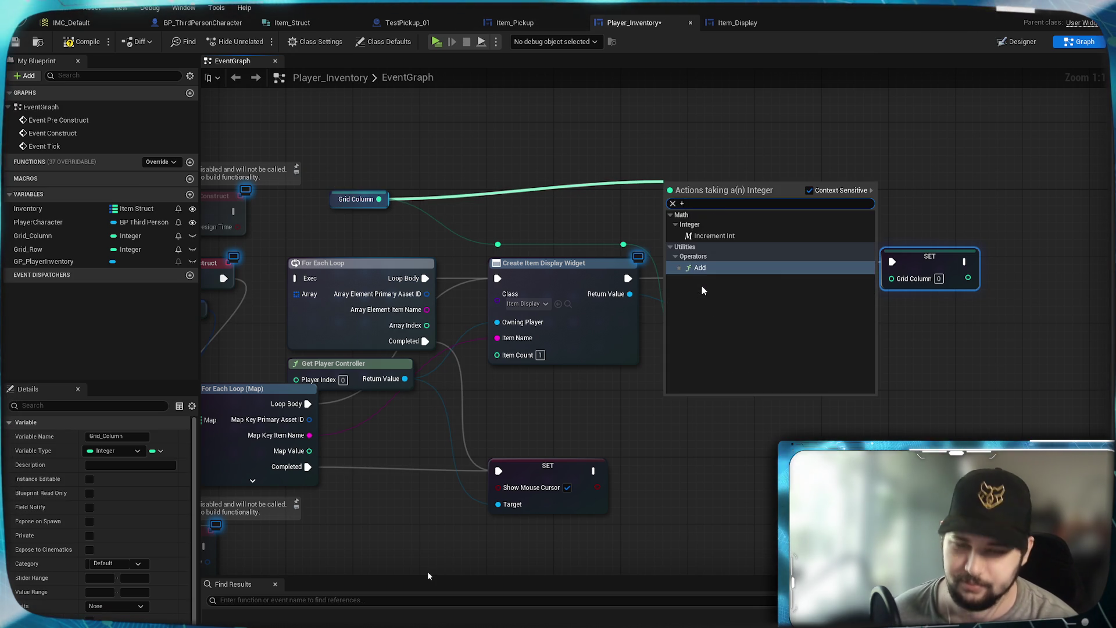
{"action": "key", "text": "Return"}
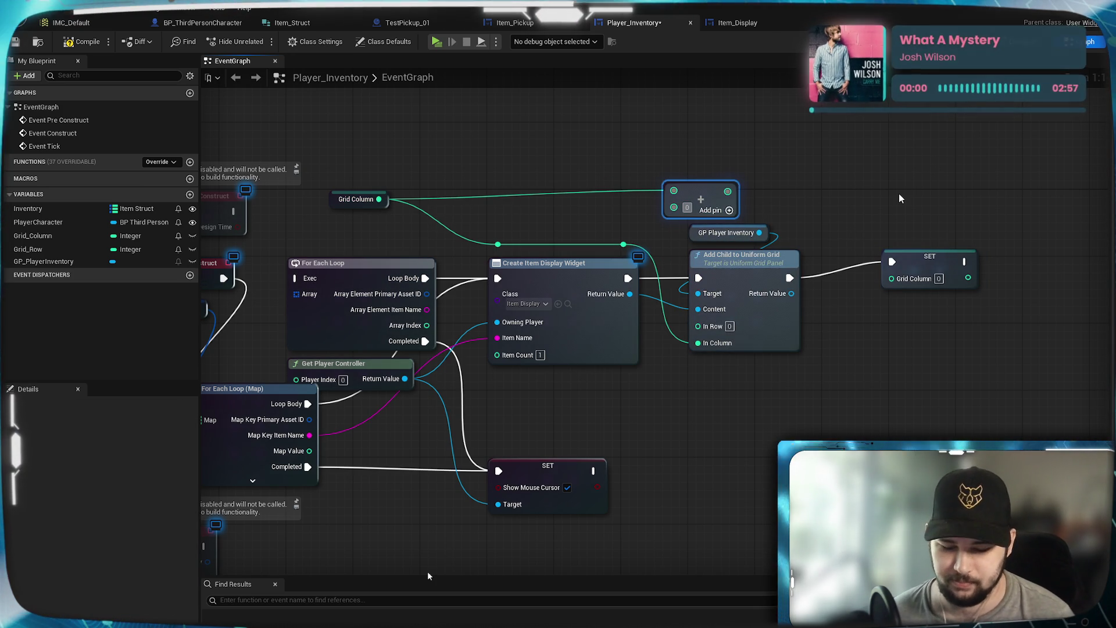
{"action": "mouse_move", "coordinate": [728, 191]}
{"action": "left_mouse_down"}
{"action": "mouse_move", "coordinate": [896, 283]}
{"action": "mouse_move", "coordinate": [718, 200]}
{"action": "left_mouse_up"}
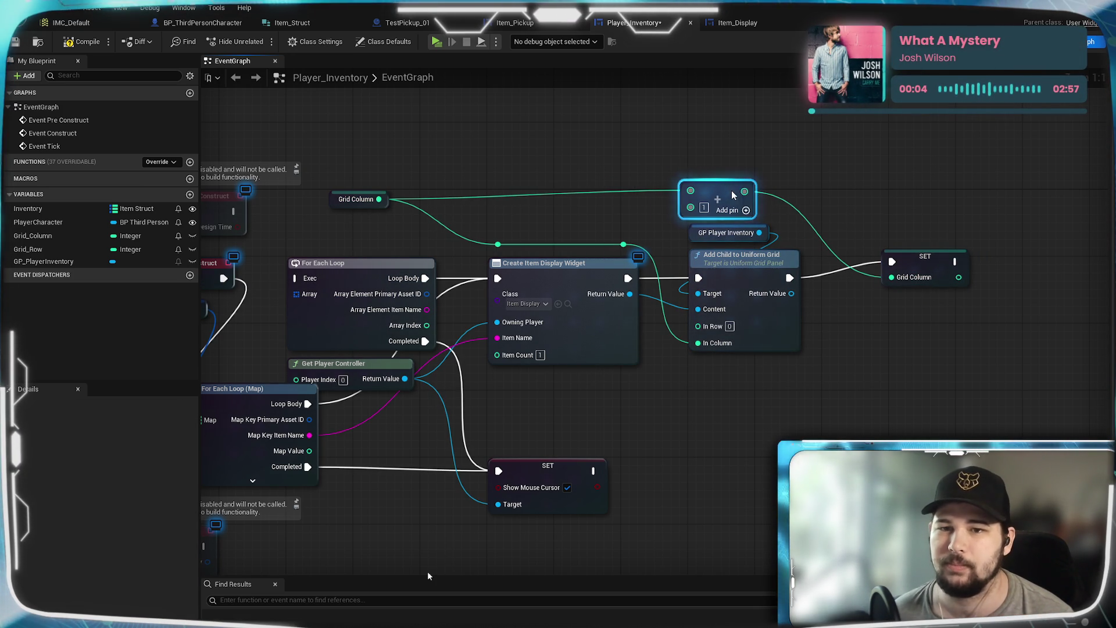
{"action": "left_click_drag", "start_coordinate": [593, 396], "coordinate": [710, 368]}
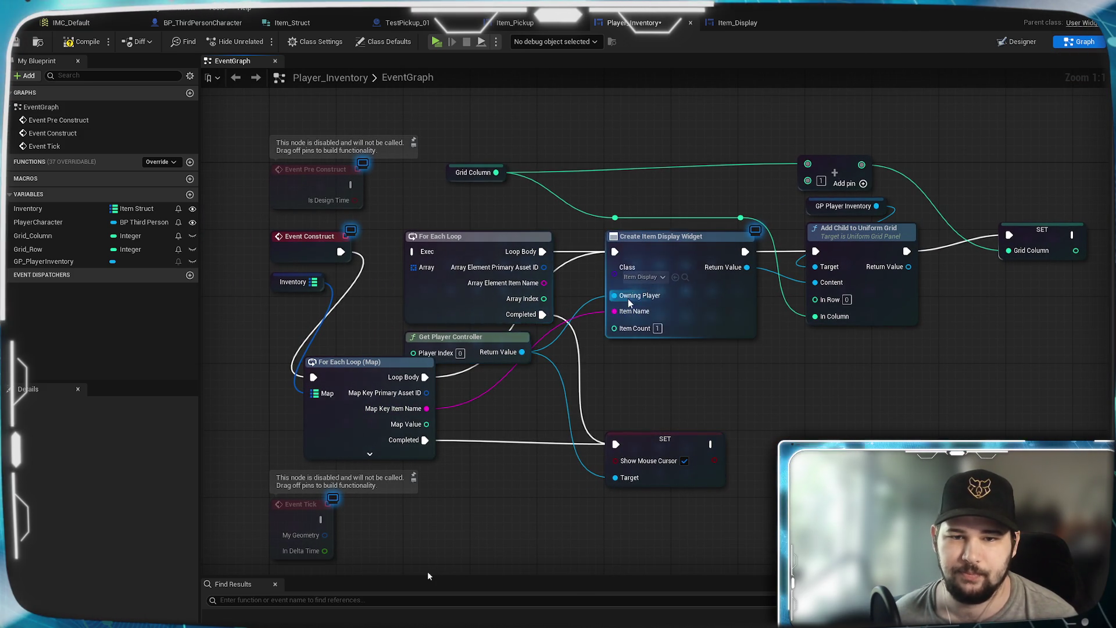
{"action": "left_click_drag", "start_coordinate": [483, 250], "coordinate": [472, 232]}
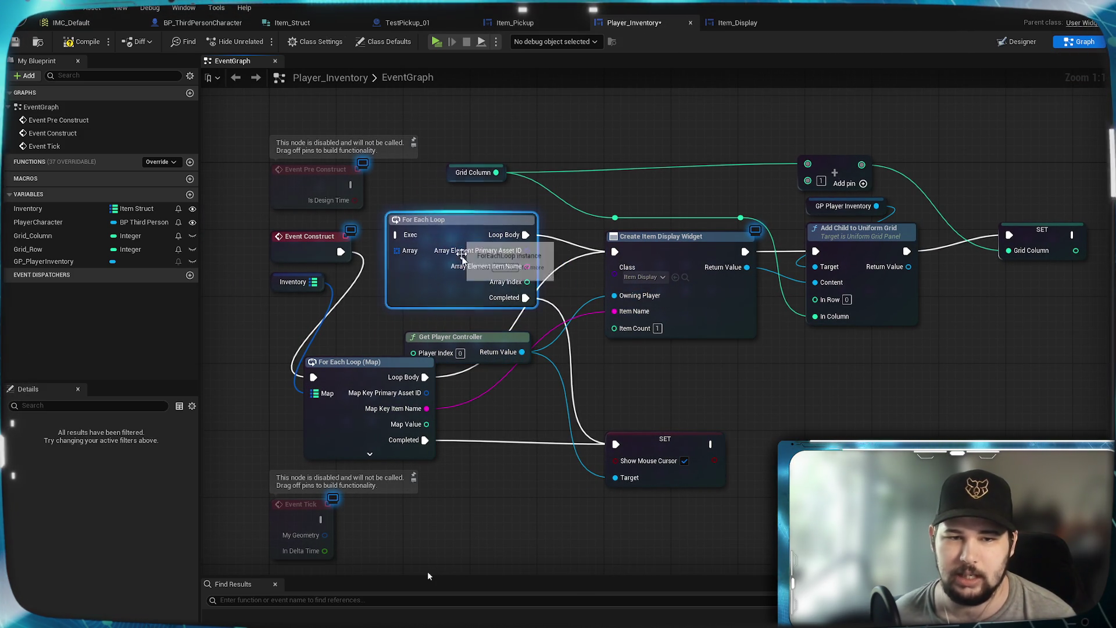
Delete the old array For Each Loop and move the map loop into its place.
{"action": "key", "text": "Delete"}
{"action": "mouse_move", "coordinate": [388, 362]}
{"action": "left_mouse_down"}
{"action": "mouse_move", "coordinate": [456, 236]}
{"action": "mouse_move", "coordinate": [451, 247]}
{"action": "left_mouse_up"}
{"action": "left_click_drag", "start_coordinate": [451, 337], "coordinate": [451, 345]}
{"action": "left_click", "coordinate": [612, 364]}
Switch to the BP_ThirdPersonCharacter event graph.
{"action": "left_click_drag", "start_coordinate": [661, 366], "coordinate": [632, 440]}
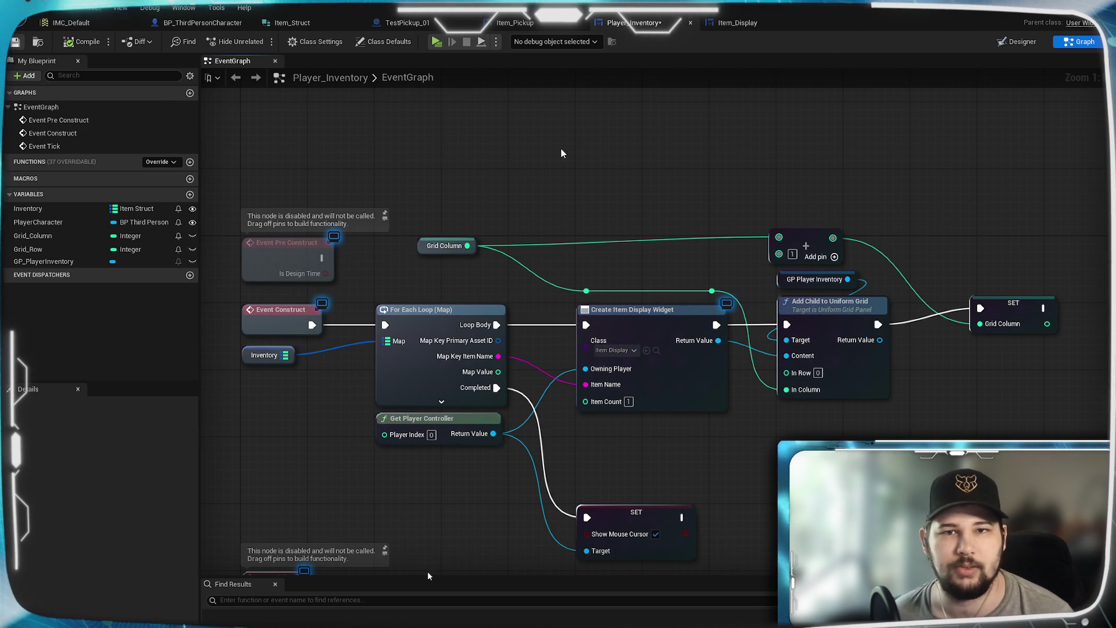
{"action": "left_click_drag", "start_coordinate": [578, 219], "coordinate": [655, 136]}
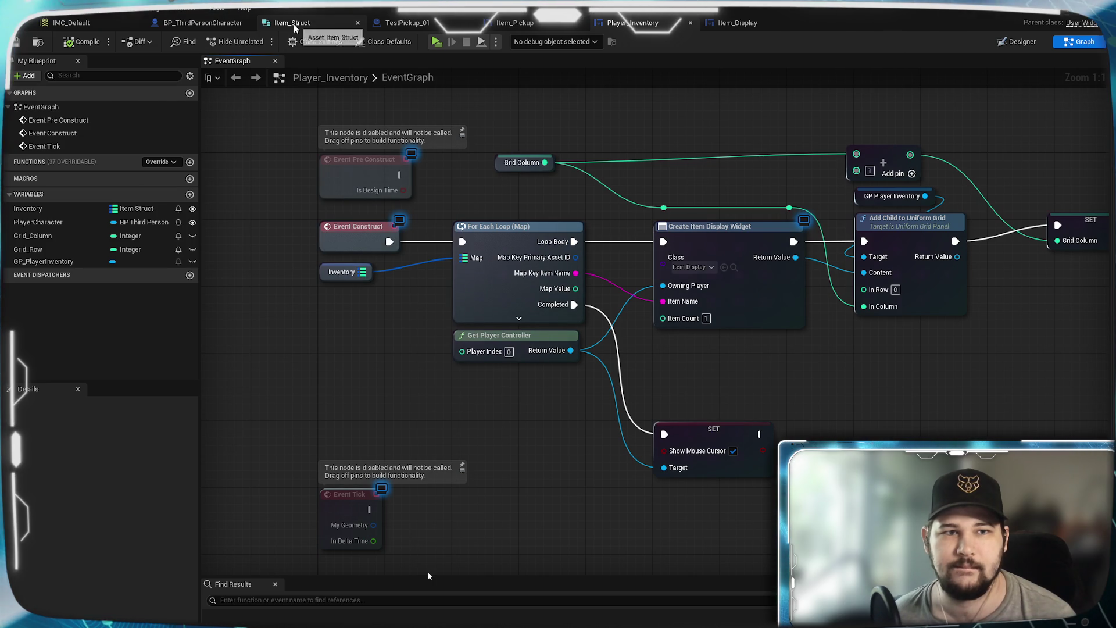
{"action": "left_click", "coordinate": [208, 26]}
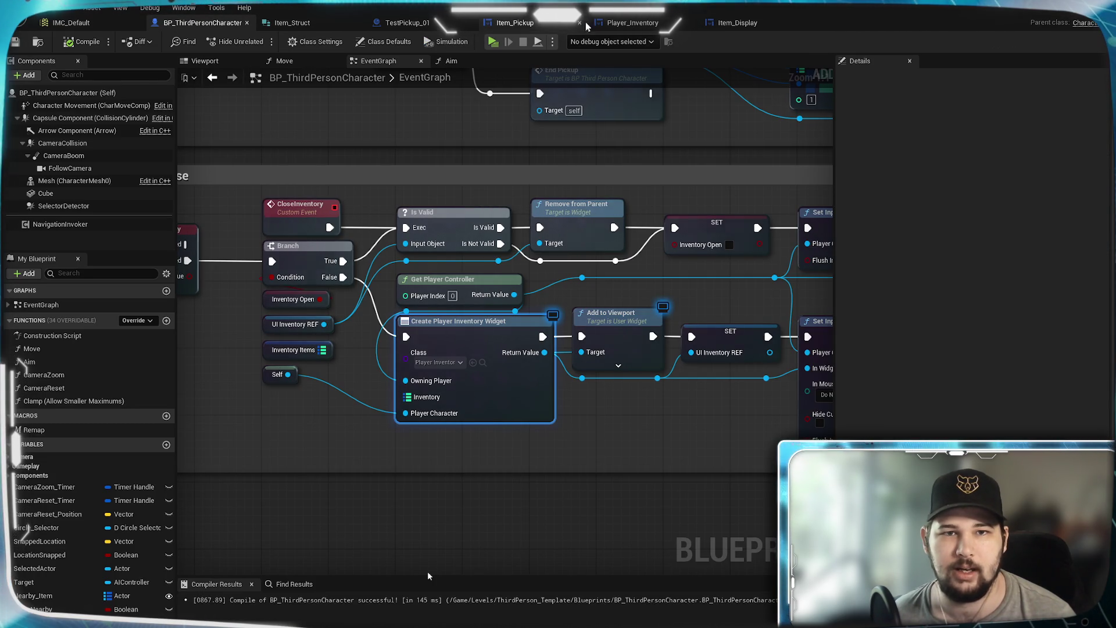
Wire Inventory Items into the widget's Inventory pin, compile, and return to Player_Inventory.
{"action": "left_click_drag", "start_coordinate": [323, 349], "coordinate": [407, 397]}
{"action": "key", "text": "F7"}
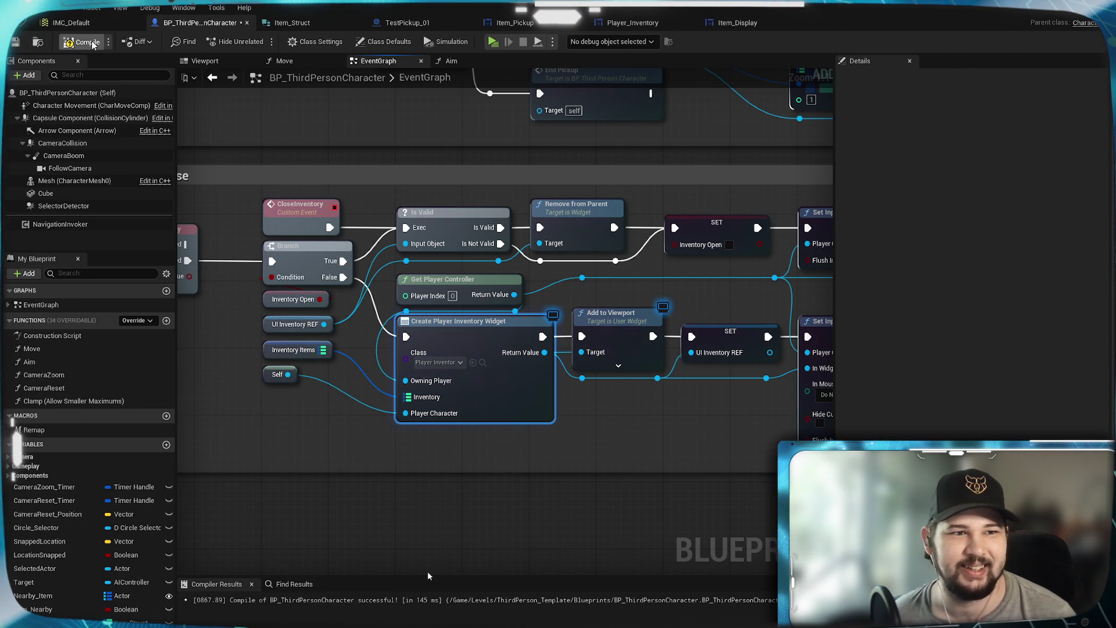
{"action": "scroll", "coordinate": [592, 425], "scroll_direction": "down", "scroll_amount": 4}
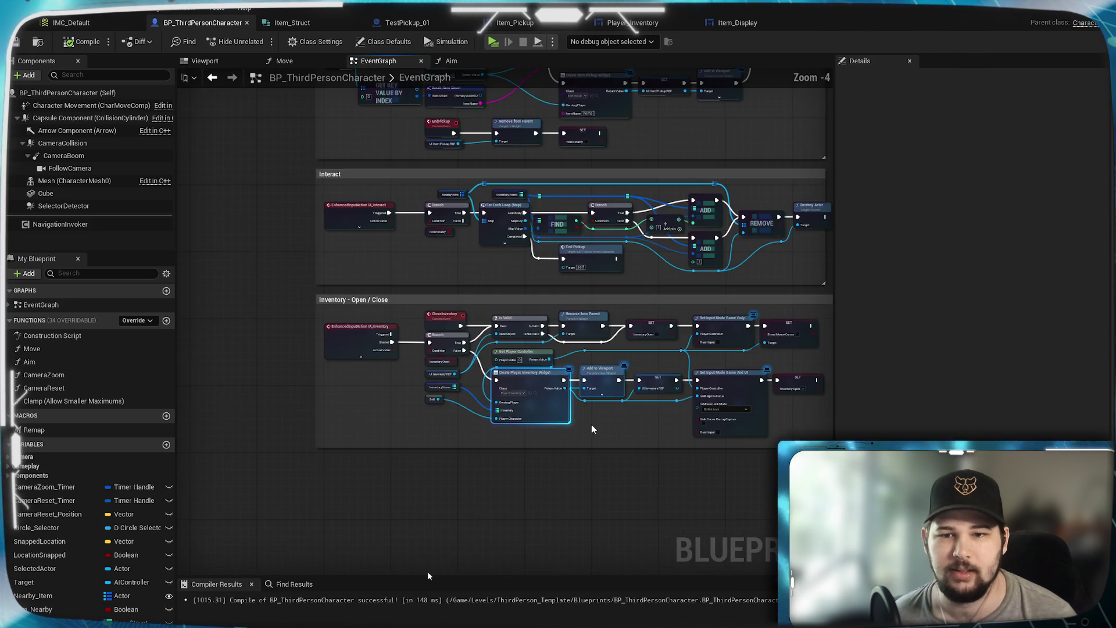
{"action": "scroll", "coordinate": [553, 361], "scroll_direction": "up", "scroll_amount": 2}
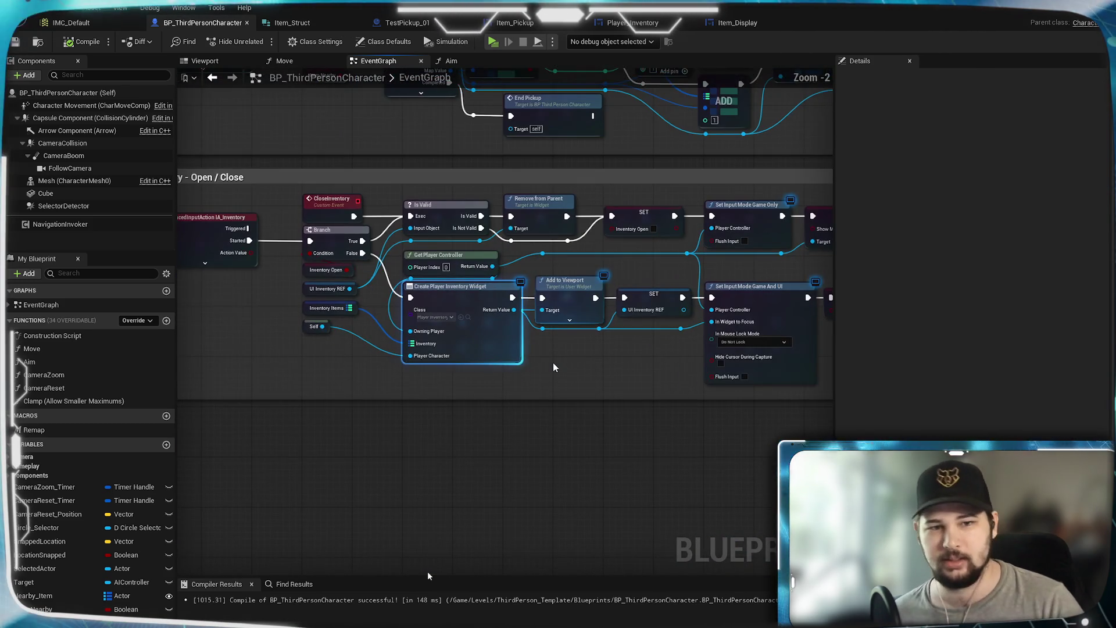
{"action": "scroll", "coordinate": [425, 435], "scroll_direction": "up", "scroll_amount": 1}
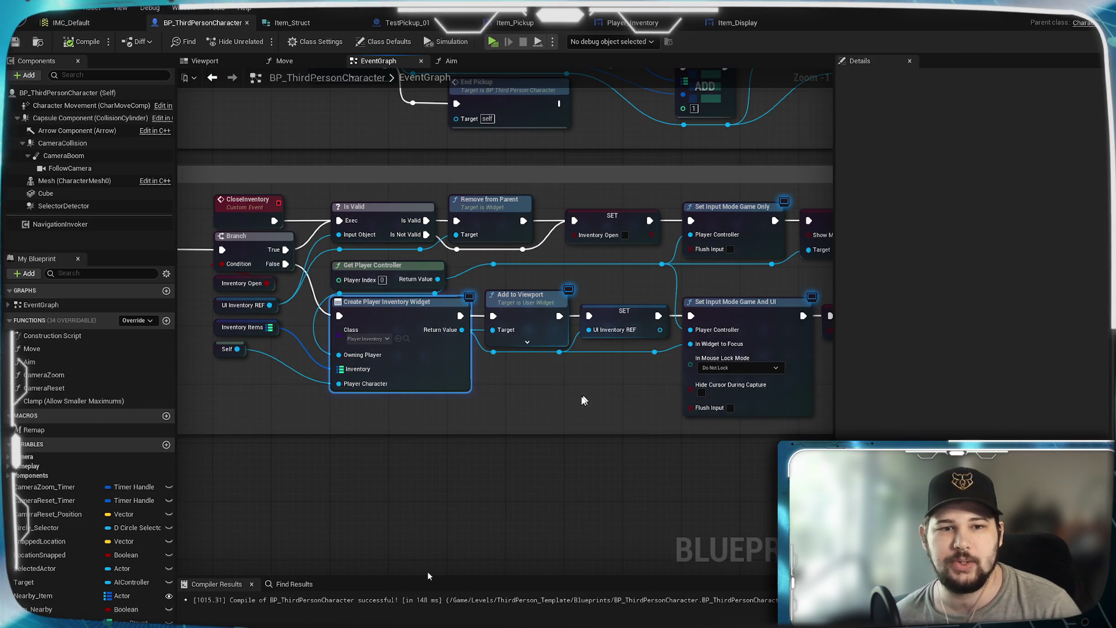
{"action": "left_click", "coordinate": [539, 25]}
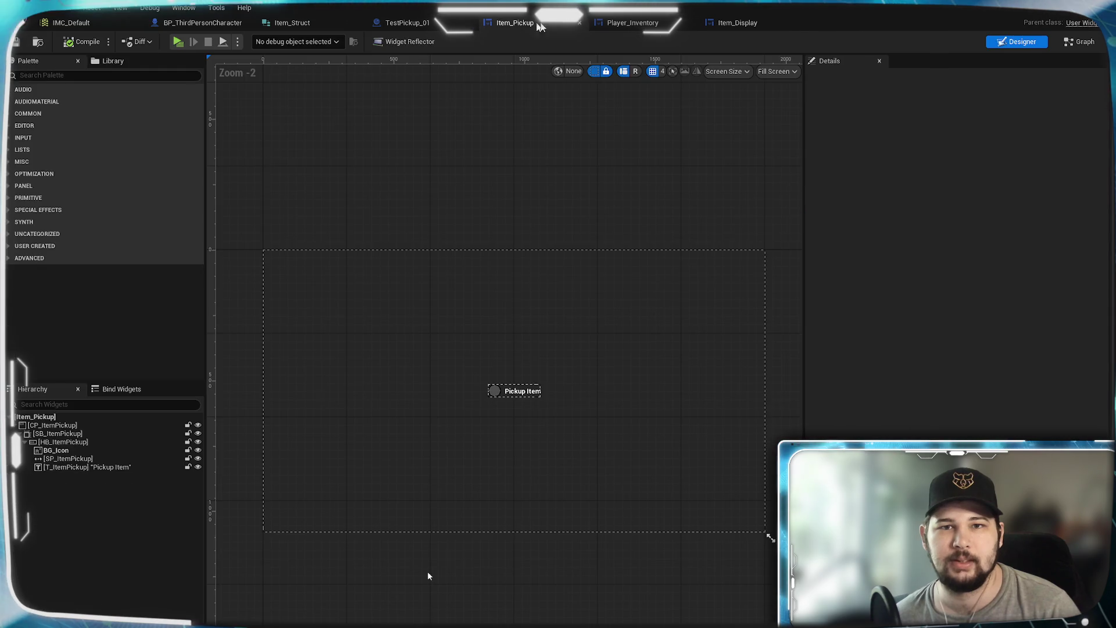
{"action": "left_click", "coordinate": [633, 23]}
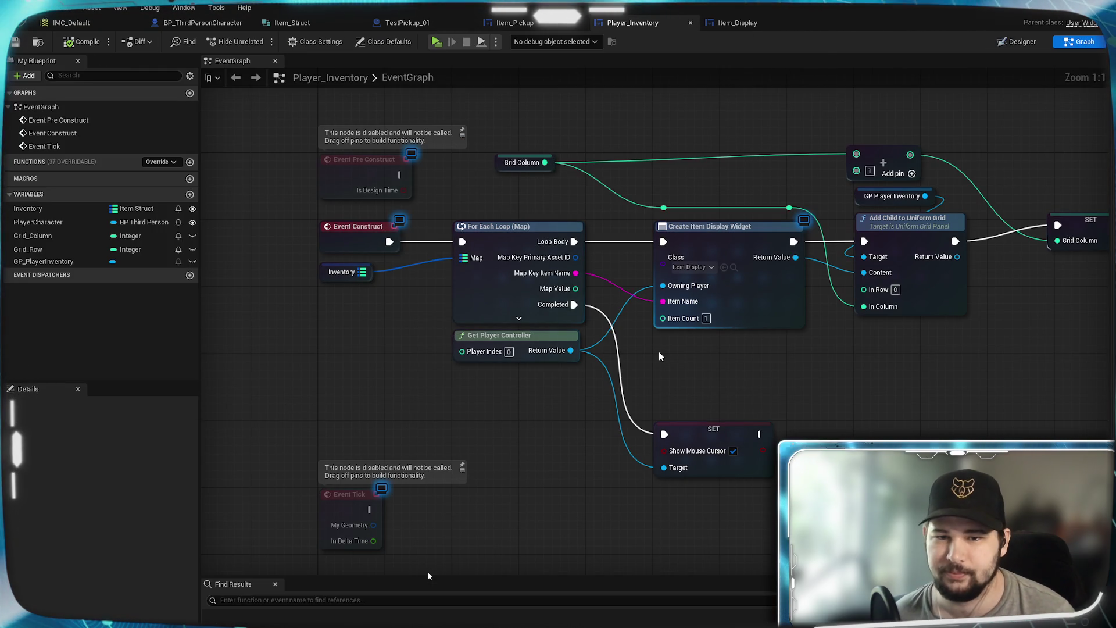
Wire the For Each Loop's Map Value into Create Item Display Widget's Item Count.
{"action": "mouse_move", "coordinate": [547, 315]}
{"action": "left_mouse_down"}
{"action": "mouse_move", "coordinate": [692, 366]}
{"action": "mouse_move", "coordinate": [657, 355]}
{"action": "left_mouse_up"}
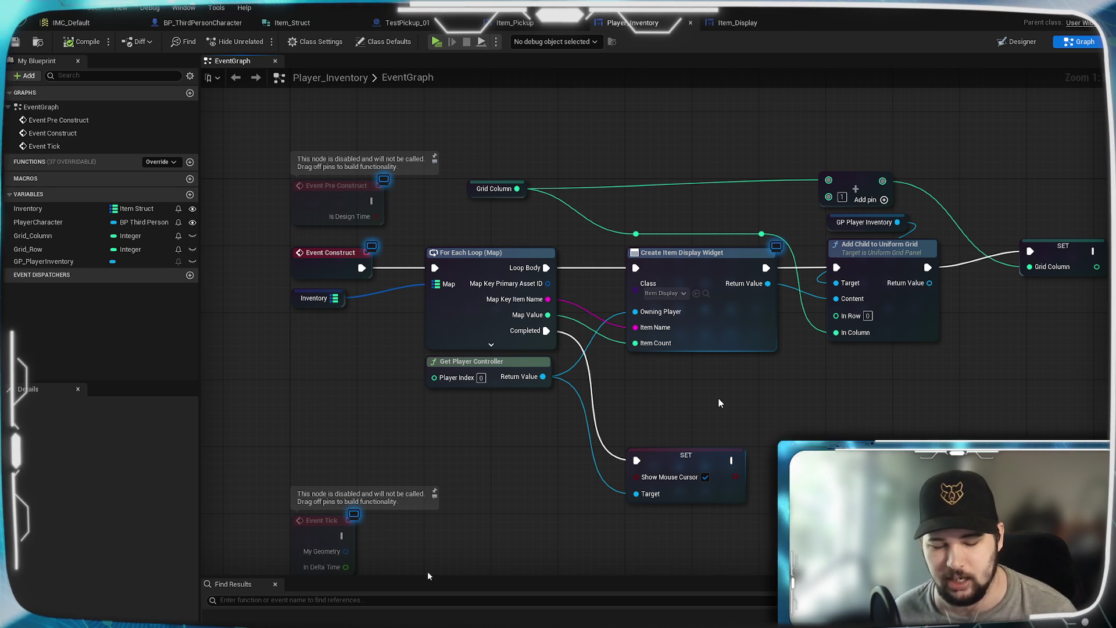
Play-test collecting the red pickups, checking the inventory's Test_Item count, then stop.
{"action": "key", "text": "w"}
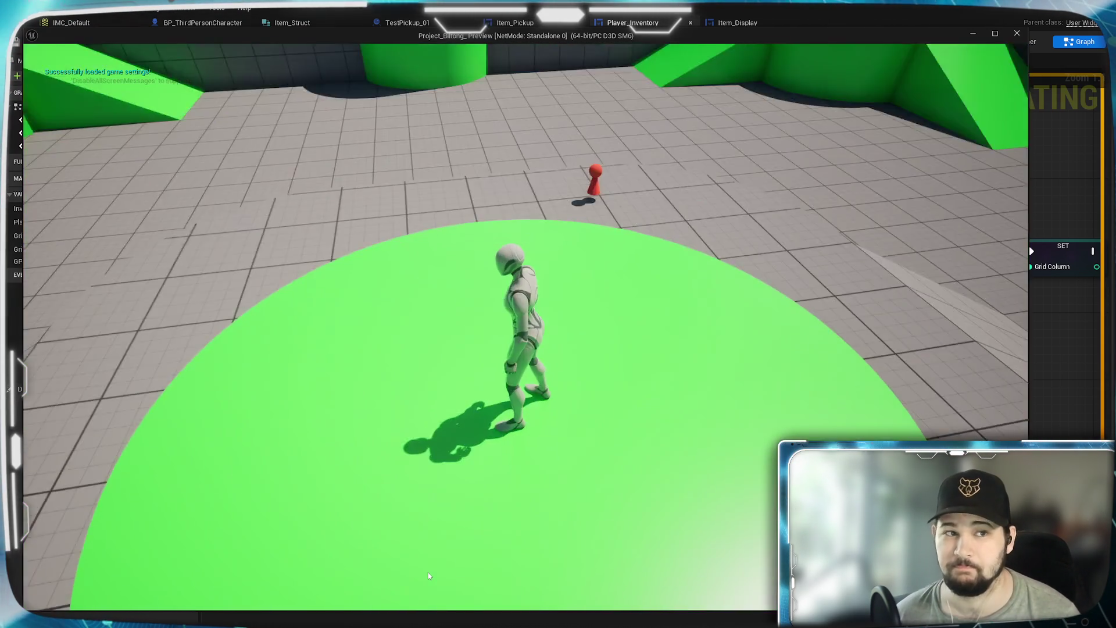
{"action": "key", "text": "w"}
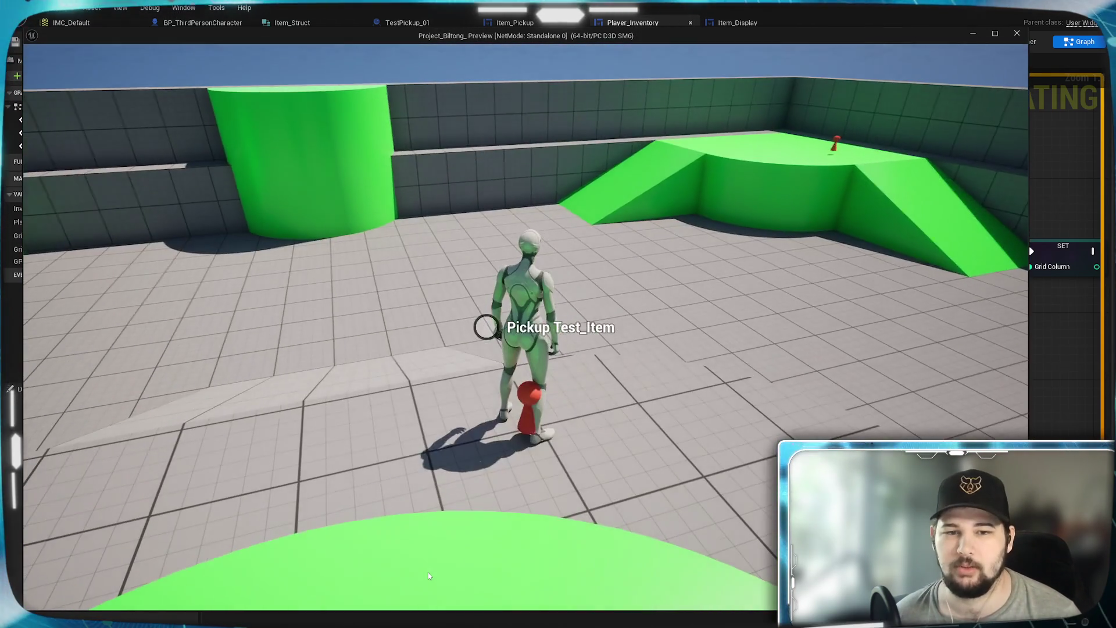
{"action": "key", "text": "Tab"}
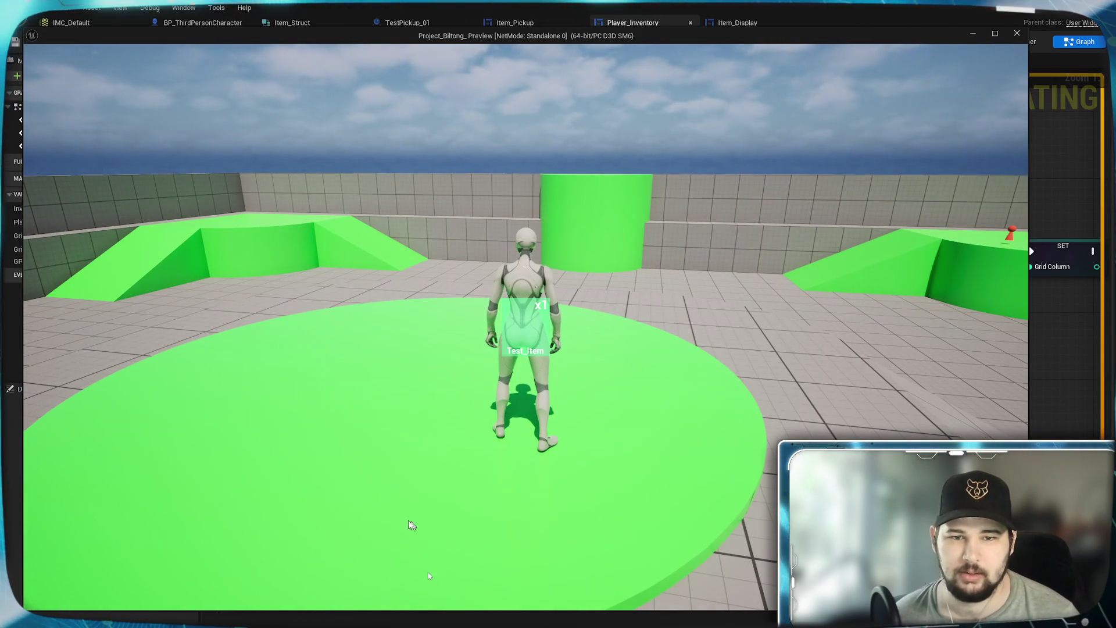
{"action": "key", "text": "Tab"}
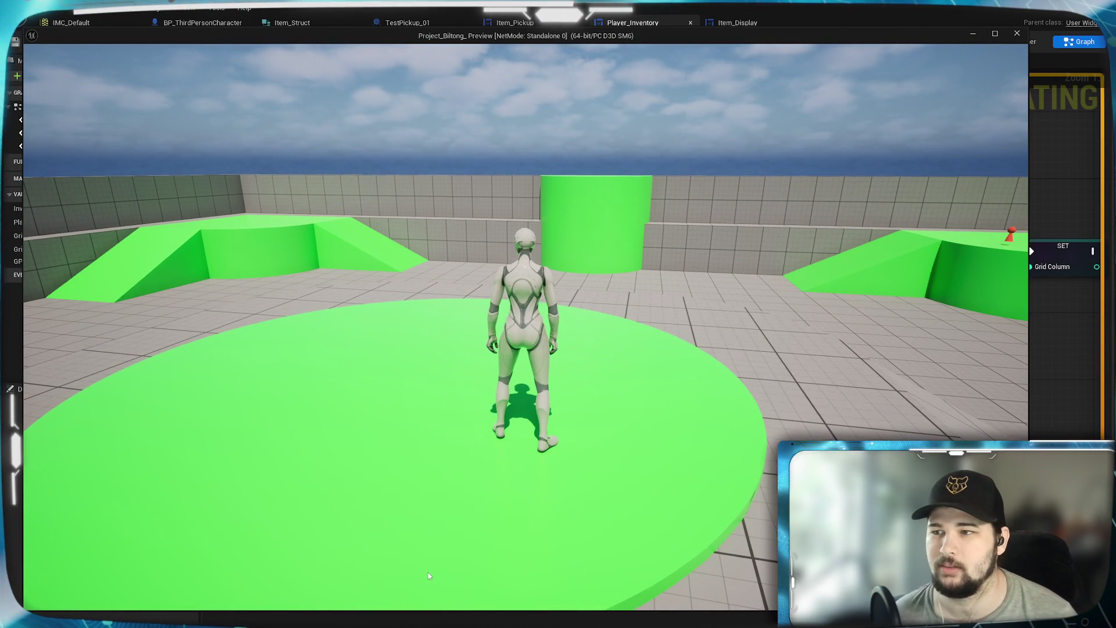
{"action": "key", "text": "w"}
{"action": "key", "text": "w"}
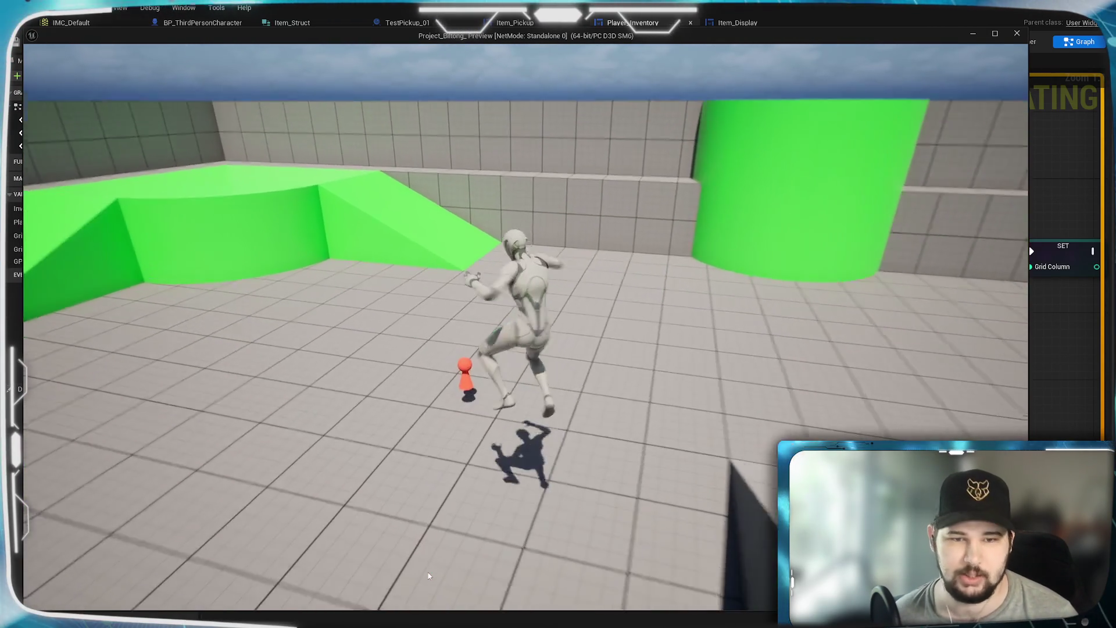
{"action": "key", "text": "w"}
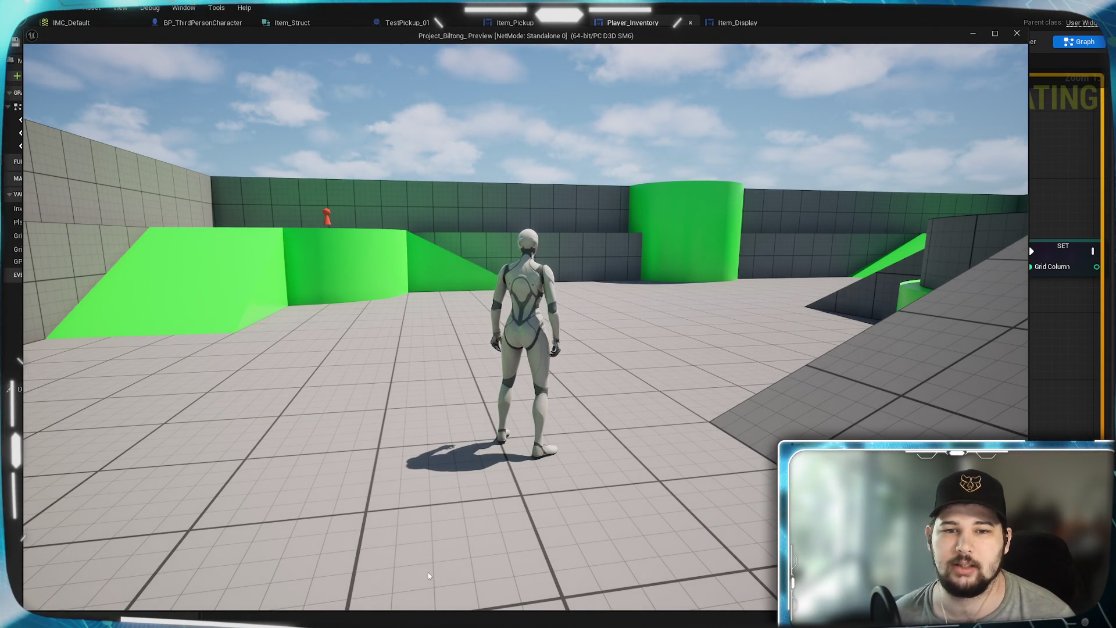
{"action": "key", "text": "w"}
{"action": "key", "text": "space"}
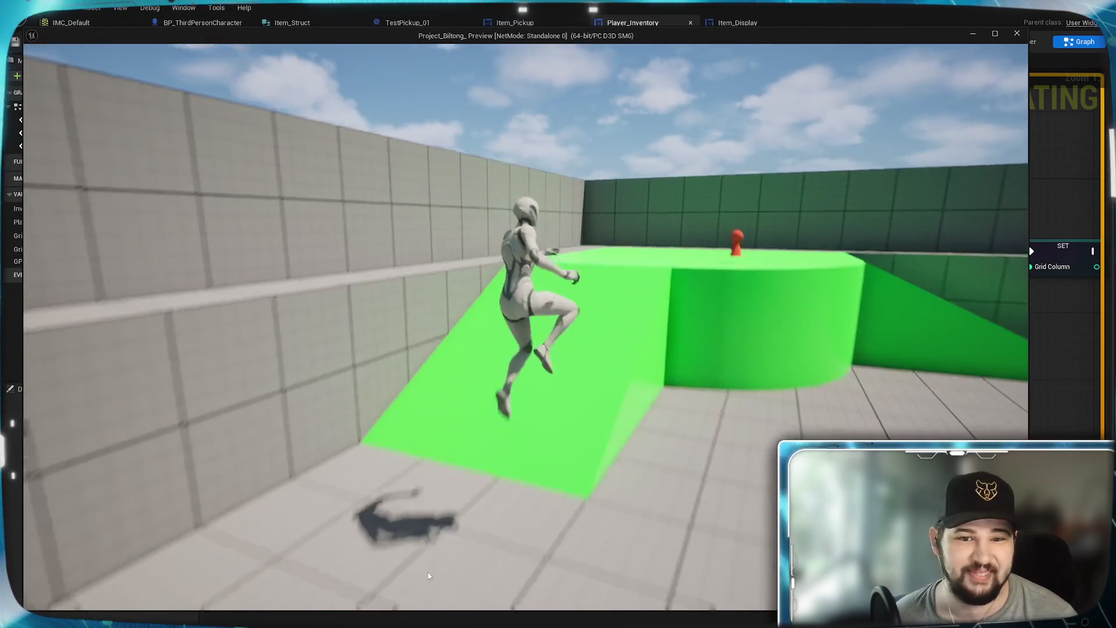
{"action": "key", "text": "w"}
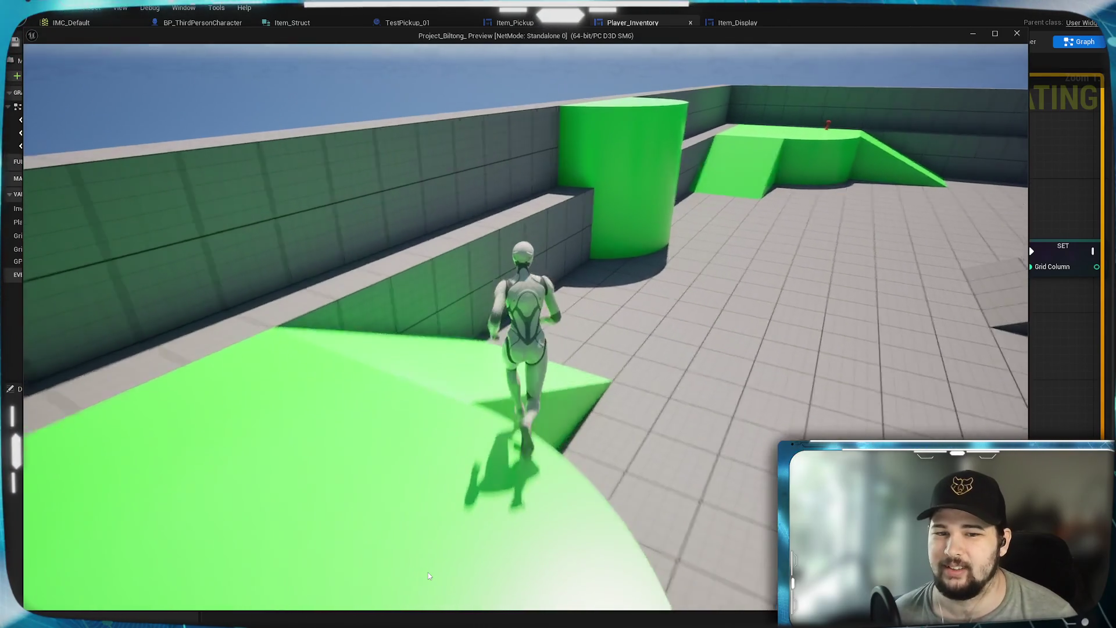
{"action": "key", "text": "w"}
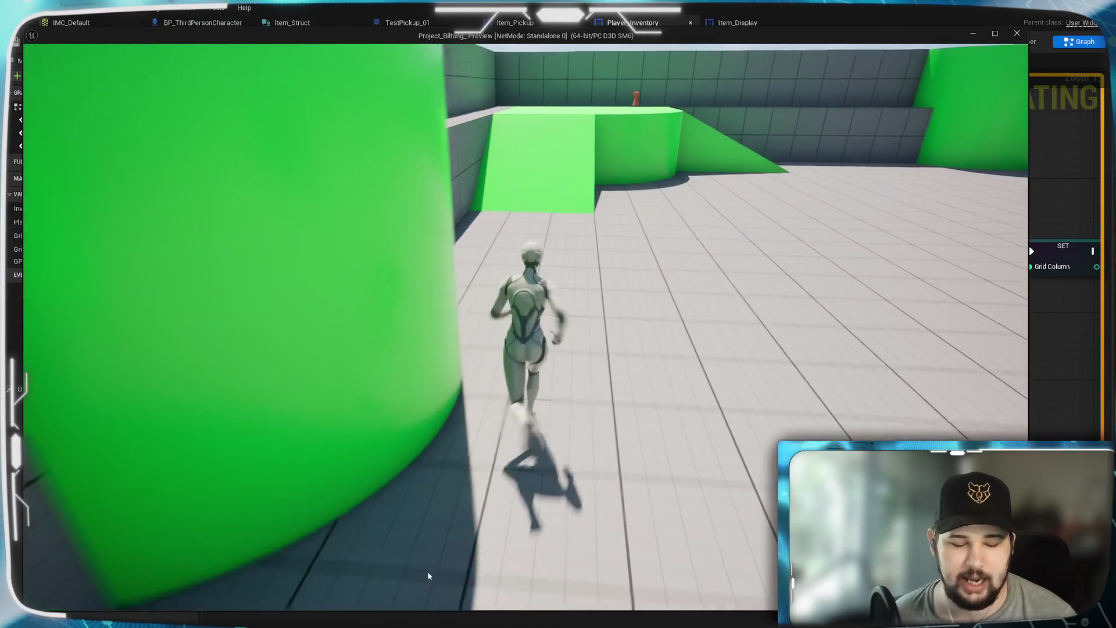
{"action": "key", "text": "w"}
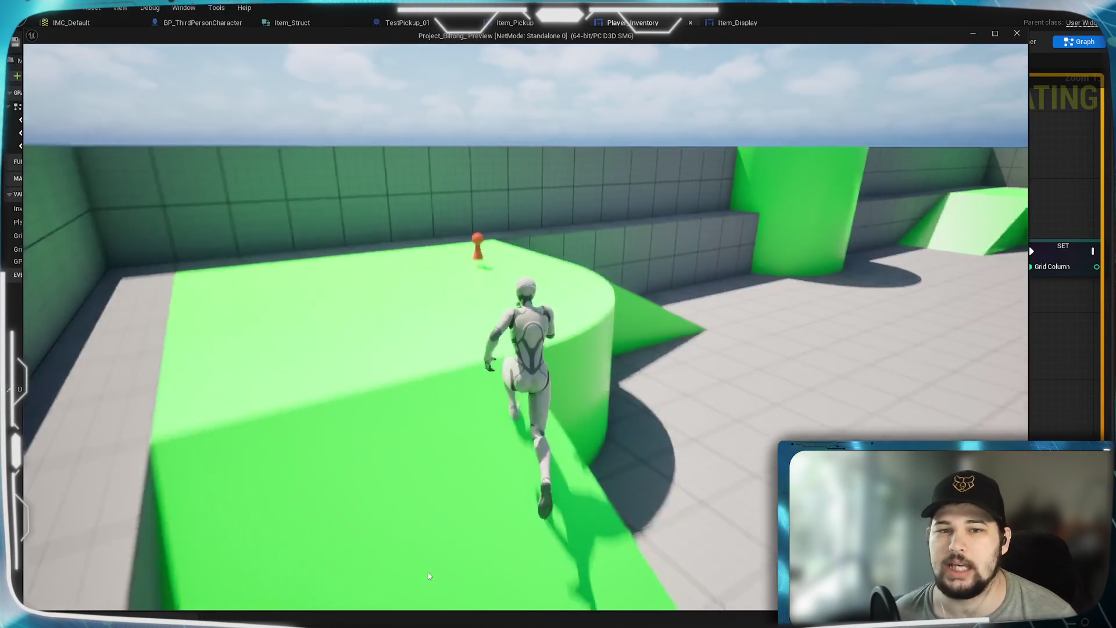
{"action": "key", "text": "w"}
{"action": "key", "text": "w"}
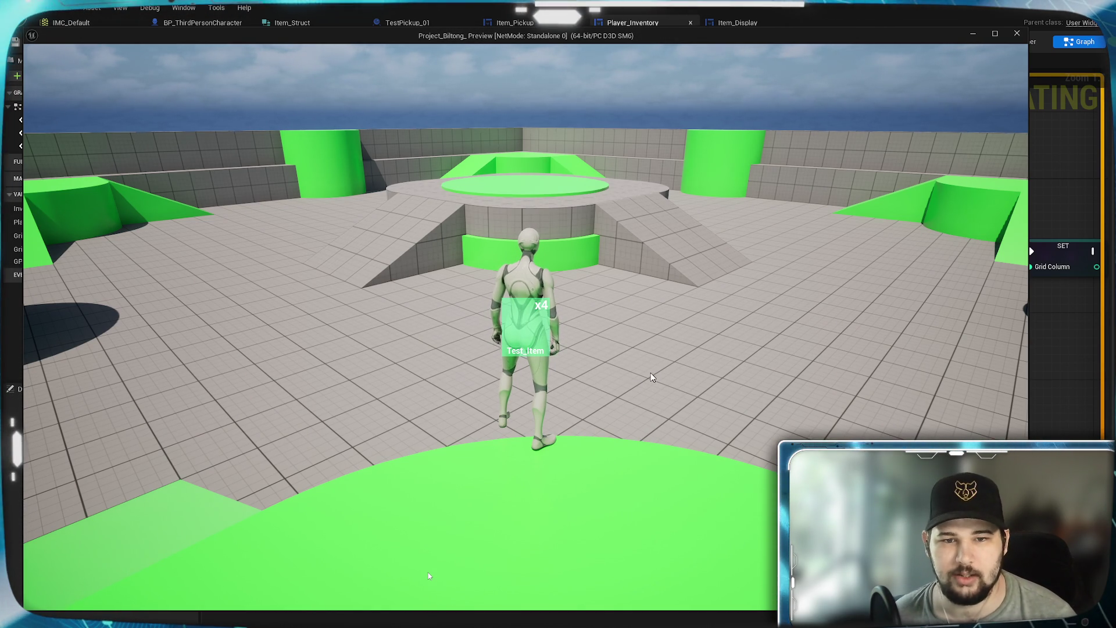
{"action": "key", "text": "Escape"}
Open the Item_Display widget in its Designer layout view.
{"action": "left_click", "coordinate": [741, 23]}
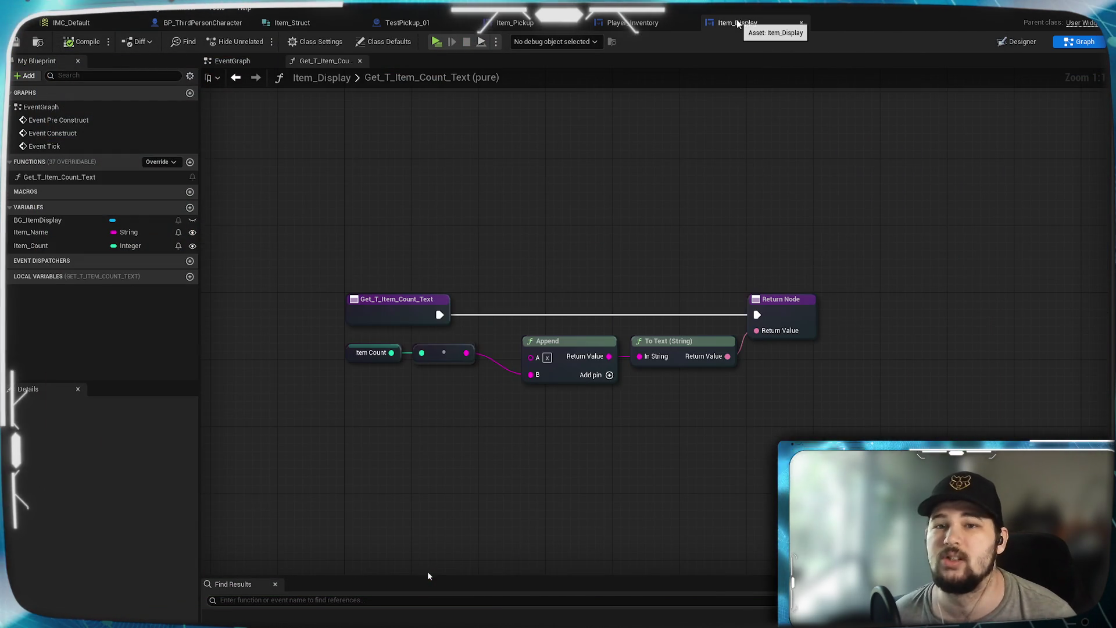
{"action": "left_click", "coordinate": [514, 24]}
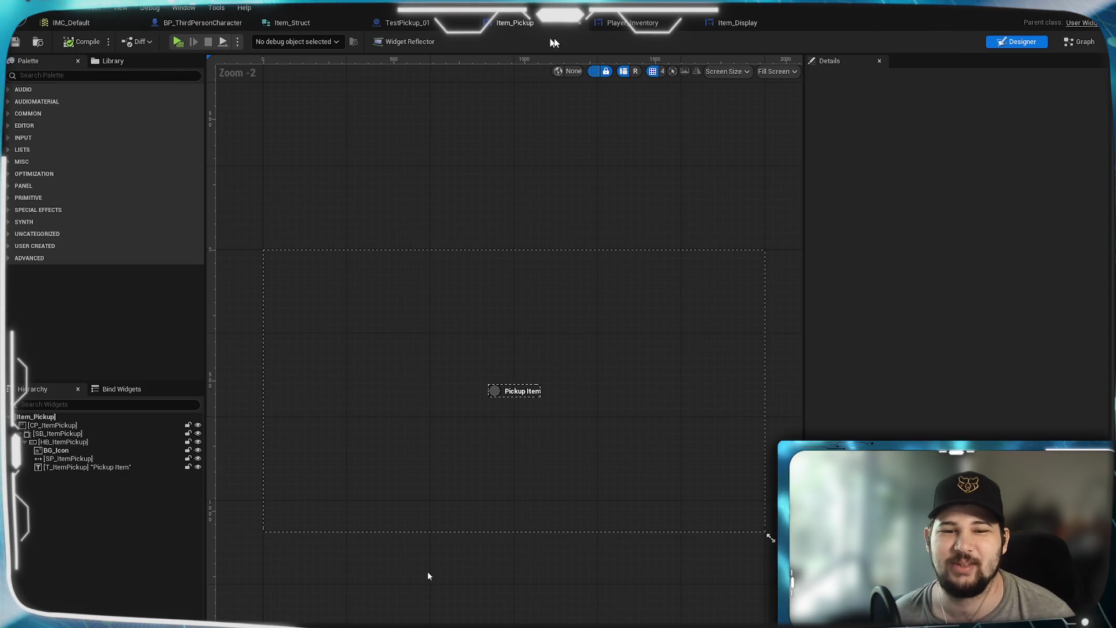
{"action": "left_click", "coordinate": [727, 25]}
{"action": "left_click", "coordinate": [1019, 41]}
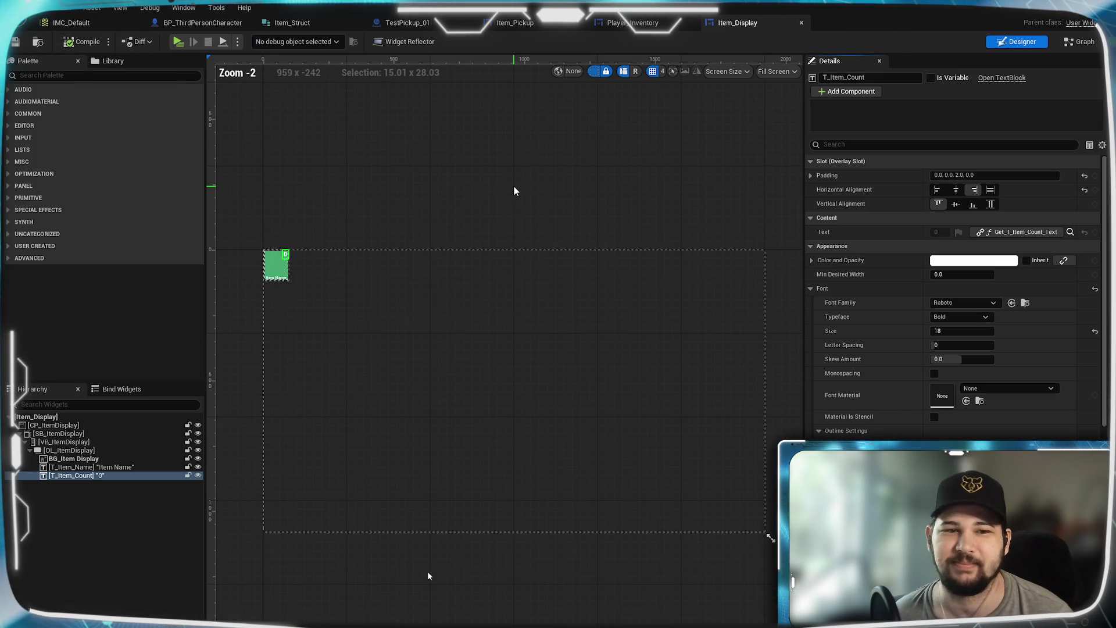
Change the BG_Item Display background's Color and Opacity from green to pink.
{"action": "left_click", "coordinate": [87, 459]}
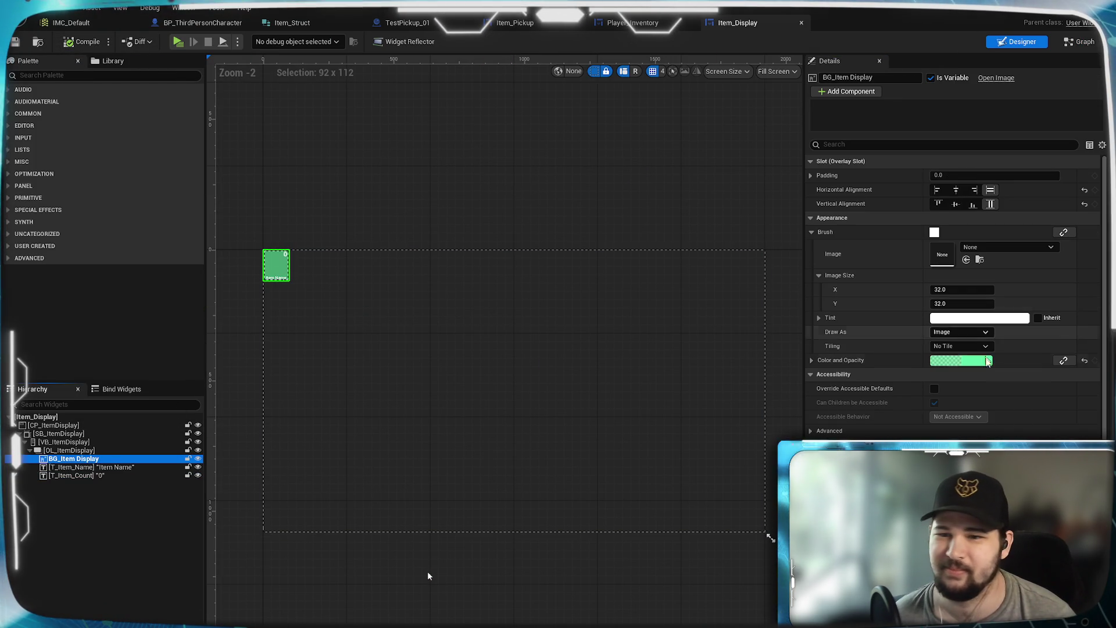
{"action": "left_click", "coordinate": [987, 361]}
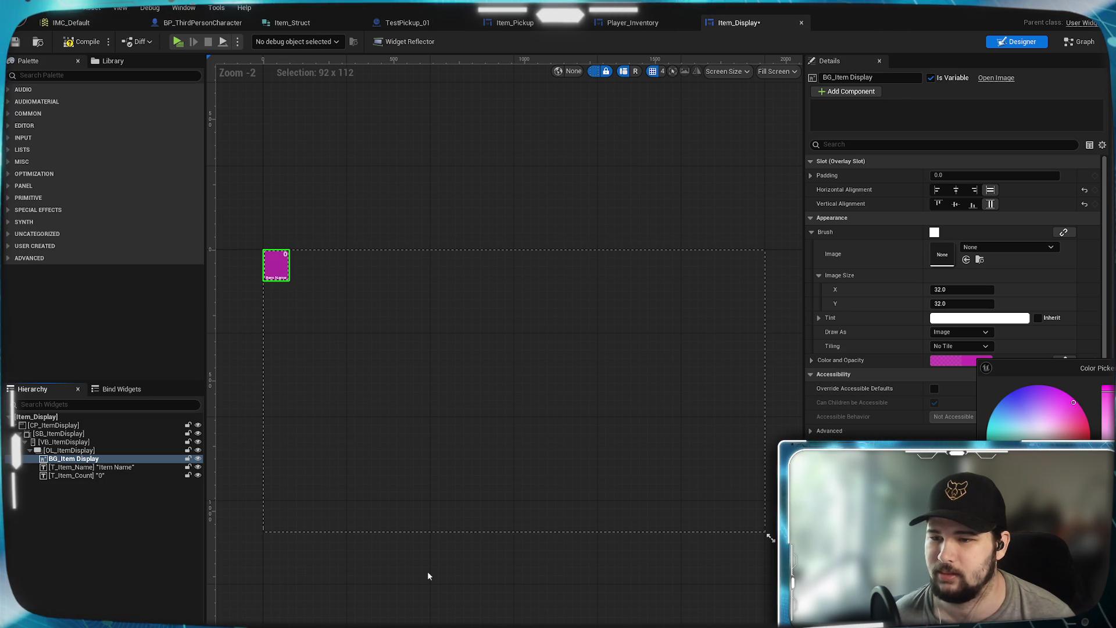
{"action": "left_click", "coordinate": [428, 576]}
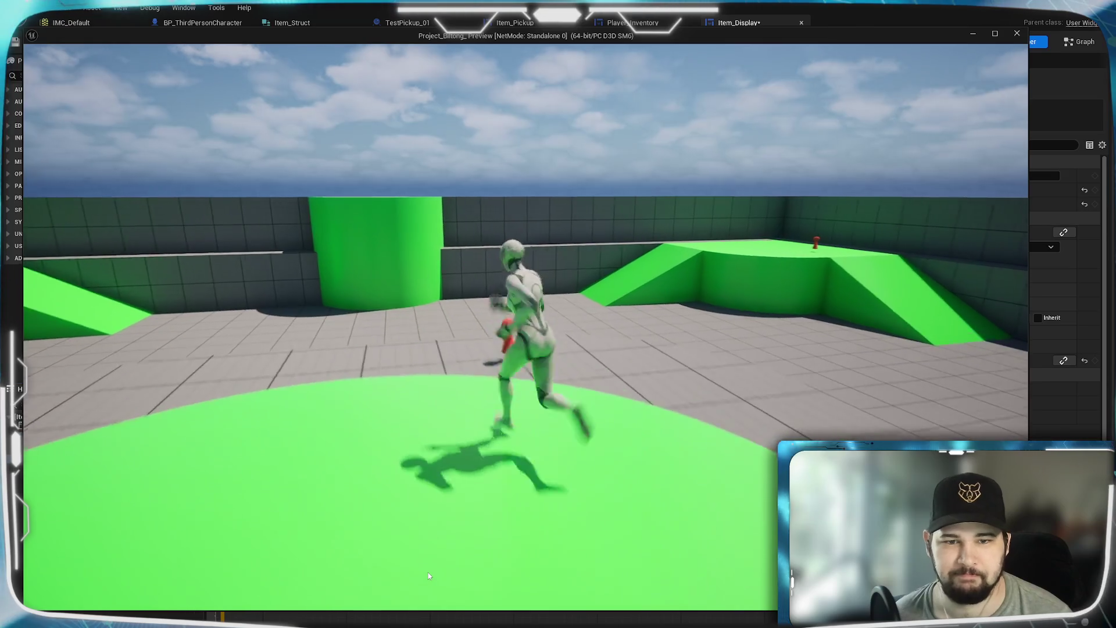
Pick up items and check the Test_Item count, then end the preview and save Item_Display.
{"action": "key", "text": "e"}
{"action": "key", "text": "Tab"}
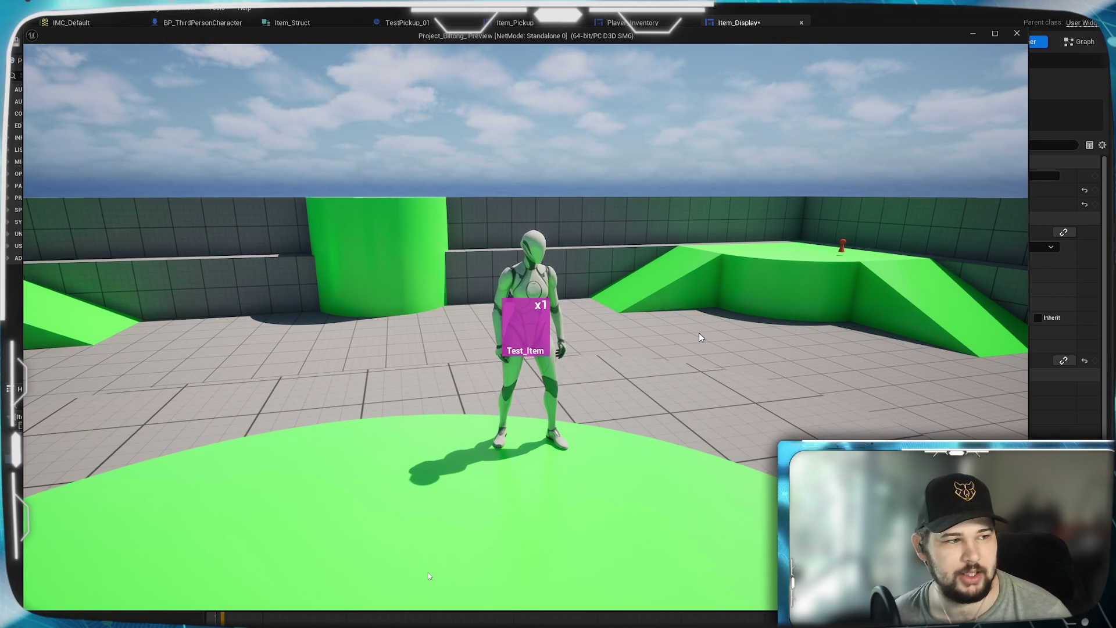
{"action": "key", "text": "Tab"}
{"action": "key", "text": "w"}
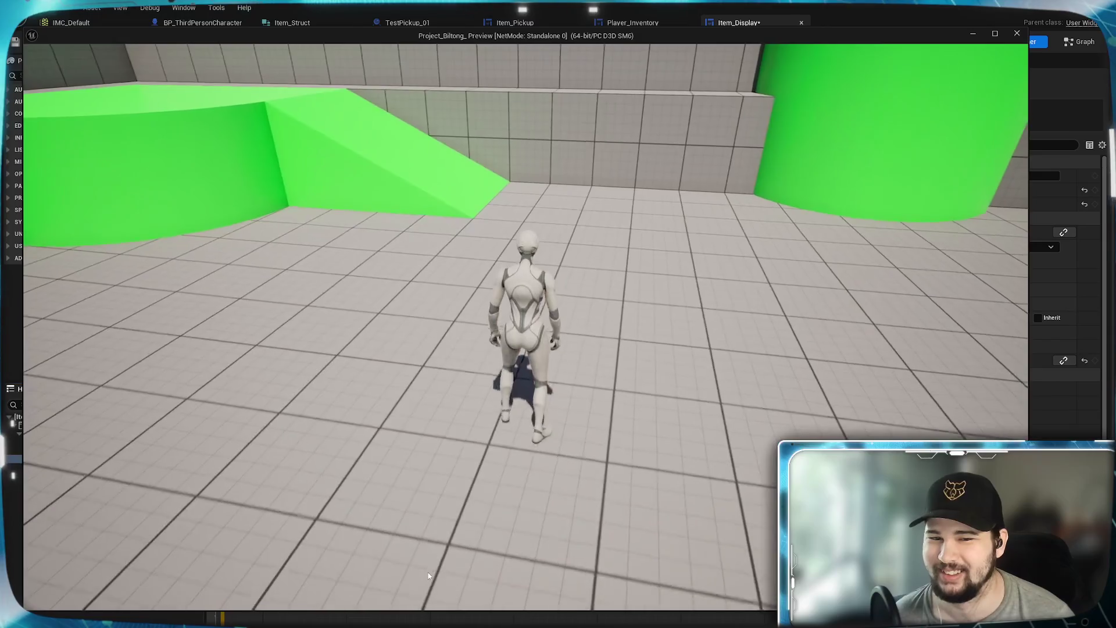
{"action": "key", "text": "Tab"}
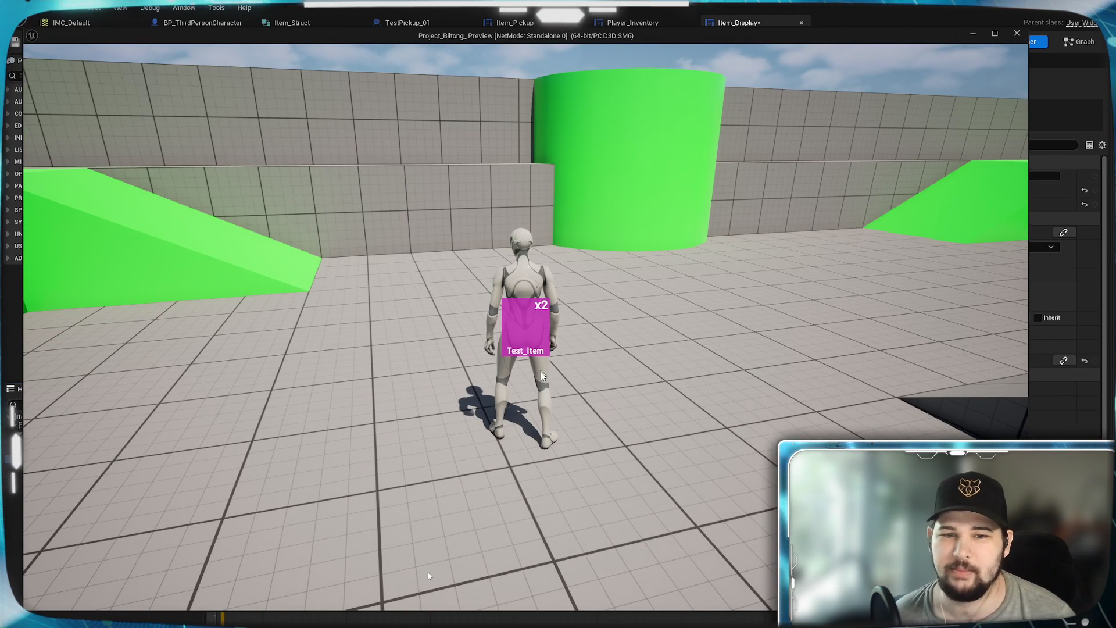
{"action": "key", "text": "Tab"}
{"action": "key", "text": "w"}
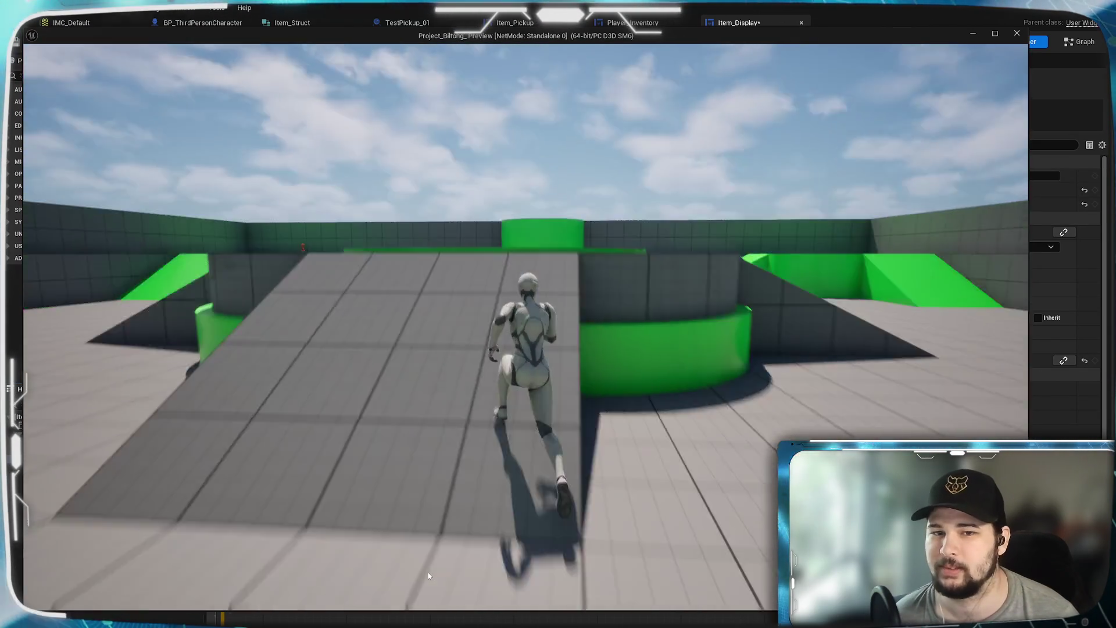
{"action": "key", "text": "space"}
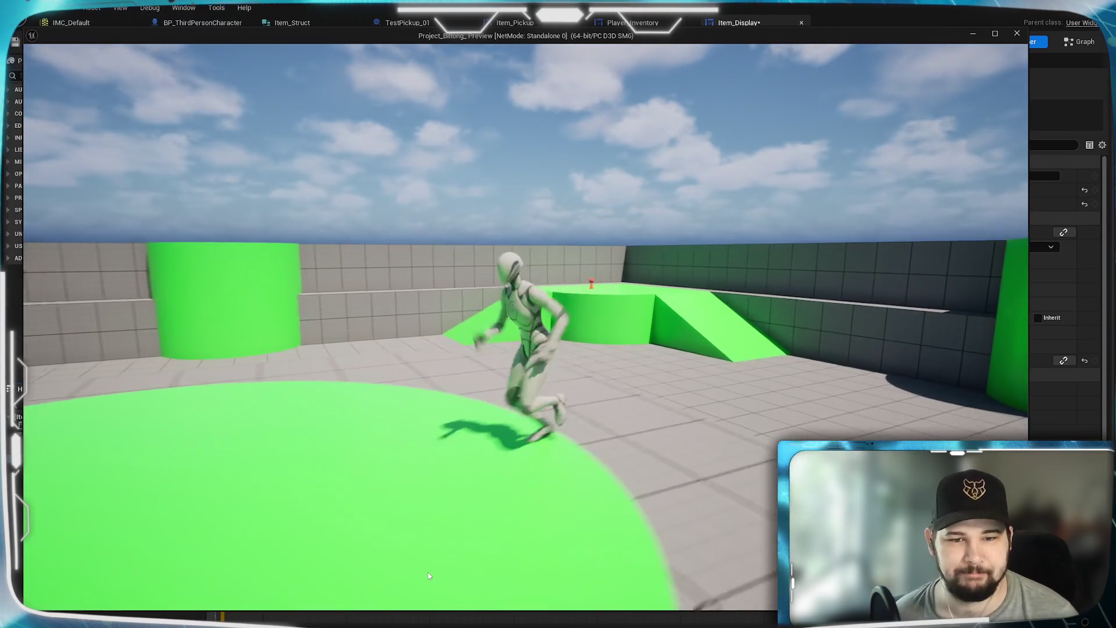
{"action": "key", "text": "Escape"}
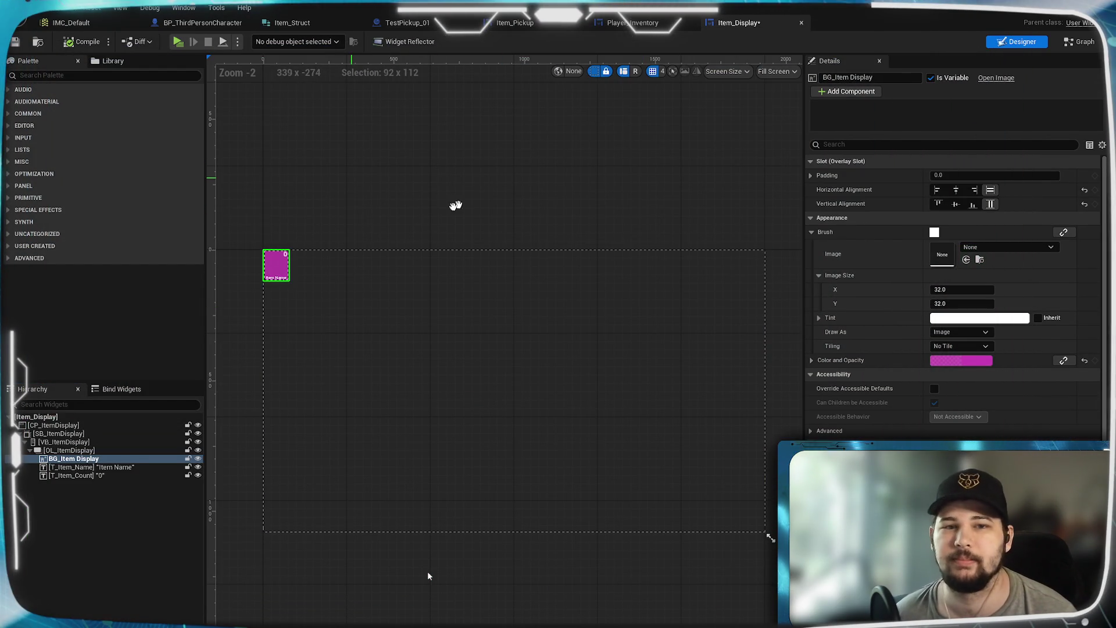
{"action": "key", "text": "ctrl+s"}
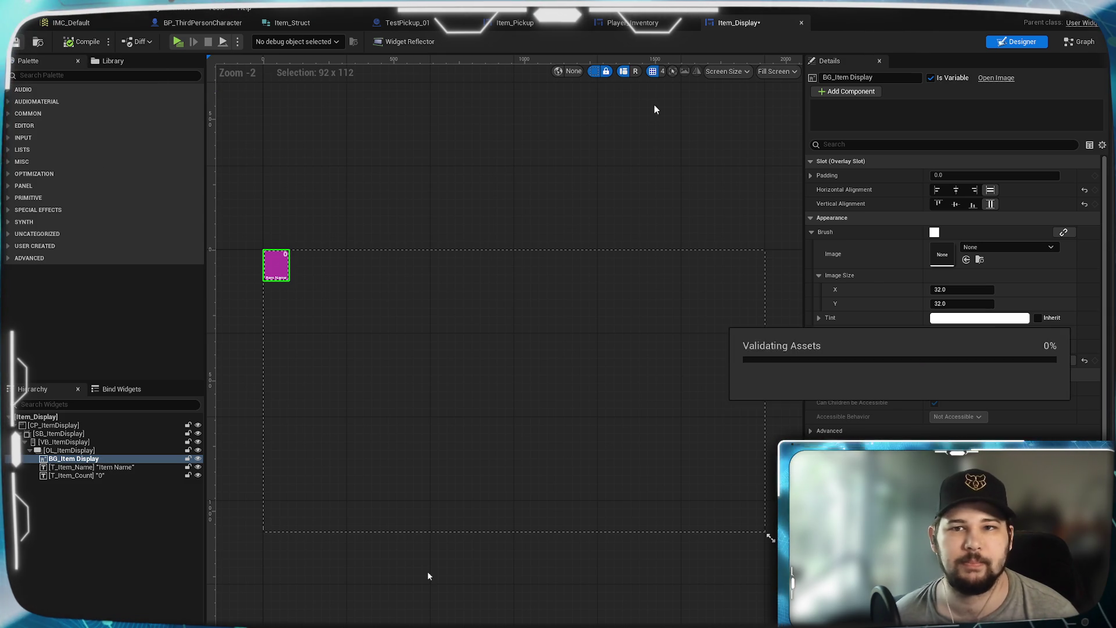
In Player_Inventory, nudge the SET Grid Column and Grid Column nodes, then add a new macro.
{"action": "left_click", "coordinate": [632, 23]}
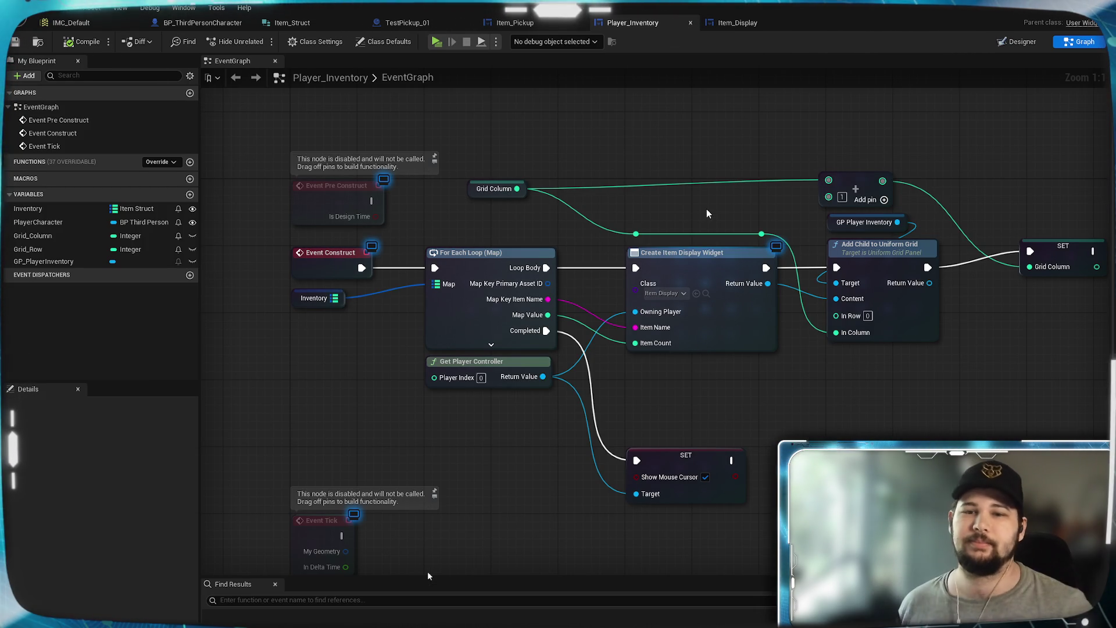
{"action": "mouse_move", "coordinate": [829, 406]}
{"action": "left_mouse_down"}
{"action": "mouse_move", "coordinate": [643, 443]}
{"action": "mouse_move", "coordinate": [699, 405]}
{"action": "mouse_move", "coordinate": [883, 369]}
{"action": "mouse_move", "coordinate": [600, 417]}
{"action": "left_mouse_up"}
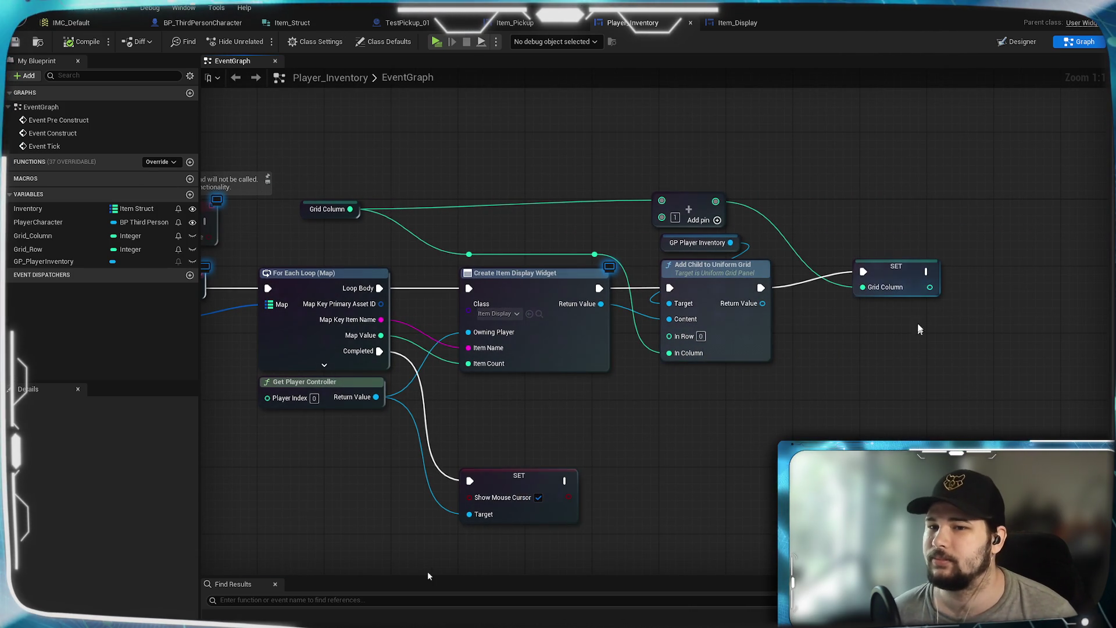
{"action": "left_click_drag", "start_coordinate": [908, 271], "coordinate": [916, 289]}
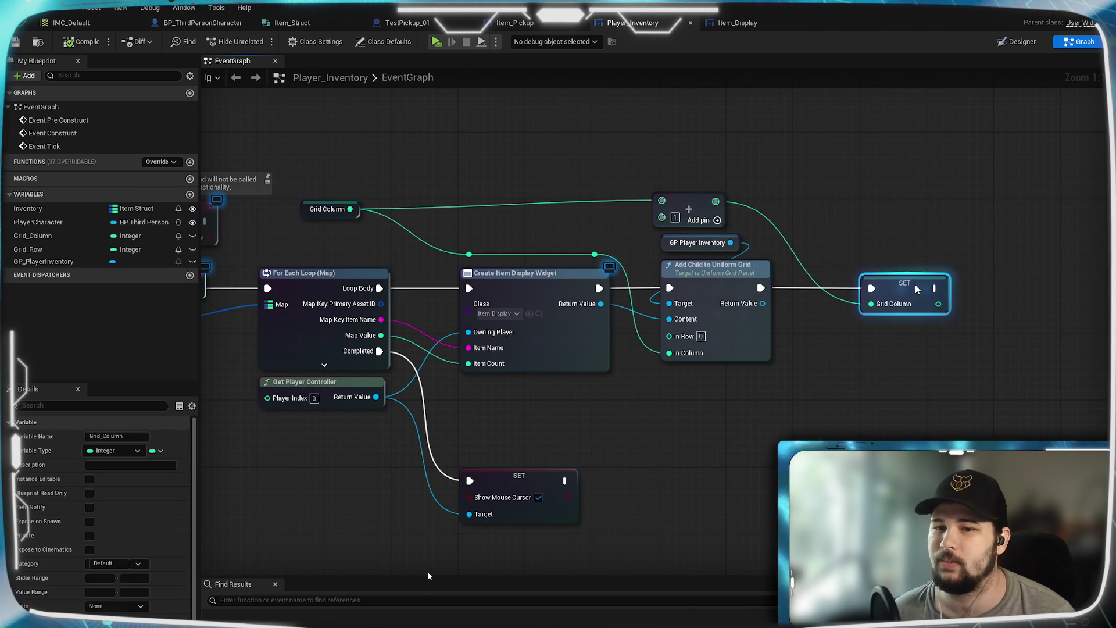
{"action": "left_click", "coordinate": [895, 225]}
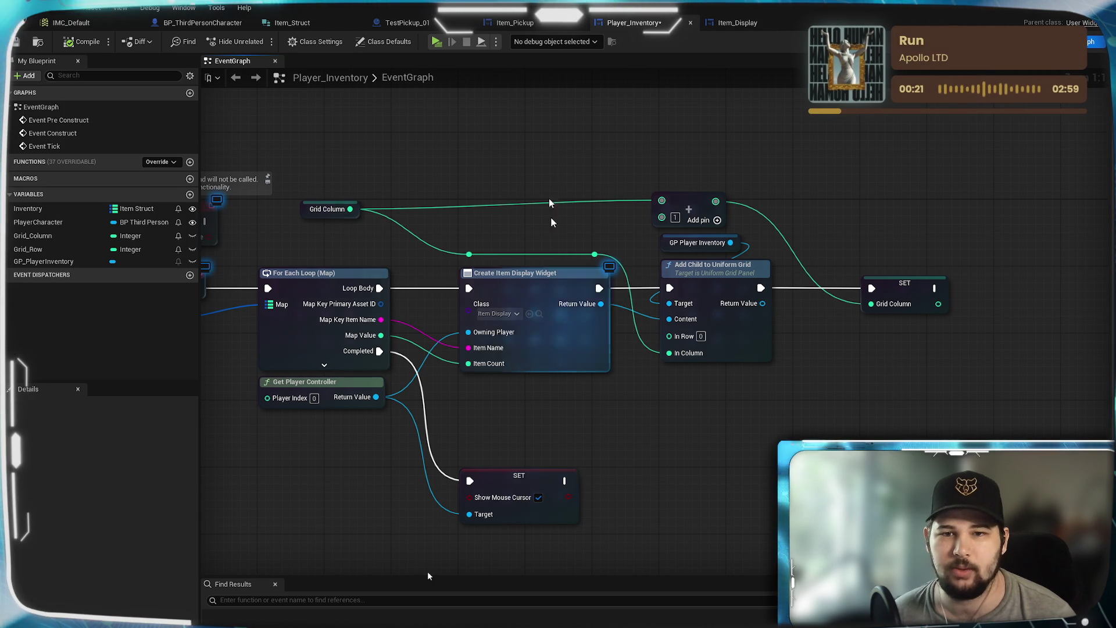
{"action": "scroll", "coordinate": [552, 222], "scroll_direction": "down", "scroll_amount": 2}
{"action": "scroll", "coordinate": [512, 228], "scroll_direction": "up", "scroll_amount": 2}
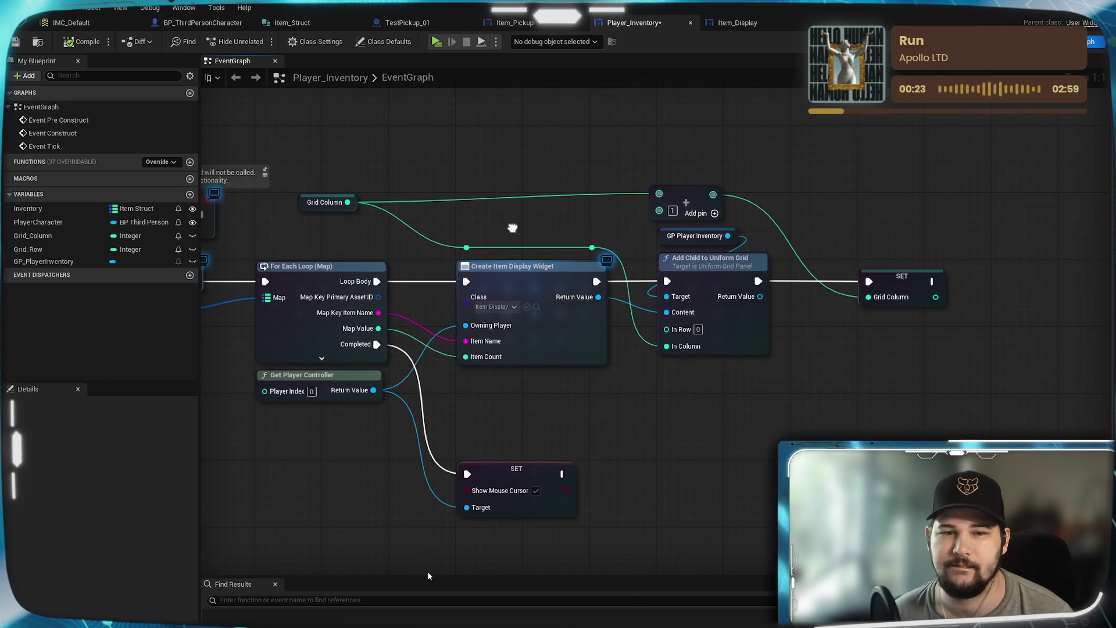
{"action": "mouse_move", "coordinate": [512, 228]}
{"action": "left_mouse_down"}
{"action": "mouse_move", "coordinate": [754, 258]}
{"action": "mouse_move", "coordinate": [440, 275]}
{"action": "left_mouse_up"}
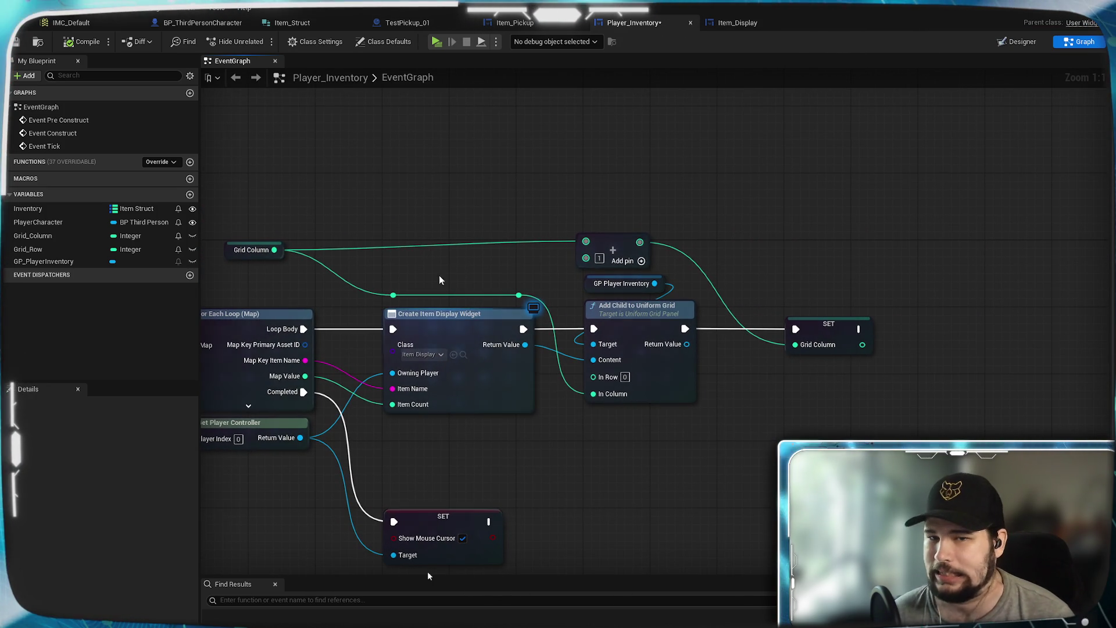
{"action": "left_click_drag", "start_coordinate": [279, 247], "coordinate": [296, 248]}
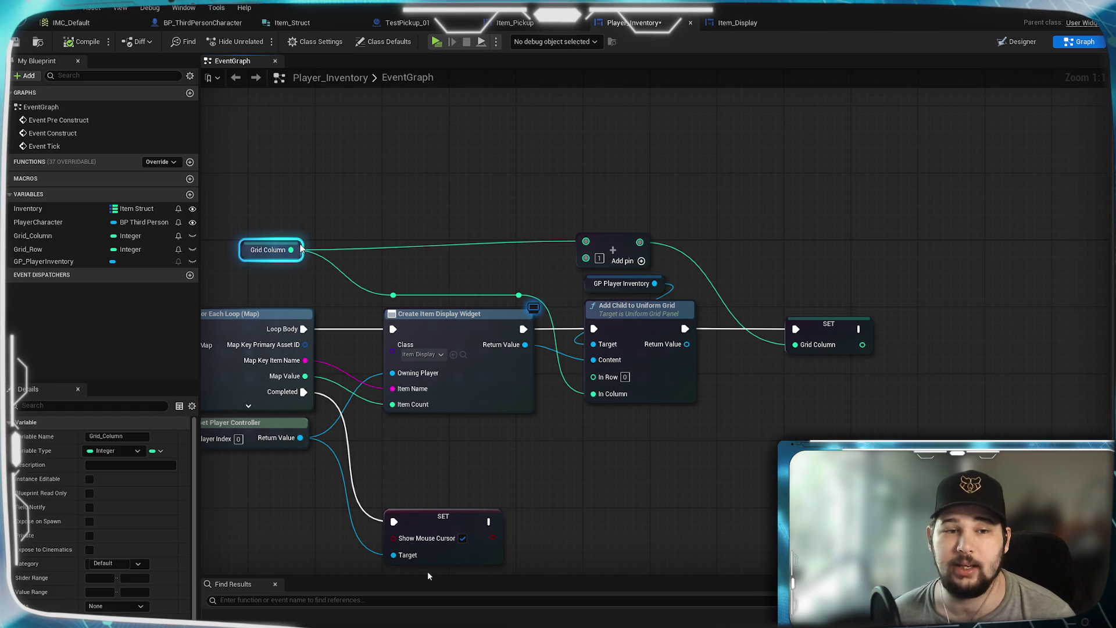
{"action": "left_click", "coordinate": [349, 221]}
{"action": "left_click_drag", "start_coordinate": [407, 227], "coordinate": [598, 176]}
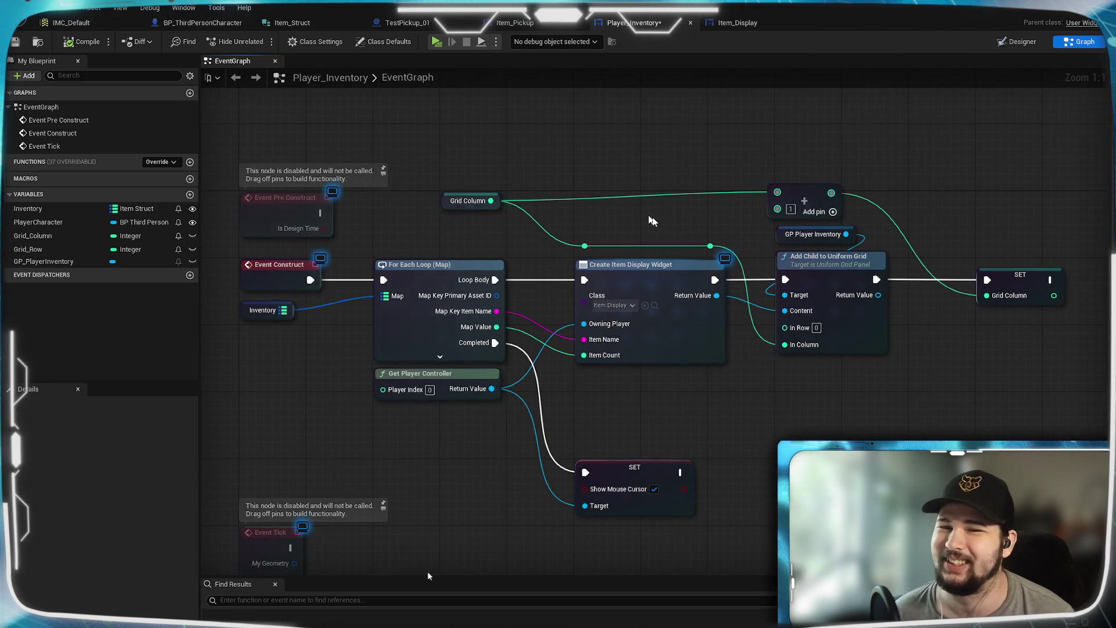
{"action": "left_click_drag", "start_coordinate": [662, 214], "coordinate": [602, 256]}
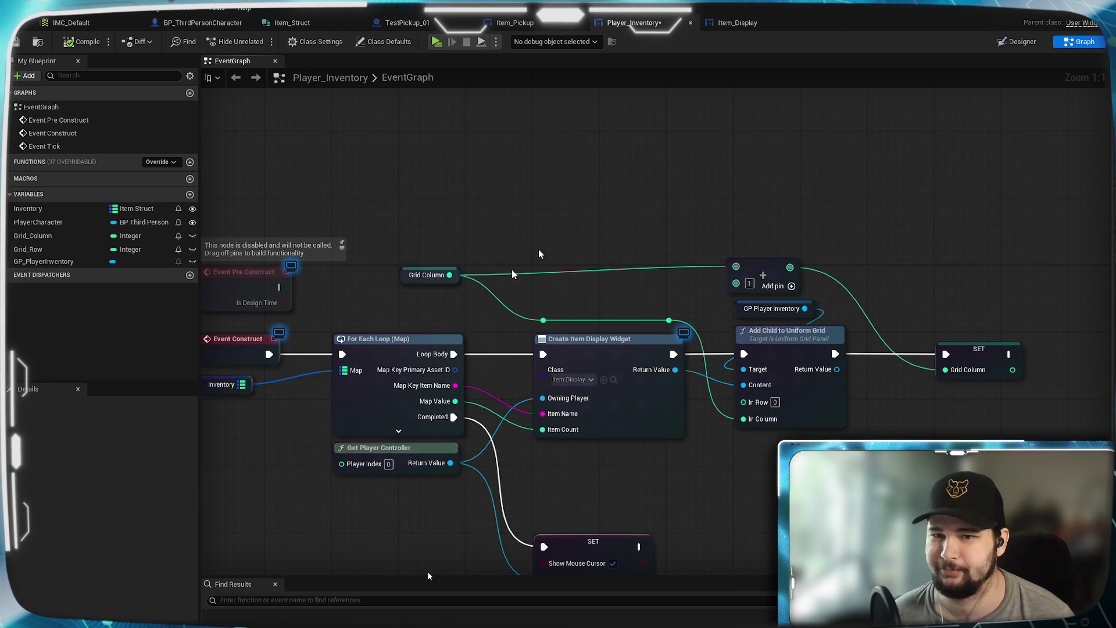
{"action": "left_click", "coordinate": [190, 179]}
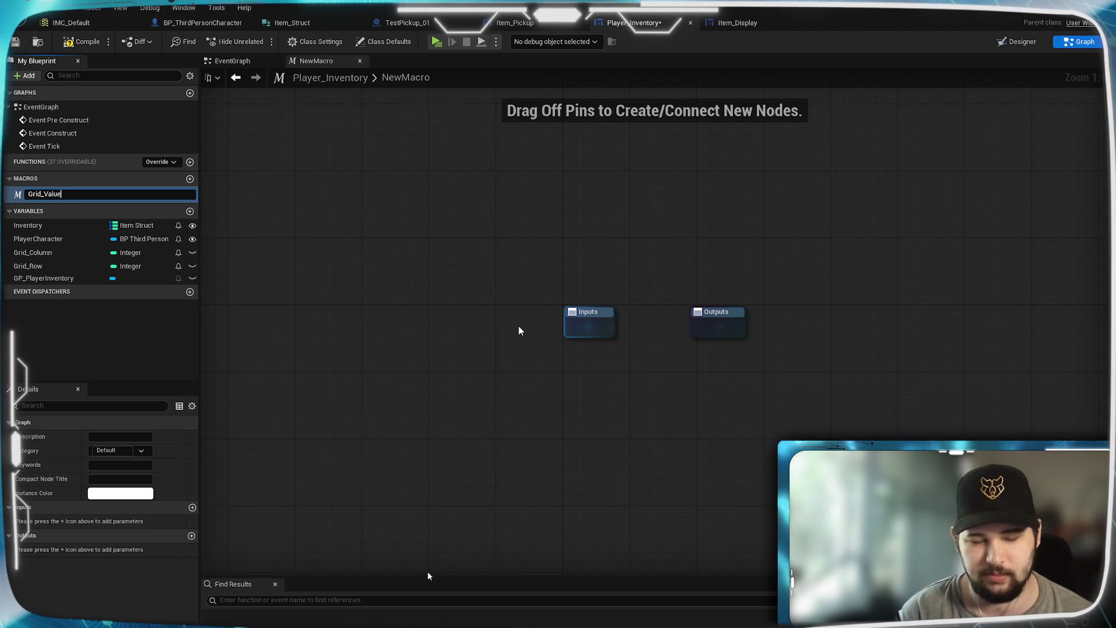
Name the macro Grid_Values, compile, and select its Inputs node.
{"action": "type", "text": "s"}
{"action": "key", "text": "Return"}
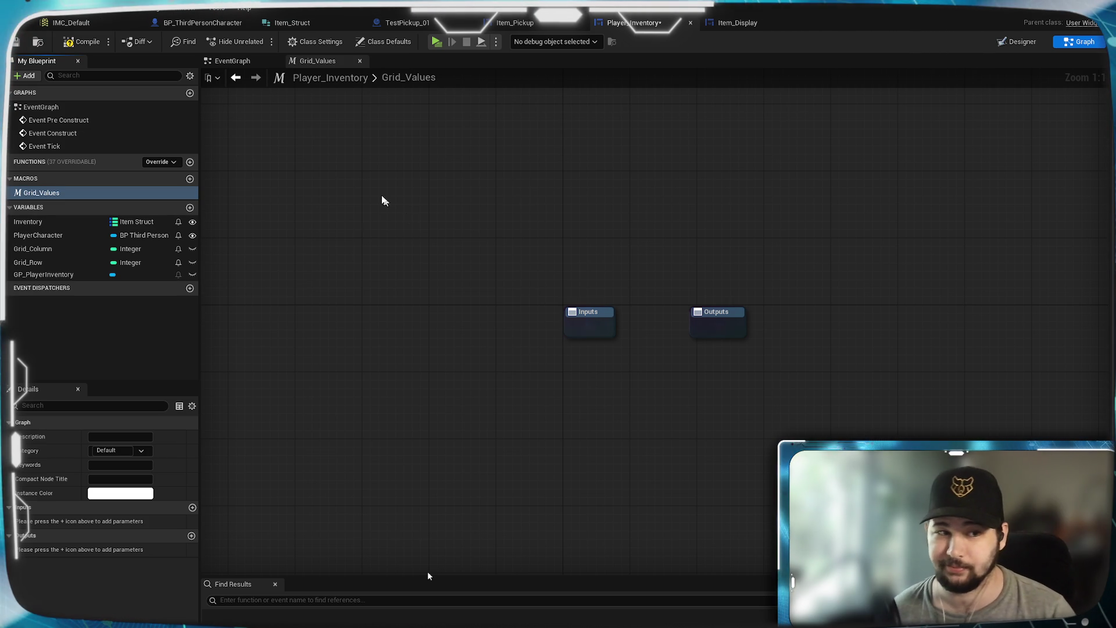
{"action": "key", "text": "F7"}
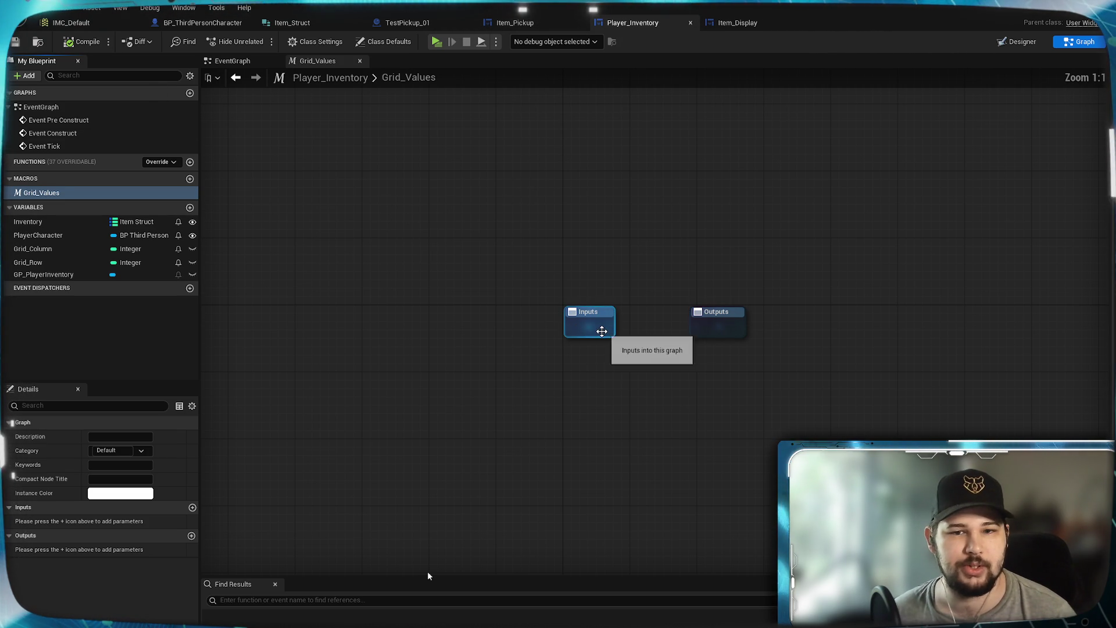
{"action": "left_click_drag", "start_coordinate": [600, 371], "coordinate": [507, 369]}
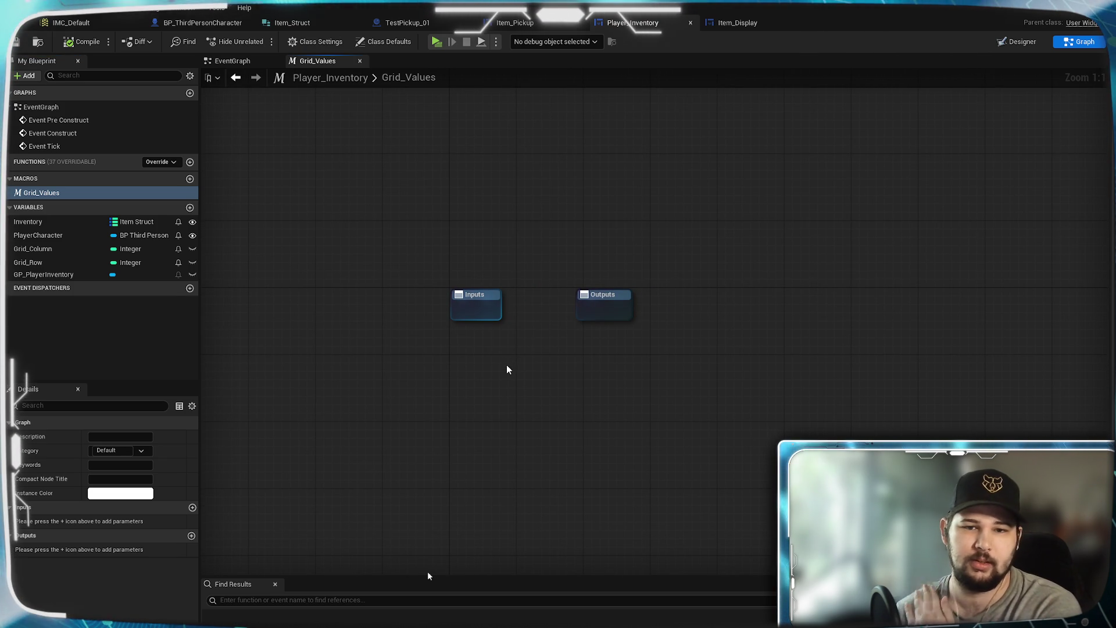
{"action": "left_click", "coordinate": [469, 311]}
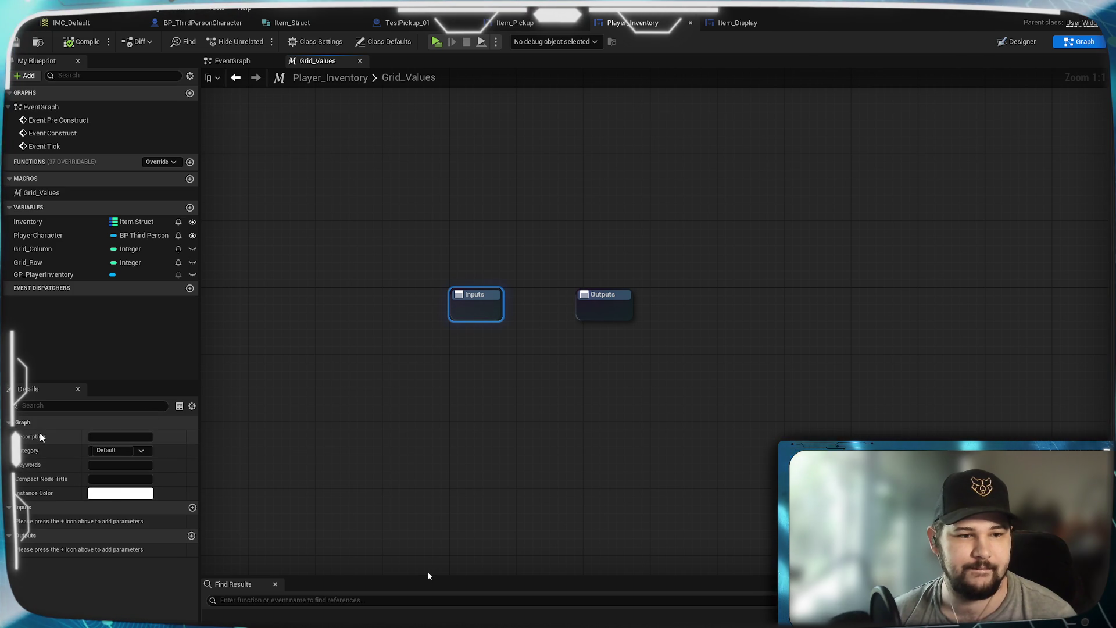
Add two Integer inputs to the macro named Column and Row.
{"action": "left_click", "coordinate": [193, 507]}
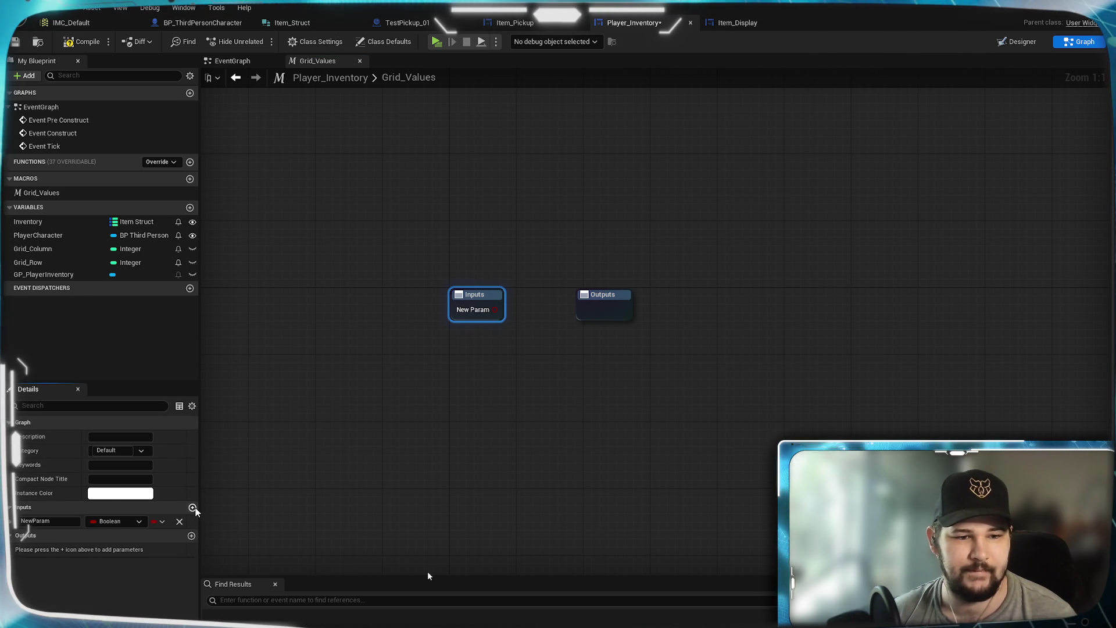
{"action": "left_click", "coordinate": [193, 507]}
{"action": "left_click", "coordinate": [41, 521]}
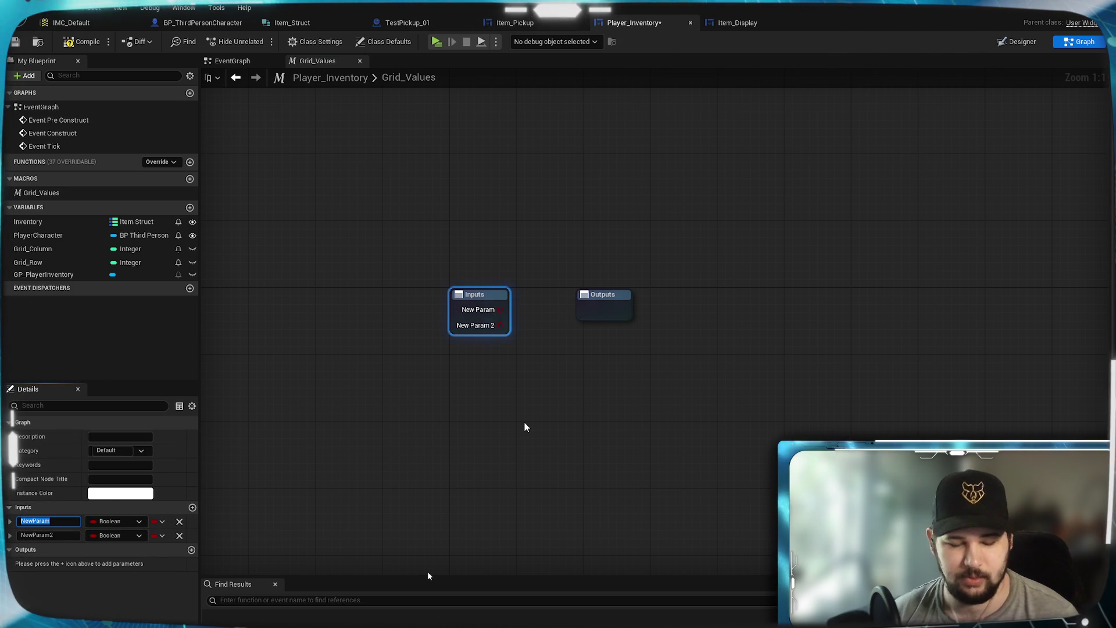
{"action": "type", "text": "Column"}
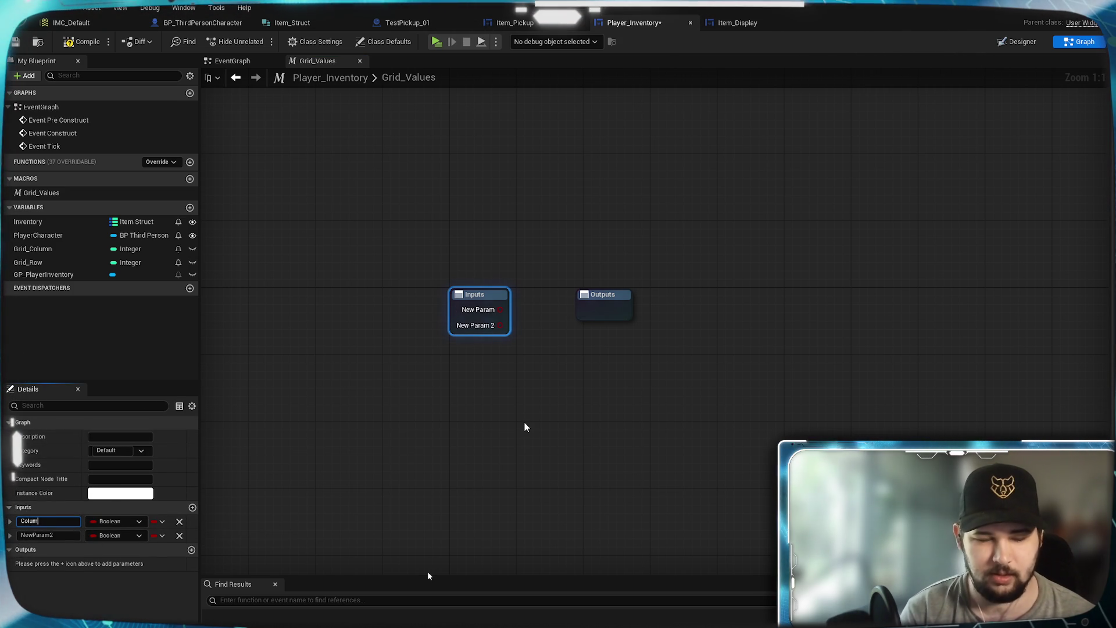
{"action": "key", "text": "Return"}
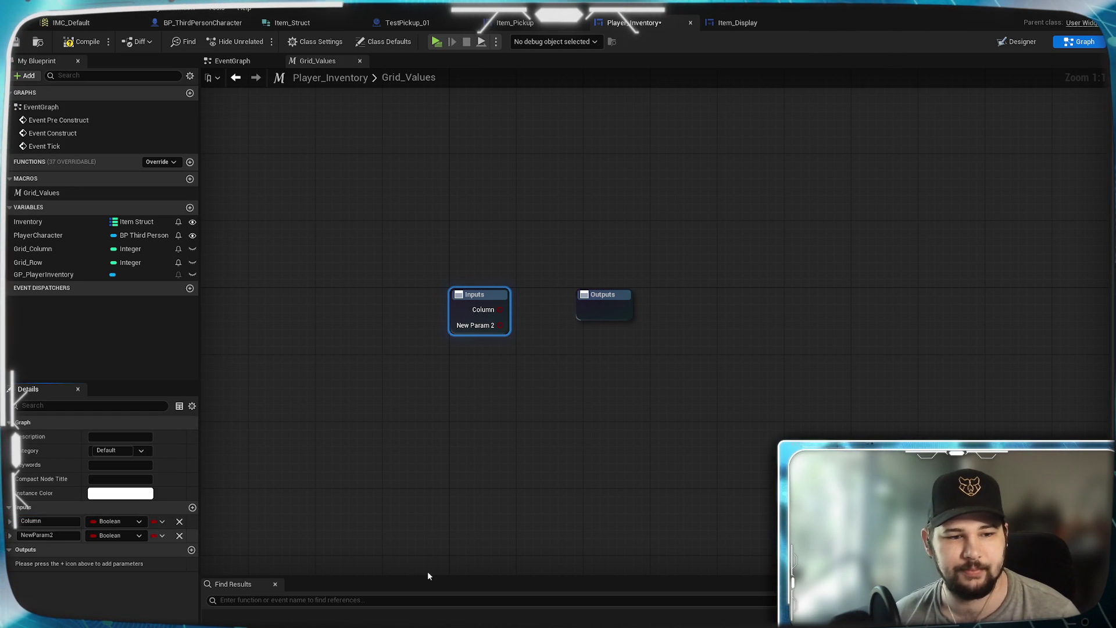
{"action": "left_click", "coordinate": [41, 535]}
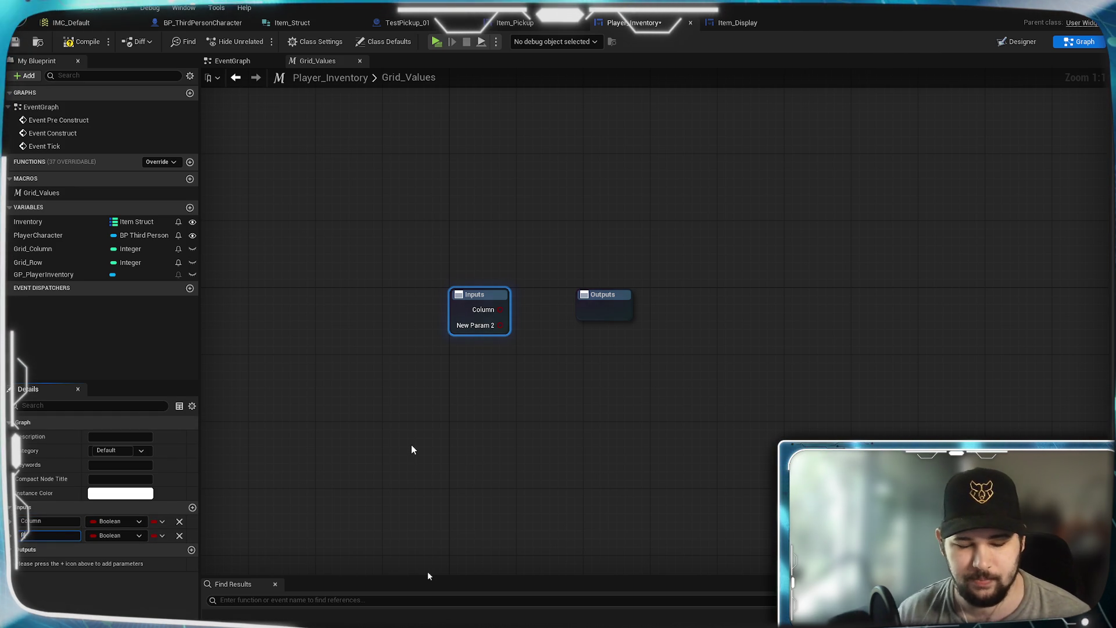
{"action": "type", "text": "Row"}
{"action": "key", "text": "Return"}
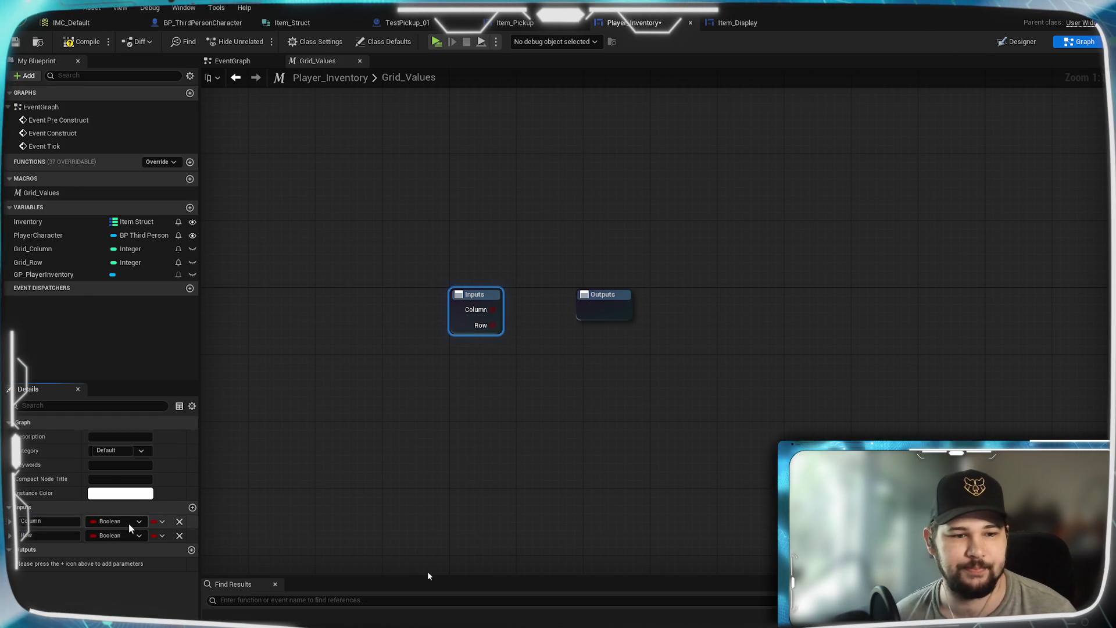
{"action": "left_click", "coordinate": [131, 523]}
{"action": "left_click", "coordinate": [122, 355]}
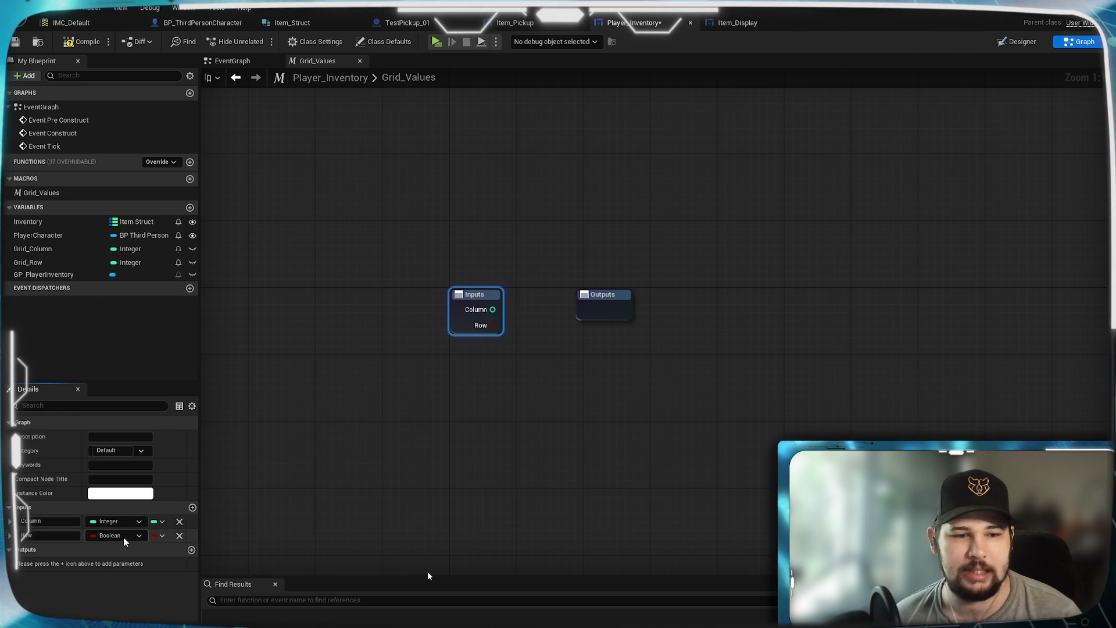
{"action": "left_click", "coordinate": [117, 536]}
{"action": "left_click", "coordinate": [125, 379]}
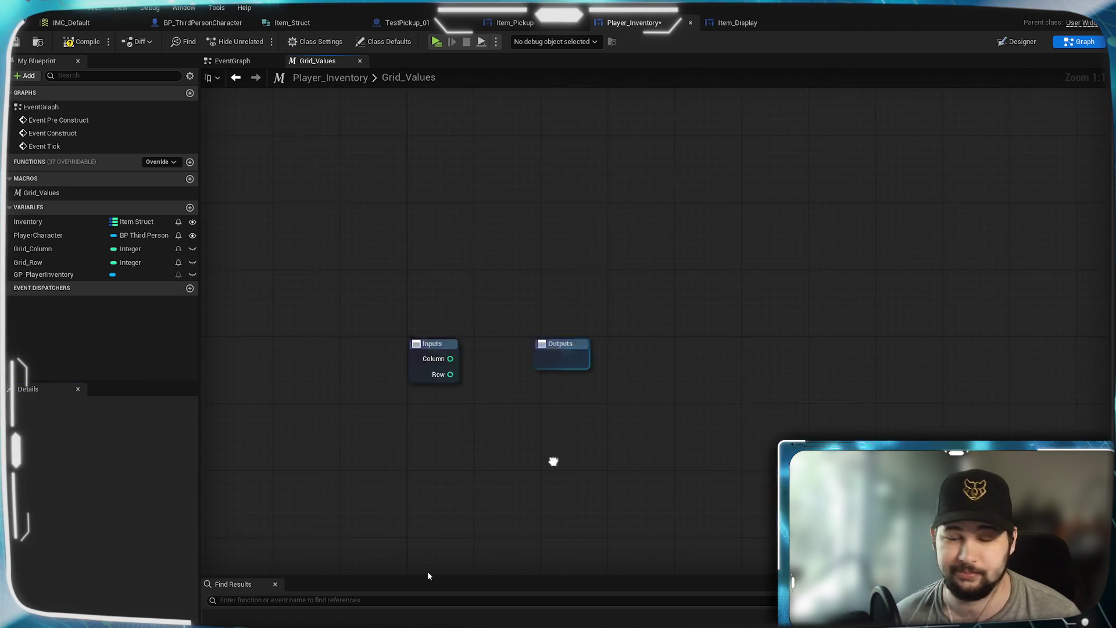
Move the Outputs node far right of Inputs and save the blueprint.
{"action": "left_click_drag", "start_coordinate": [517, 389], "coordinate": [857, 389]}
{"action": "left_click", "coordinate": [644, 390]}
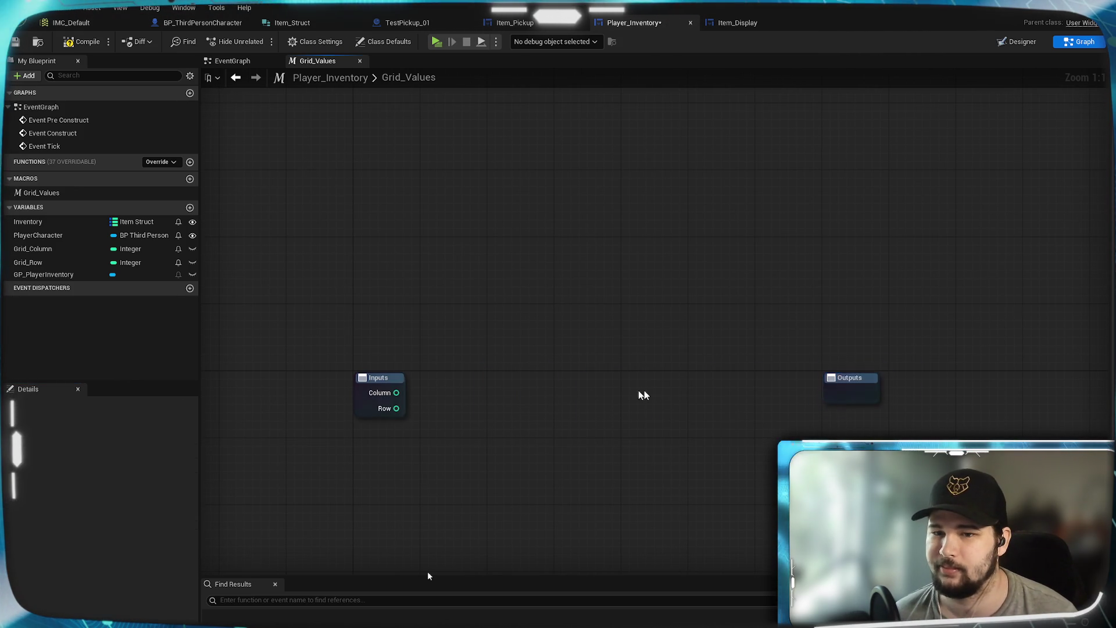
{"action": "left_click_drag", "start_coordinate": [645, 390], "coordinate": [592, 264]}
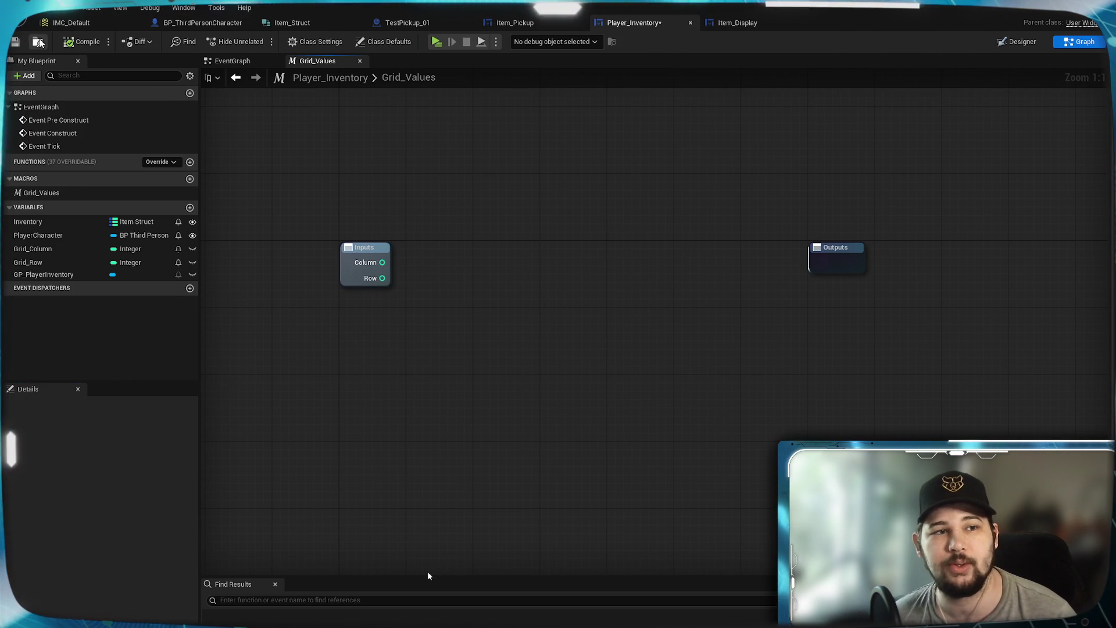
{"action": "left_click", "coordinate": [15, 43]}
{"action": "mouse_move", "coordinate": [516, 273]}
{"action": "left_mouse_down"}
{"action": "mouse_move", "coordinate": [503, 348]}
{"action": "mouse_move", "coordinate": [491, 296]}
{"action": "left_mouse_up"}
{"action": "mouse_move", "coordinate": [354, 305]}
{"action": "left_mouse_down"}
{"action": "mouse_move", "coordinate": [594, 232]}
{"action": "mouse_move", "coordinate": [411, 249]}
{"action": "mouse_move", "coordinate": [479, 242]}
{"action": "left_mouse_up"}
{"action": "left_click", "coordinate": [324, 388]}
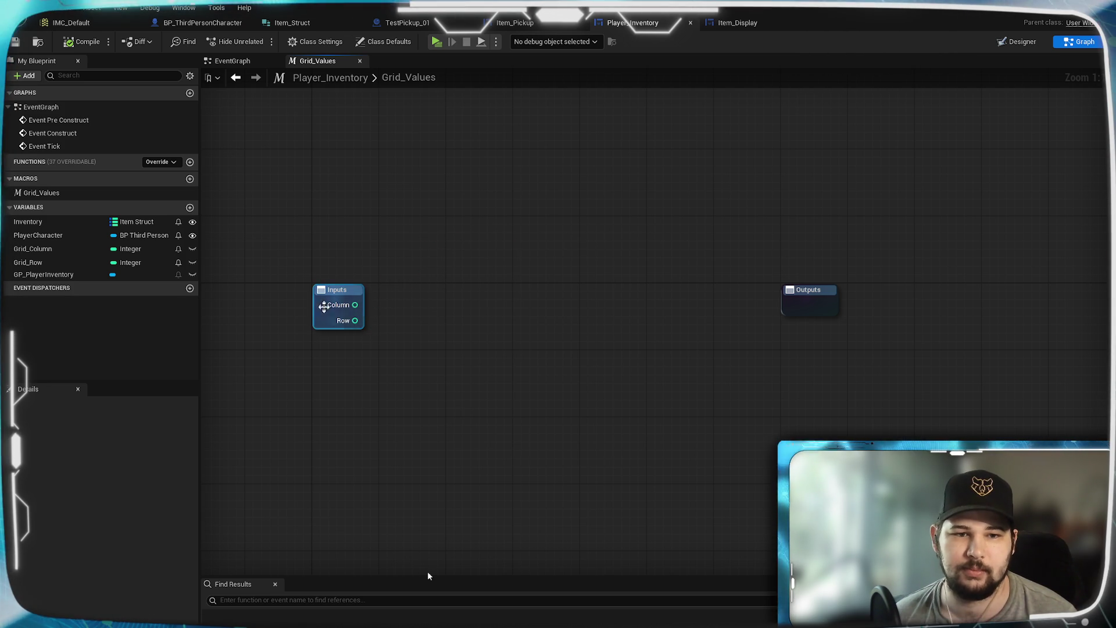
{"action": "left_click", "coordinate": [338, 295]}
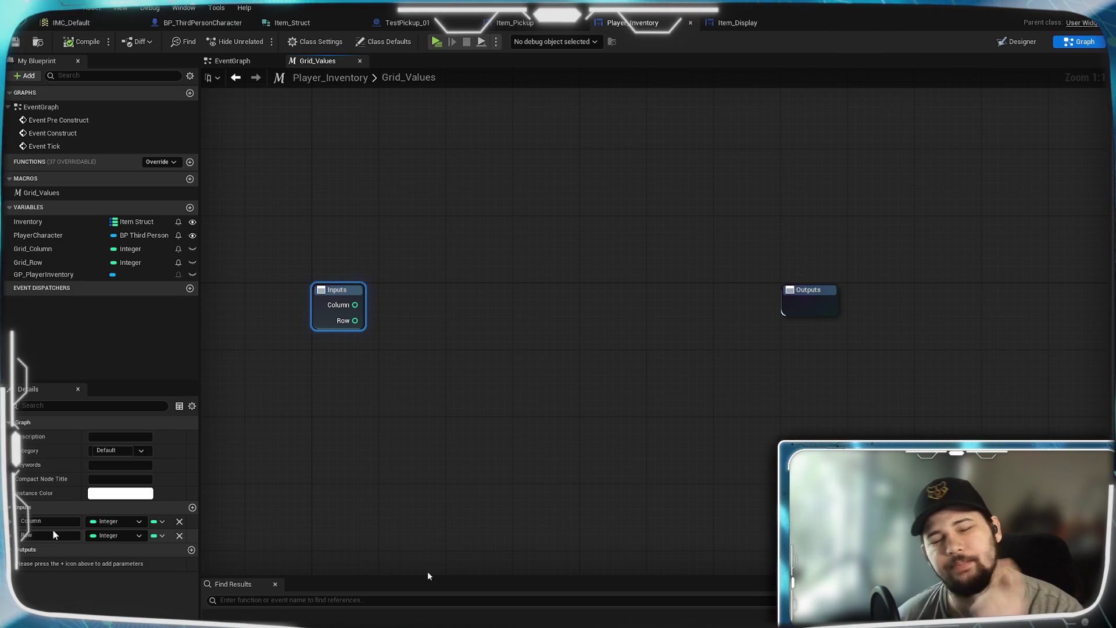
Place a Grid_Values macro node in the EventGraph.
{"action": "left_click", "coordinate": [538, 462]}
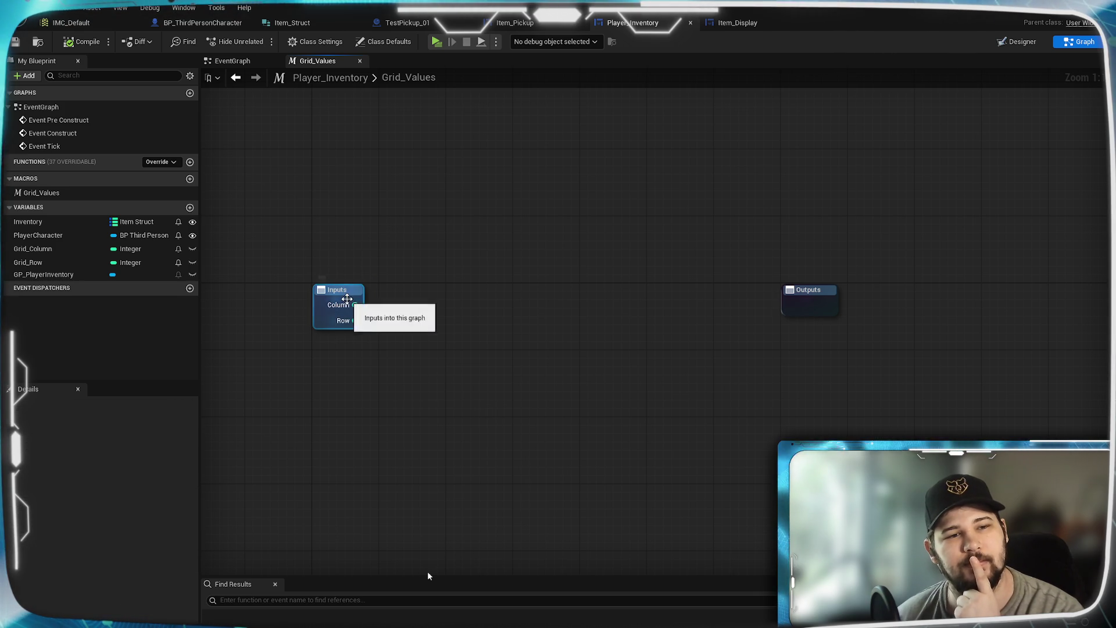
{"action": "left_click", "coordinate": [233, 61]}
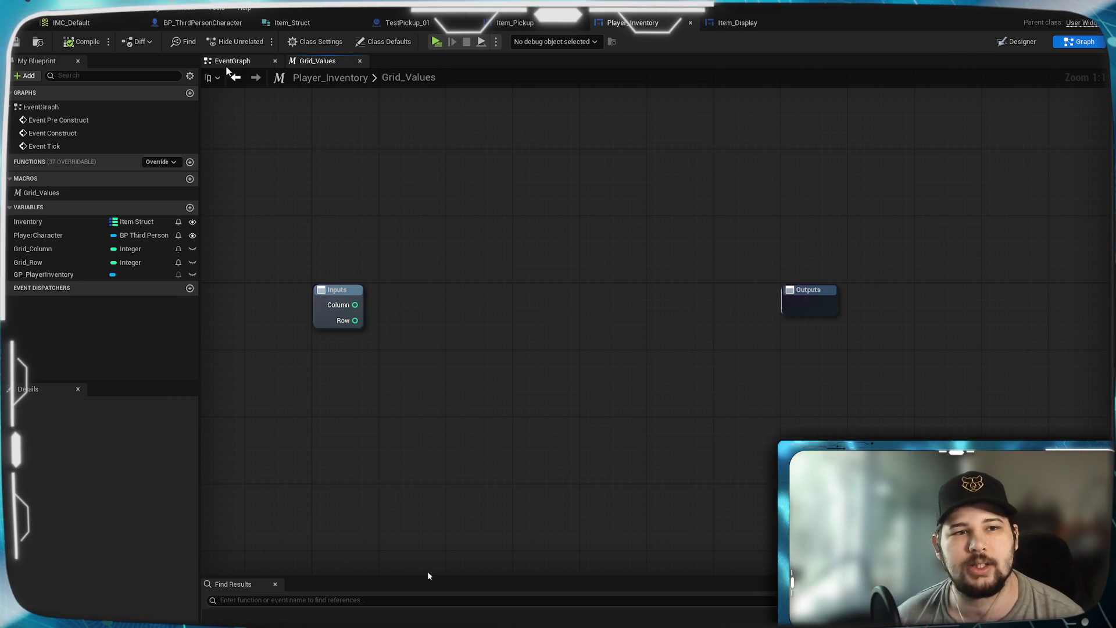
{"action": "mouse_move", "coordinate": [42, 192]}
{"action": "left_mouse_down"}
{"action": "mouse_move", "coordinate": [913, 256]}
{"action": "mouse_move", "coordinate": [869, 211]}
{"action": "left_mouse_up"}
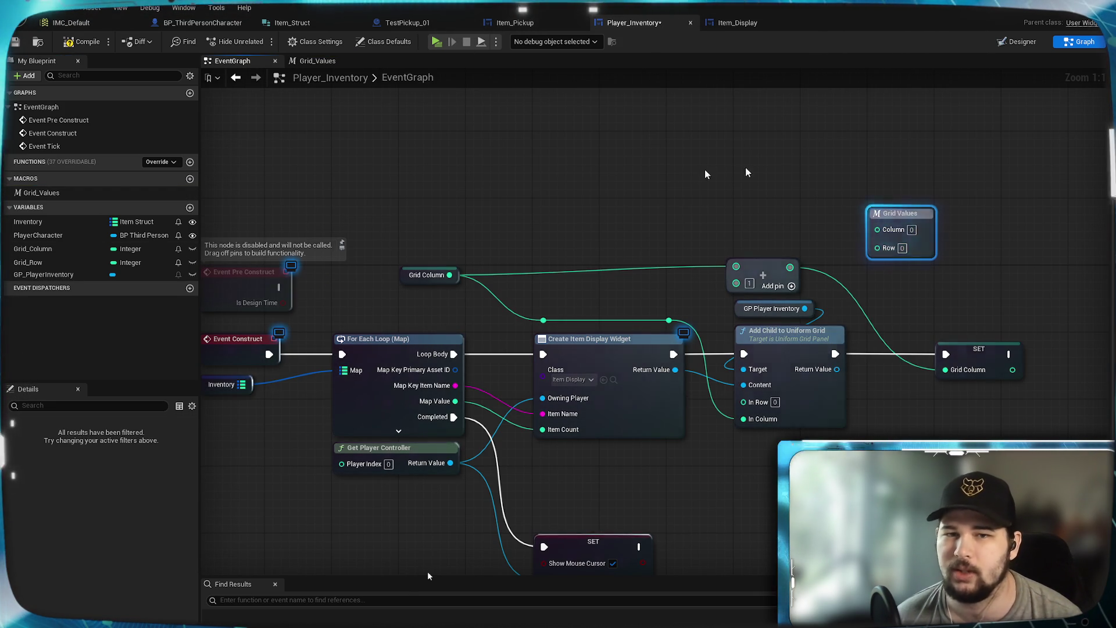
In the Grid_Values macro, add two integer inputs named Max Columns and Max Rows.
{"action": "double_click", "coordinate": [43, 193]}
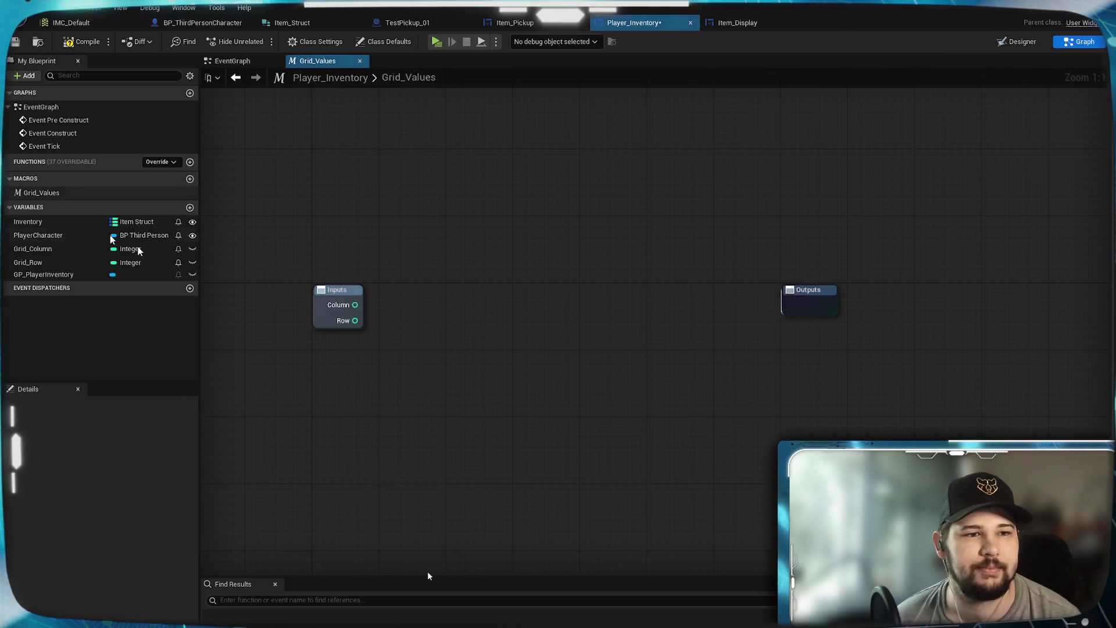
{"action": "left_click", "coordinate": [340, 297]}
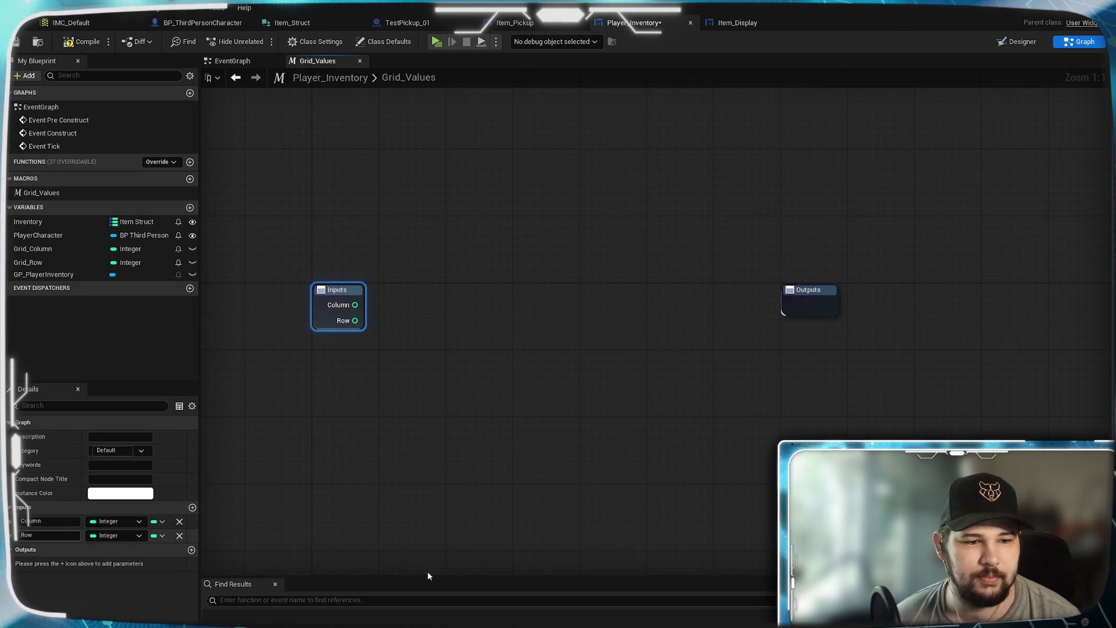
{"action": "left_click", "coordinate": [192, 507]}
{"action": "left_click", "coordinate": [192, 509]}
{"action": "left_click", "coordinate": [57, 550]}
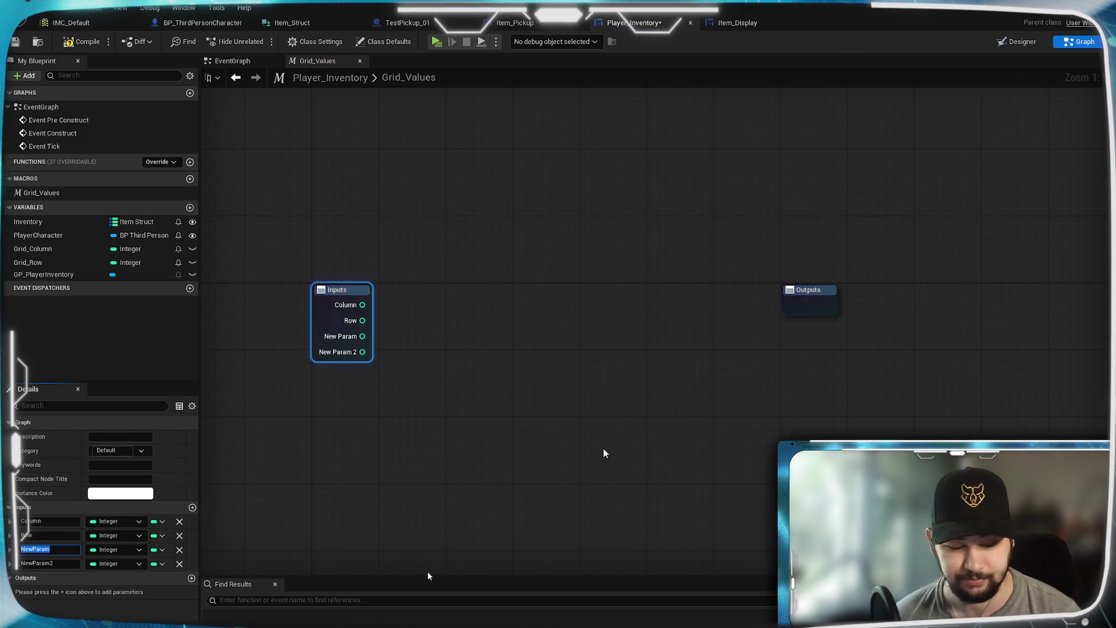
{"action": "type", "text": "Max Col"}
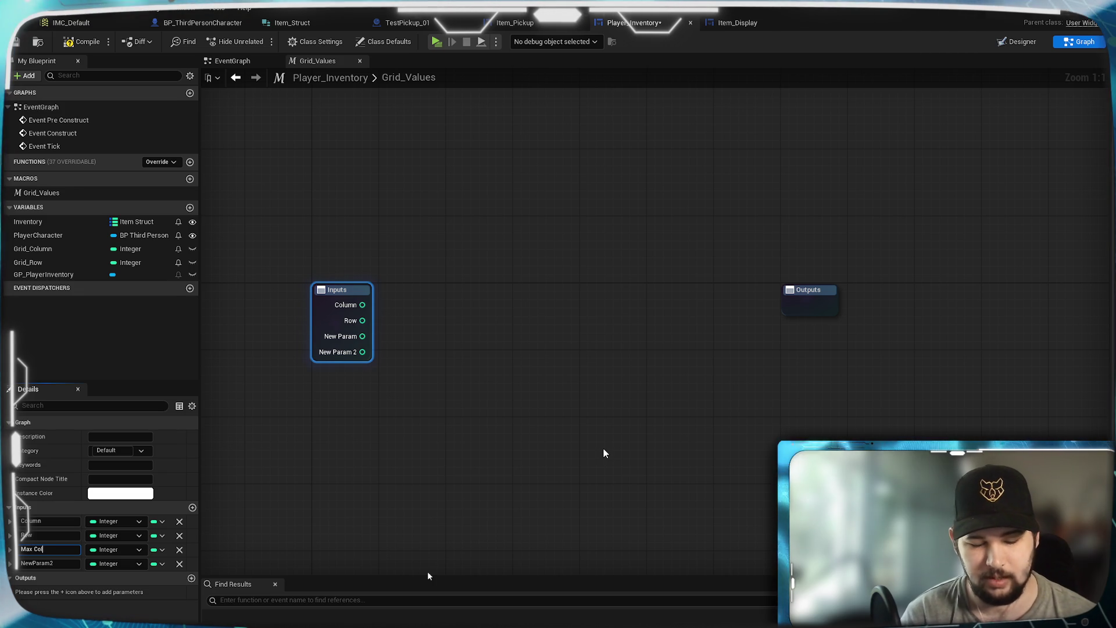
{"action": "type", "text": "umns"}
{"action": "left_click", "coordinate": [65, 564]}
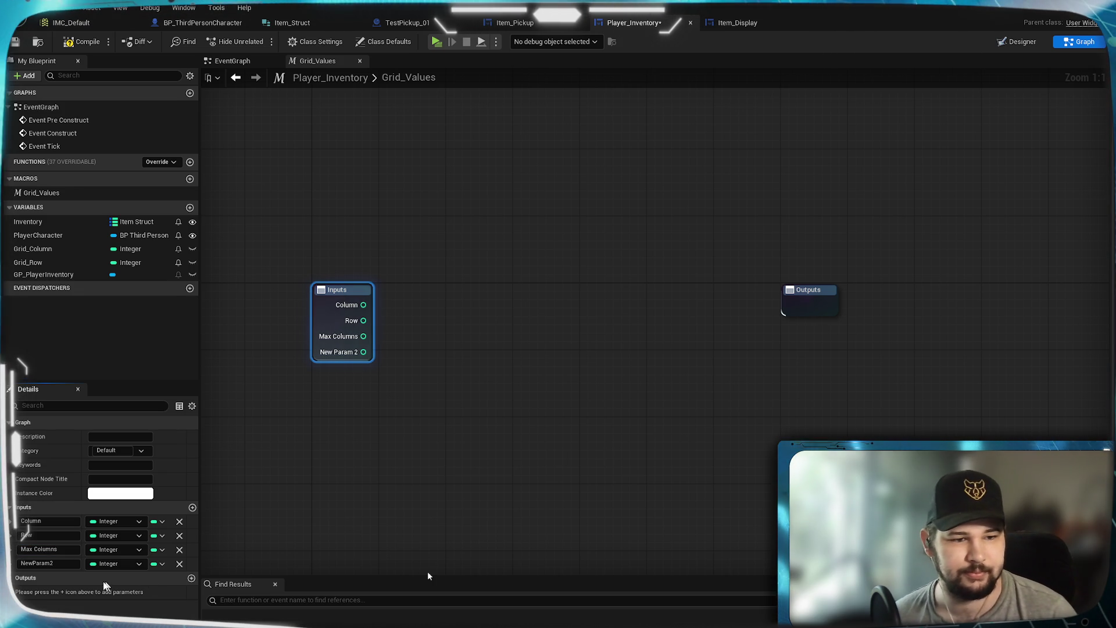
{"action": "type", "text": "Max Rows"}
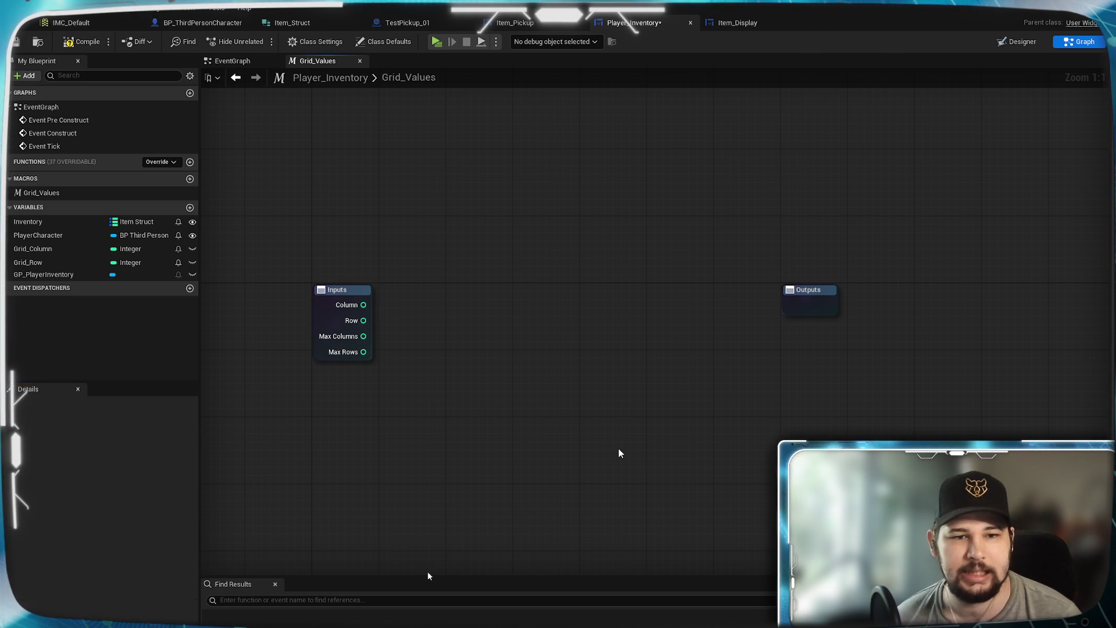
Undo an accidental Inputs node move and add a fifth input to the macro.
{"action": "left_click_drag", "start_coordinate": [339, 345], "coordinate": [357, 361]}
{"action": "key", "text": "ctrl+z"}
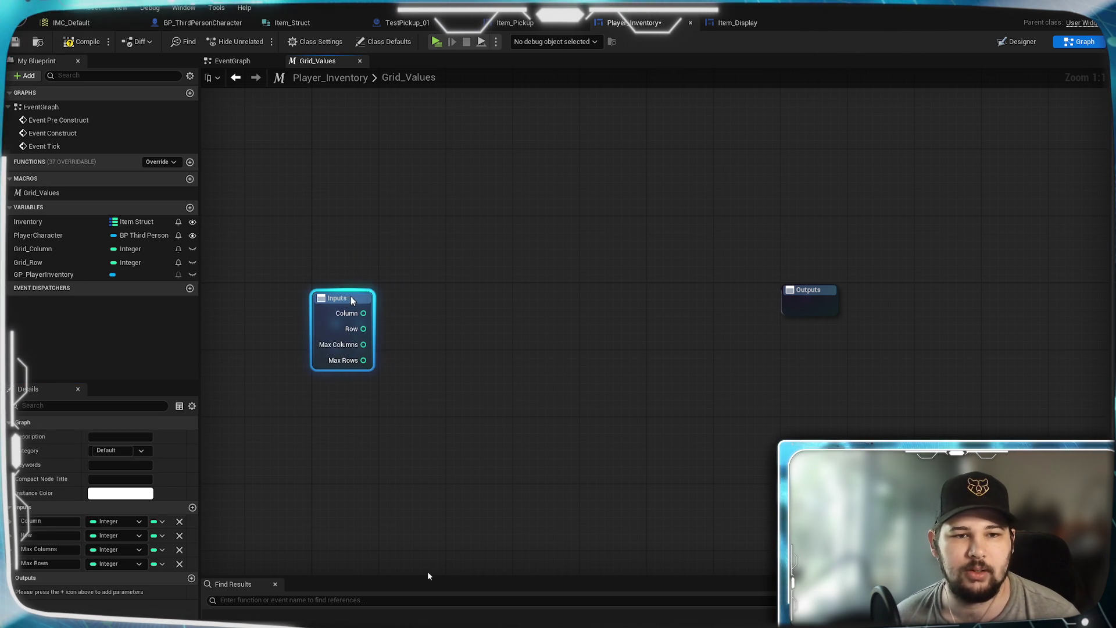
{"action": "left_click", "coordinate": [424, 271]}
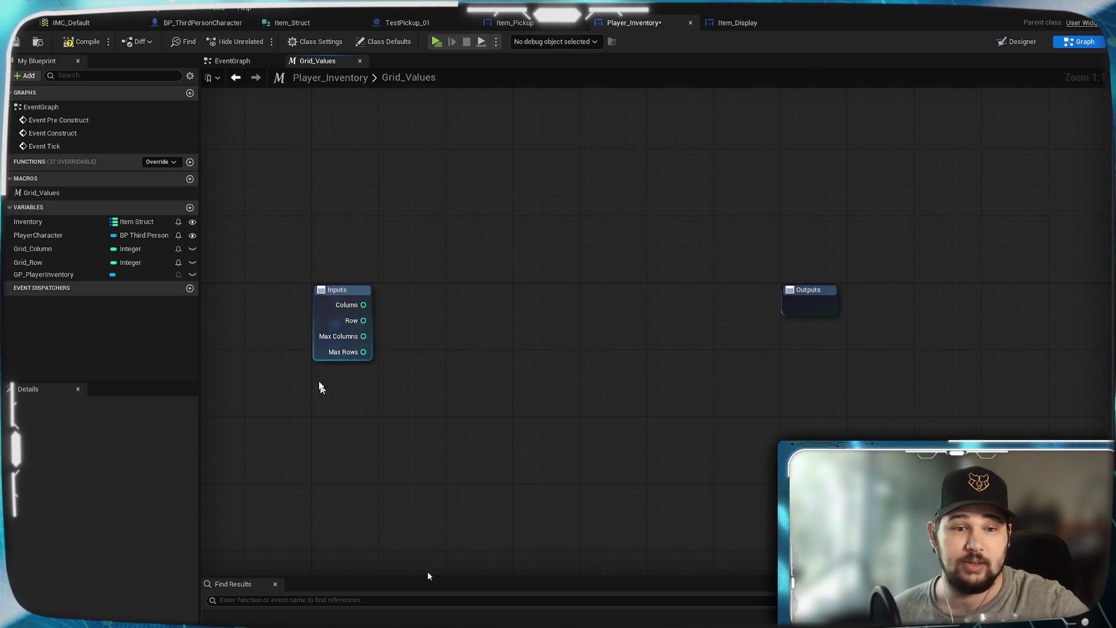
{"action": "left_click", "coordinate": [344, 291]}
{"action": "left_click", "coordinate": [470, 300]}
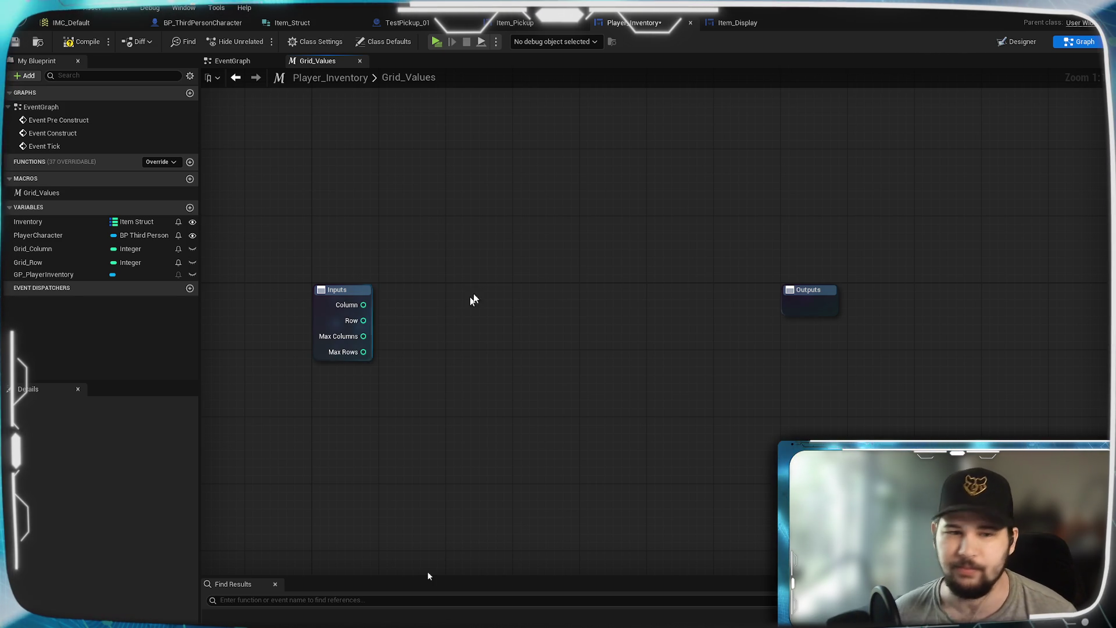
{"action": "mouse_move", "coordinate": [481, 264]}
{"action": "left_mouse_down"}
{"action": "mouse_move", "coordinate": [460, 342]}
{"action": "mouse_move", "coordinate": [370, 257]}
{"action": "left_mouse_up"}
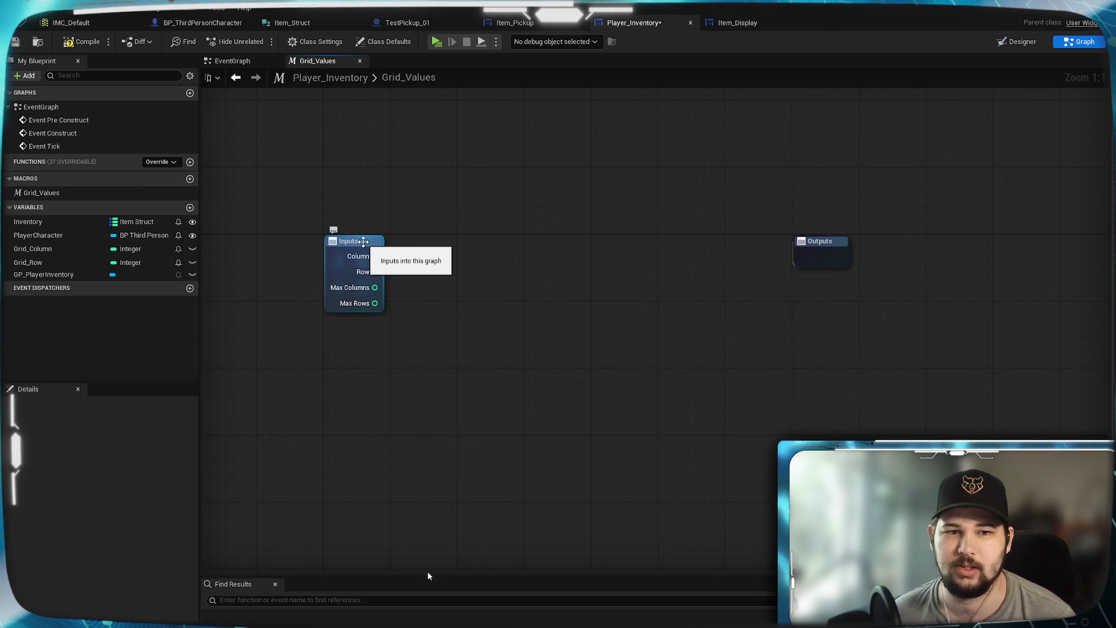
{"action": "left_click", "coordinate": [363, 242]}
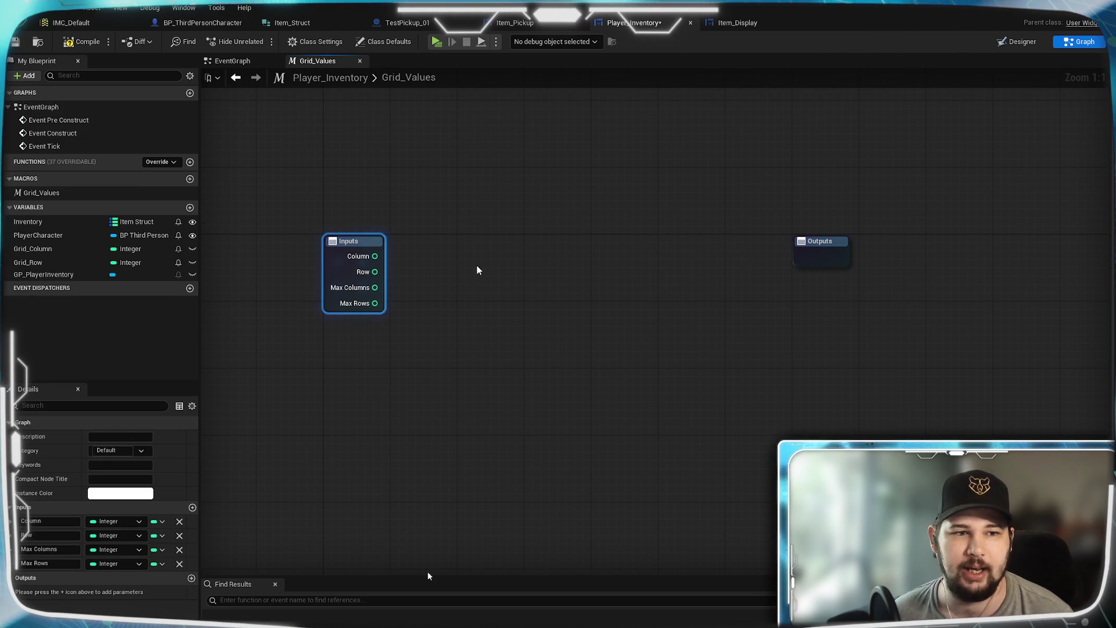
{"action": "left_click", "coordinate": [192, 508]}
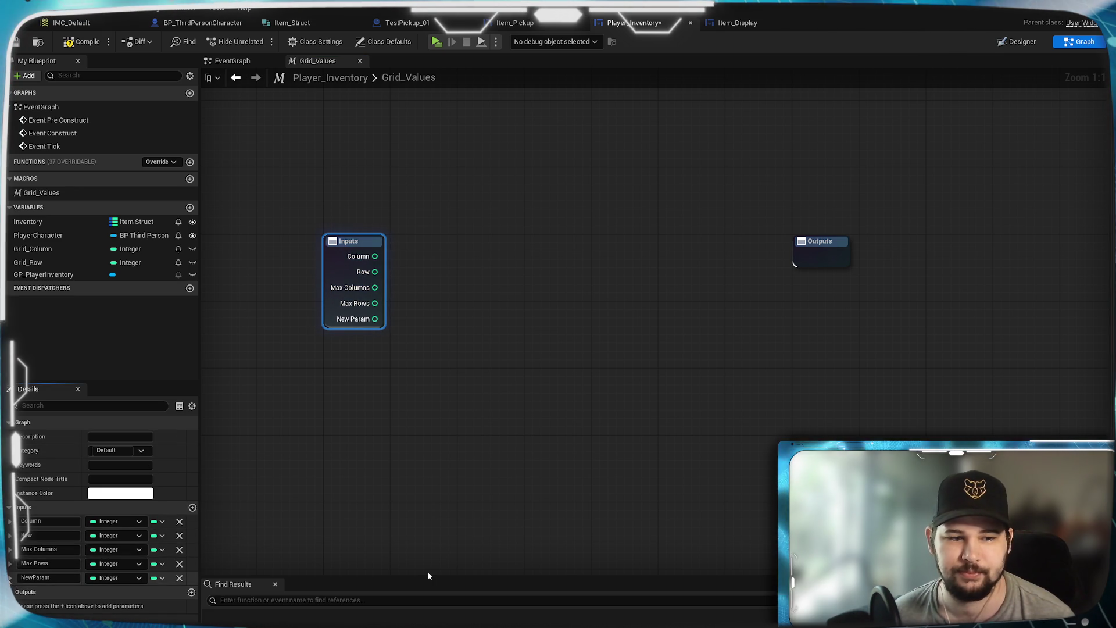
Make the top input an Exec pin named execute, add an exec output named Then, and return to the EventGraph.
{"action": "left_click_drag", "start_coordinate": [10, 578], "coordinate": [20, 521]}
{"action": "type", "text": "execute"}
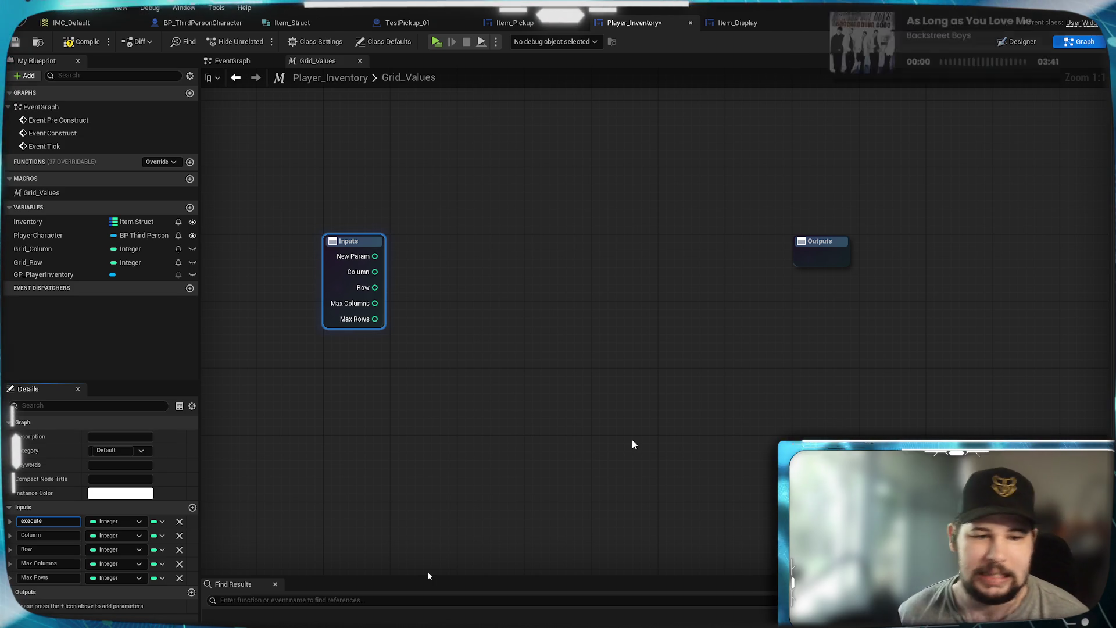
{"action": "left_click", "coordinate": [115, 521]}
{"action": "left_click", "coordinate": [108, 325]}
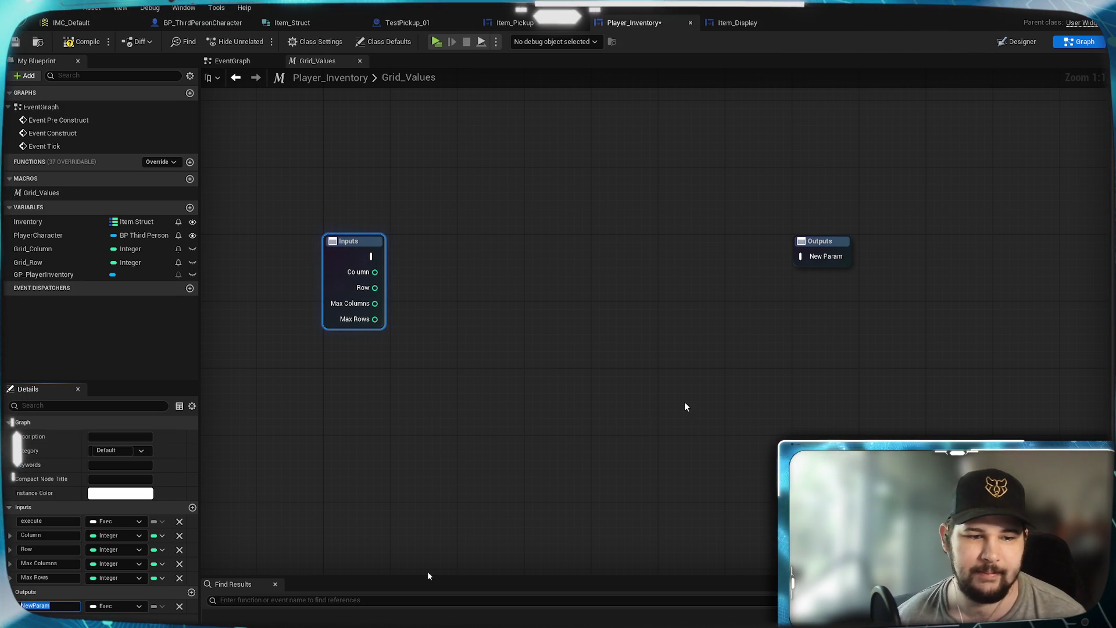
{"action": "type", "text": "Then"}
{"action": "key", "text": "Return"}
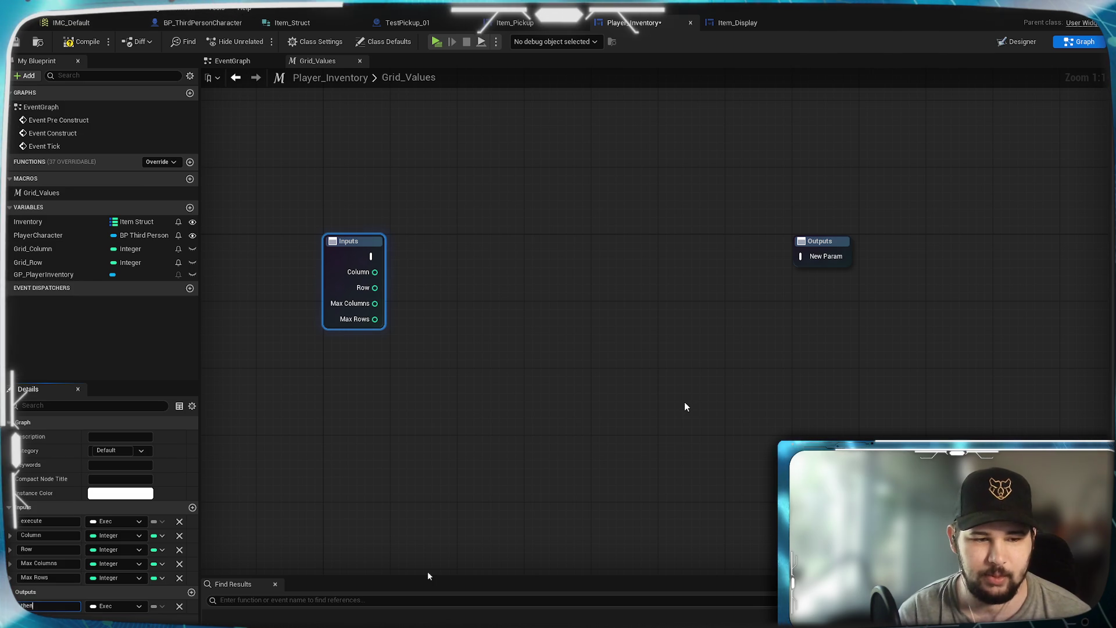
{"action": "left_click", "coordinate": [685, 402]}
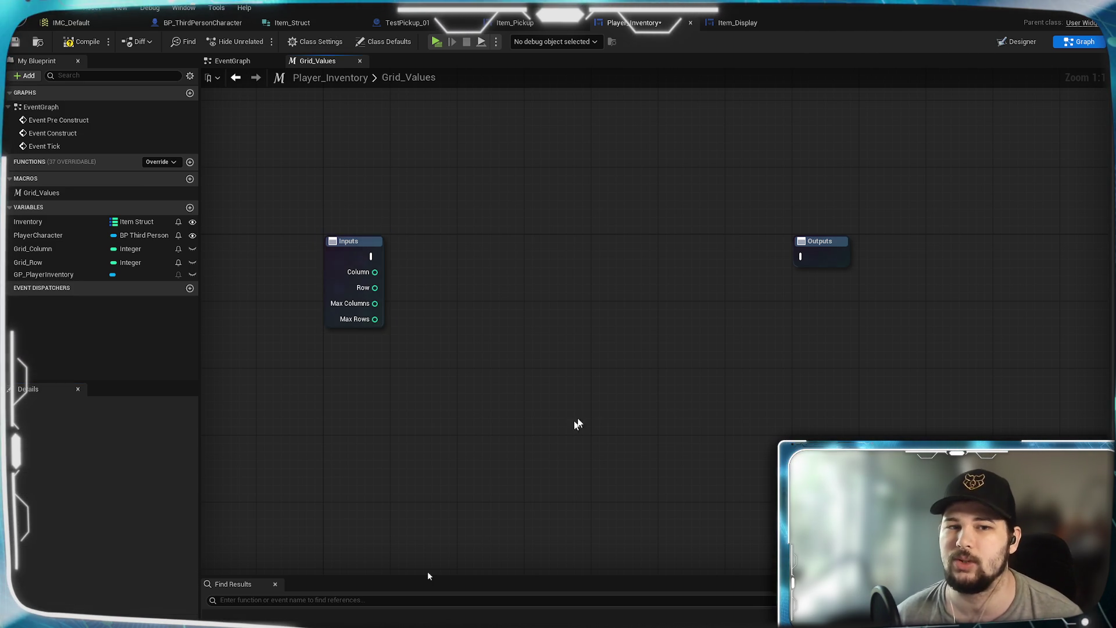
{"action": "left_click", "coordinate": [250, 61]}
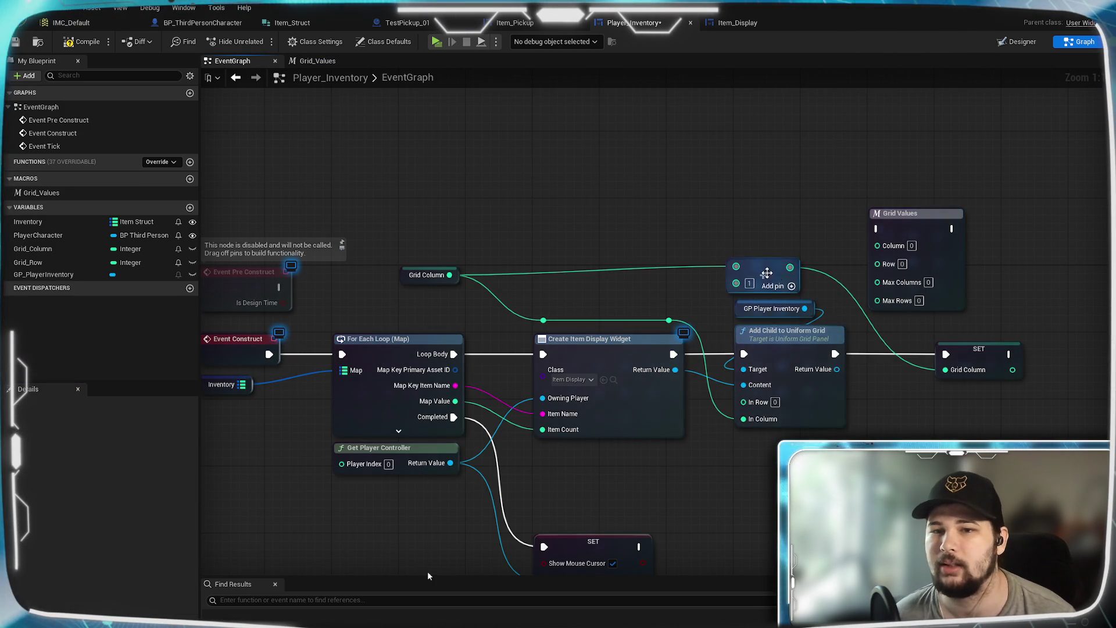
Reopen the Grid_Values macro graph and select its Outputs node.
{"action": "left_click", "coordinate": [989, 351]}
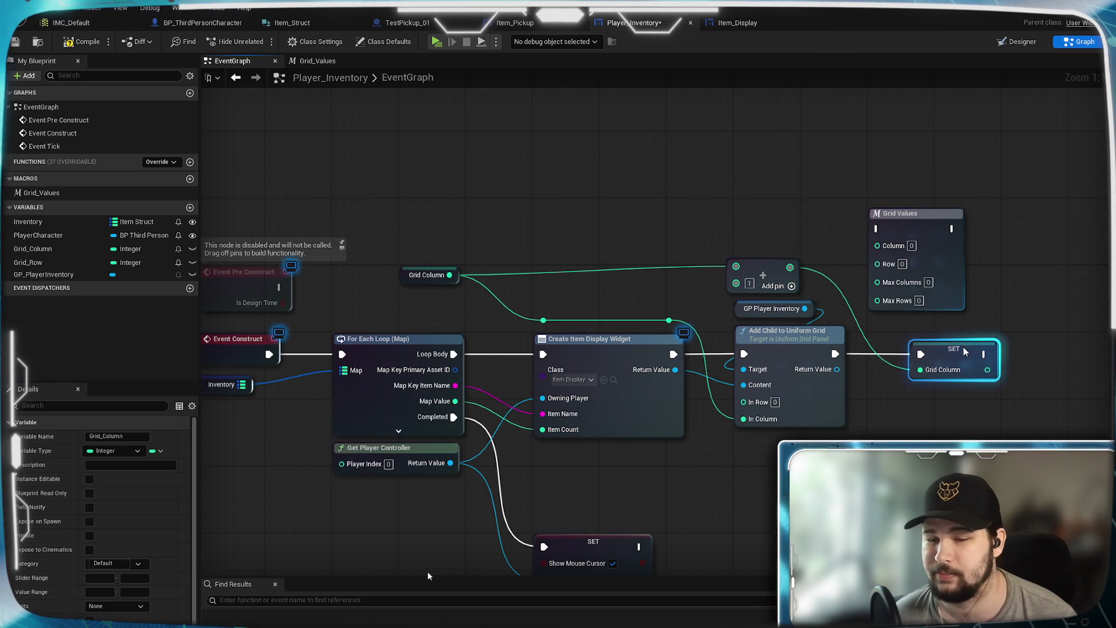
{"action": "left_click", "coordinate": [770, 465]}
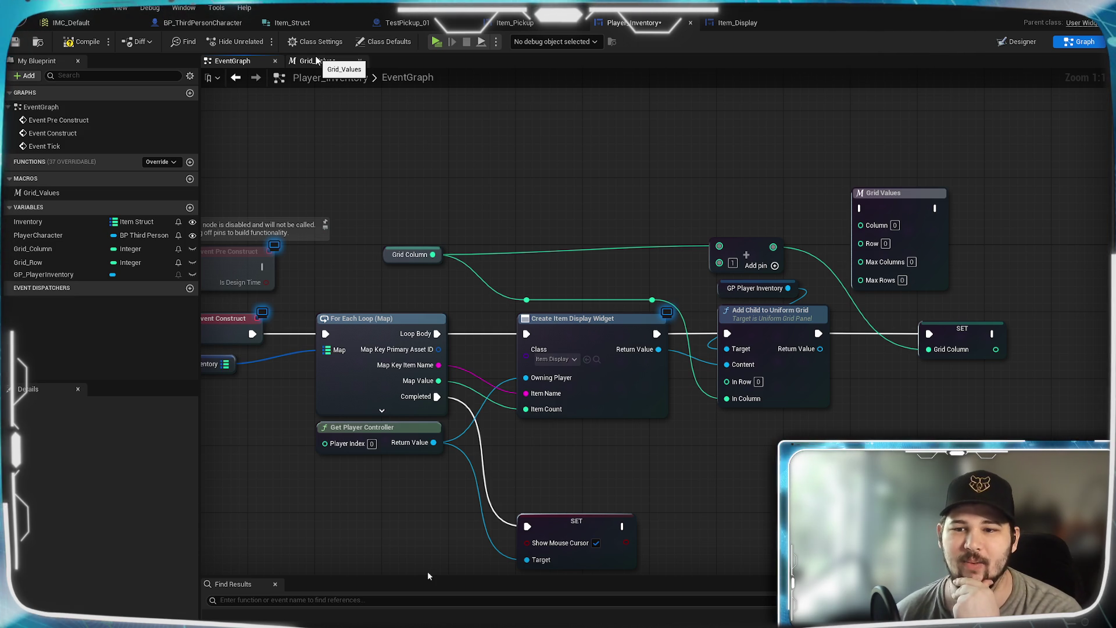
{"action": "left_click", "coordinate": [317, 60]}
{"action": "left_click", "coordinate": [818, 257]}
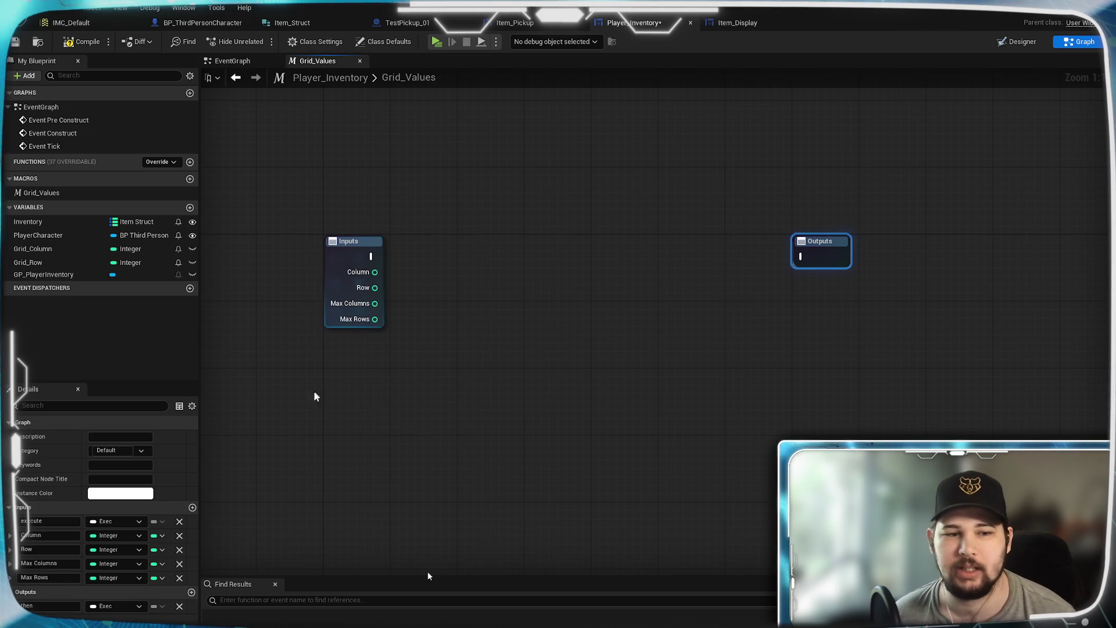
Add two outputs and rename the pins Column_In, Row_In and Row_Out.
{"action": "left_click", "coordinate": [192, 592]}
{"action": "left_click", "coordinate": [191, 592]}
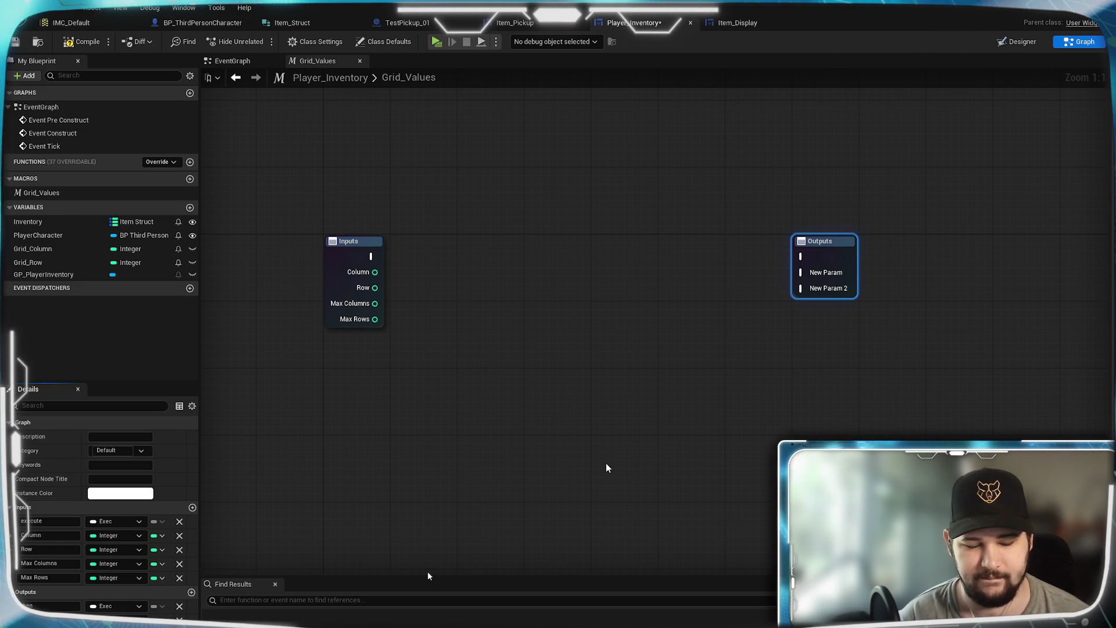
{"action": "left_click_drag", "start_coordinate": [606, 468], "coordinate": [591, 471]}
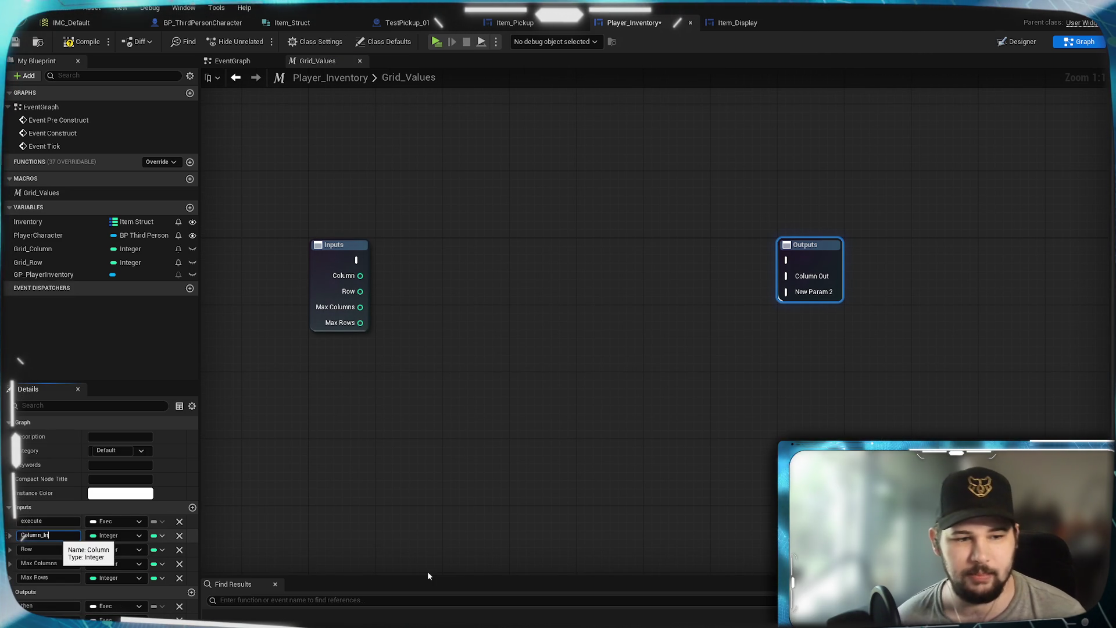
{"action": "key", "text": "Tab"}
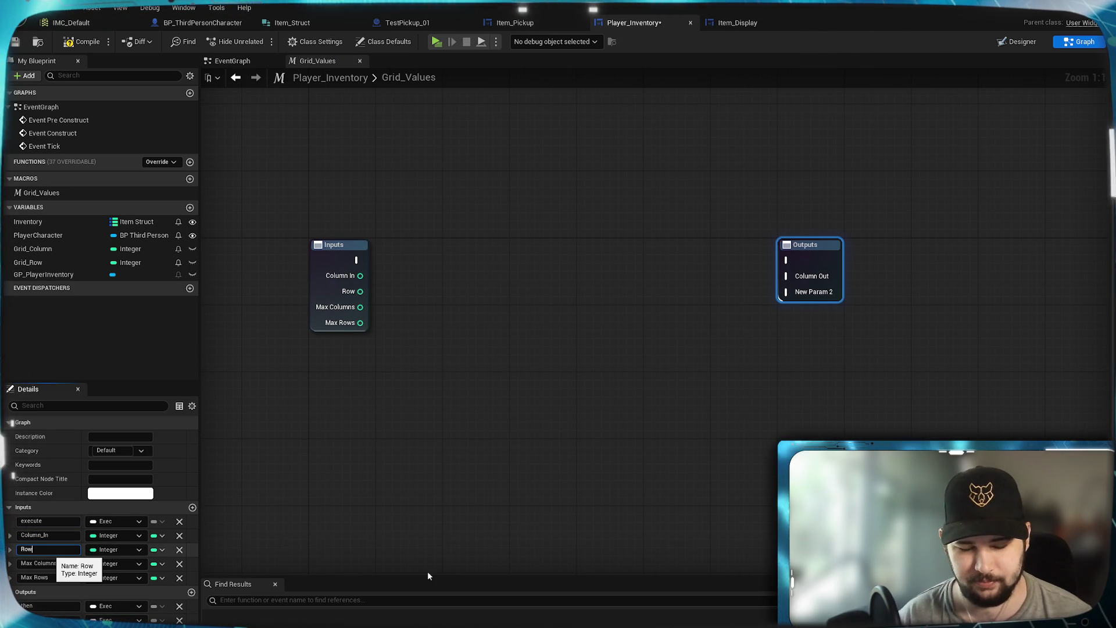
{"action": "type", "text": "_In"}
{"action": "key", "text": "Return"}
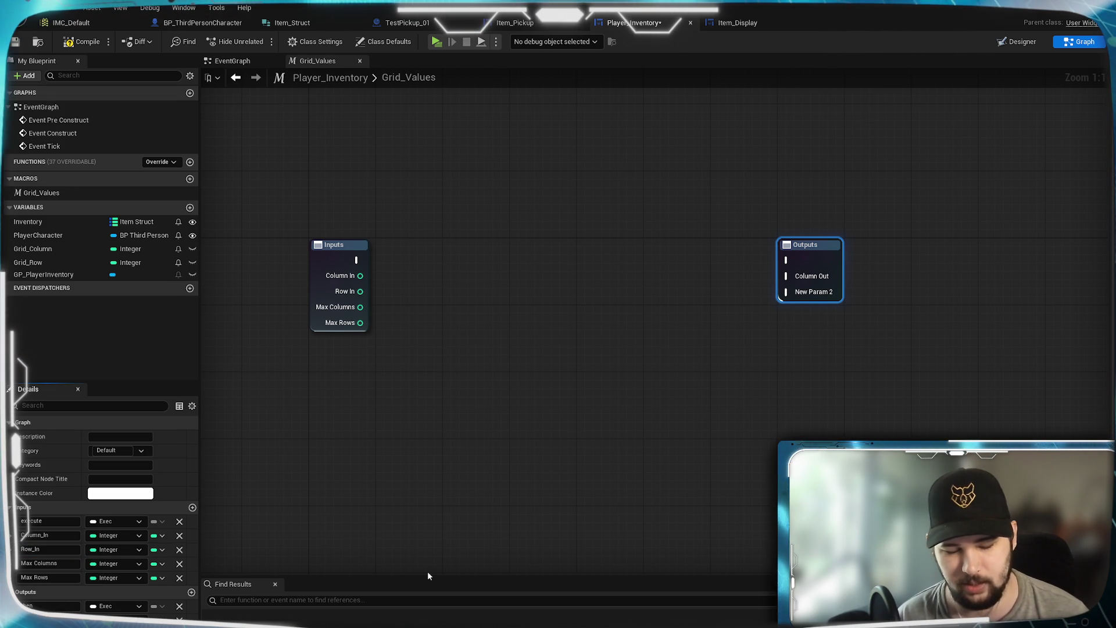
{"action": "type", "text": "Row_Out"}
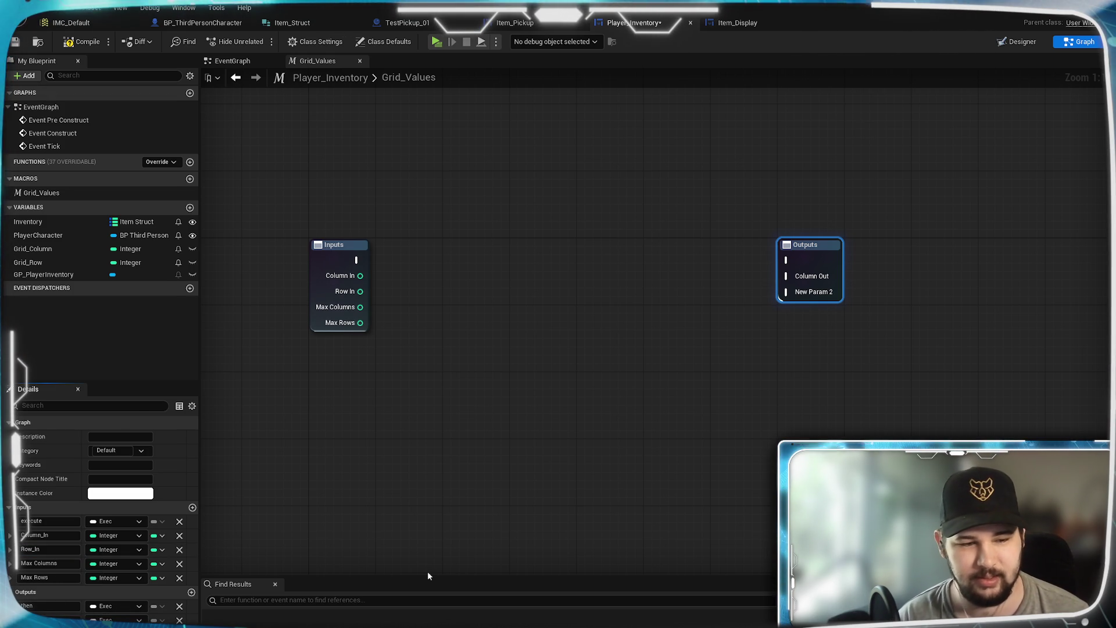
{"action": "key", "text": "Return"}
Set the Column Out and Row Out output types to Integer.
{"action": "left_click", "coordinate": [110, 620]}
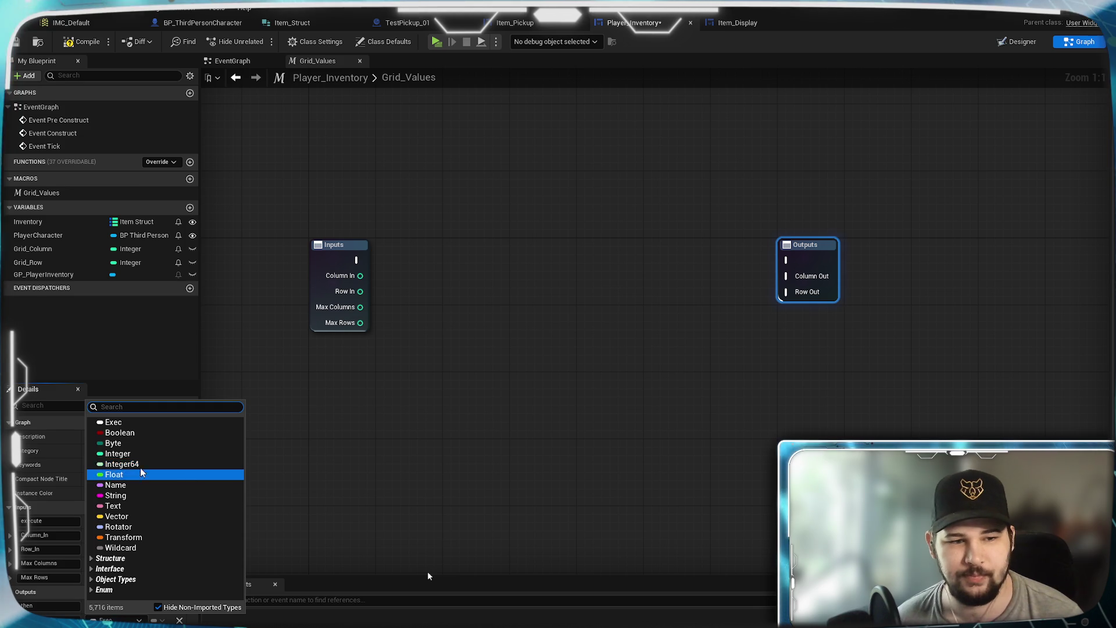
{"action": "left_click", "coordinate": [141, 460]}
{"action": "left_click", "coordinate": [114, 620]}
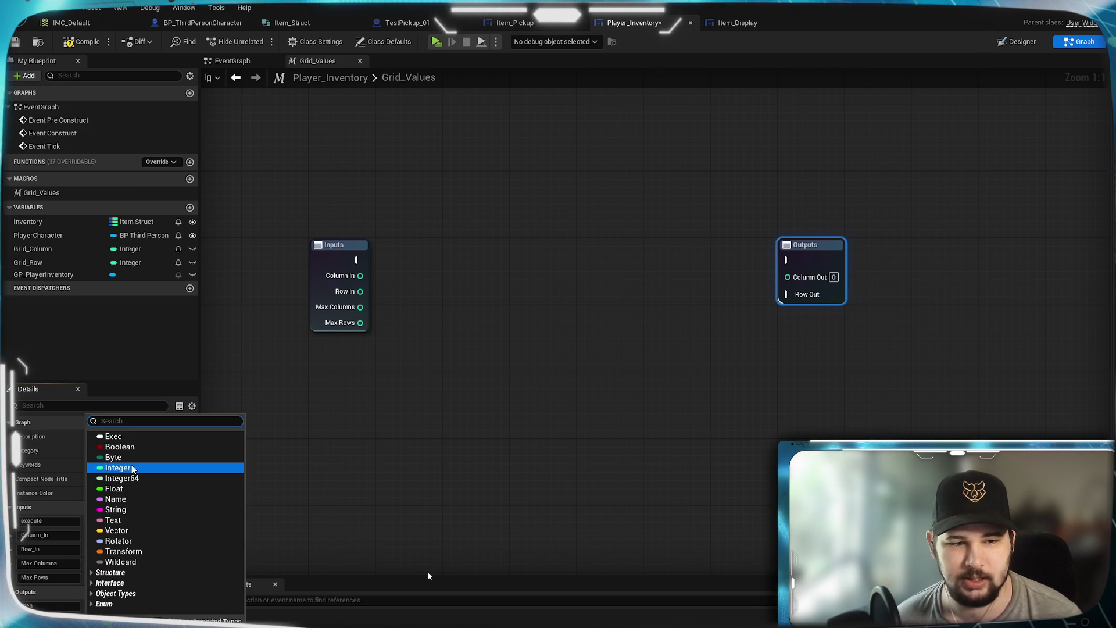
{"action": "left_click", "coordinate": [119, 463]}
{"action": "left_click", "coordinate": [437, 487]}
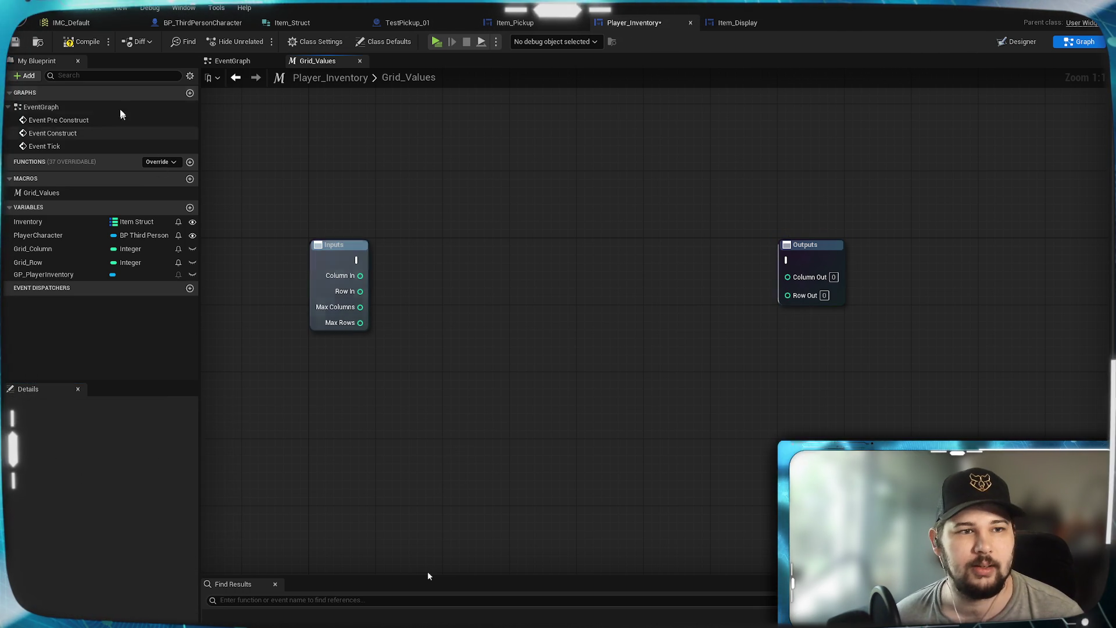
Compare Column In with Max Columns in an Equal node and wire the input execution to the Branch.
{"action": "mouse_move", "coordinate": [449, 407]}
{"action": "left_mouse_down"}
{"action": "mouse_move", "coordinate": [486, 386]}
{"action": "mouse_move", "coordinate": [543, 436]}
{"action": "mouse_move", "coordinate": [837, 338]}
{"action": "left_mouse_up"}
{"action": "left_click_drag", "start_coordinate": [825, 273], "coordinate": [958, 272]}
{"action": "left_click", "coordinate": [398, 302]}
{"action": "mouse_move", "coordinate": [441, 347]}
{"action": "left_mouse_down"}
{"action": "mouse_move", "coordinate": [371, 366]}
{"action": "mouse_move", "coordinate": [430, 370]}
{"action": "left_mouse_up"}
{"action": "mouse_move", "coordinate": [347, 308]}
{"action": "left_mouse_down"}
{"action": "mouse_move", "coordinate": [357, 317]}
{"action": "mouse_move", "coordinate": [421, 284]}
{"action": "left_mouse_up"}
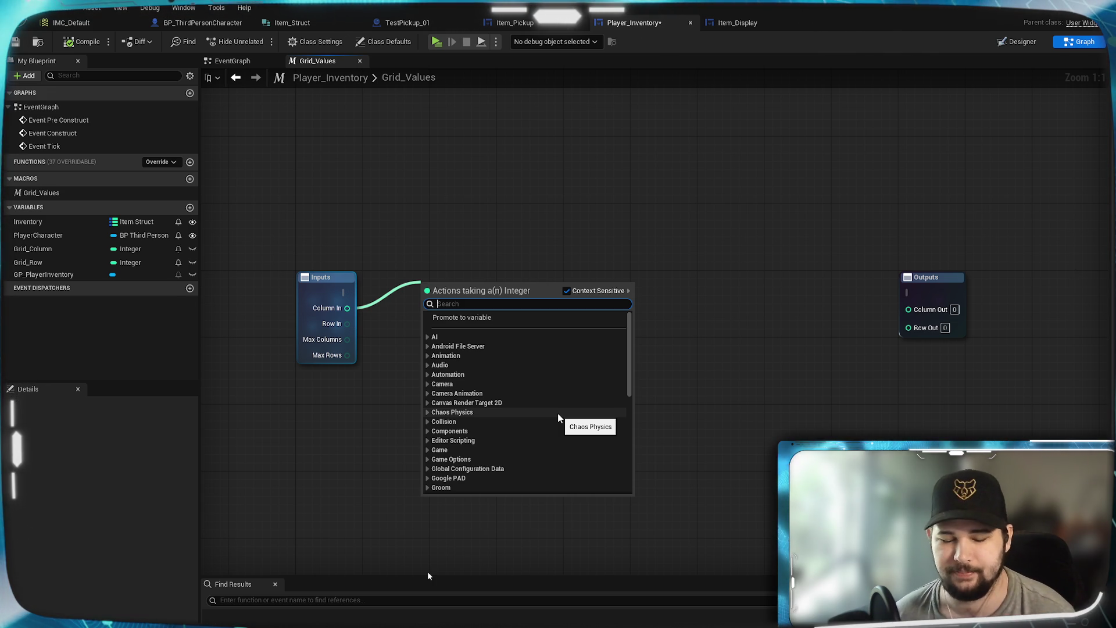
{"action": "type", "text": "="}
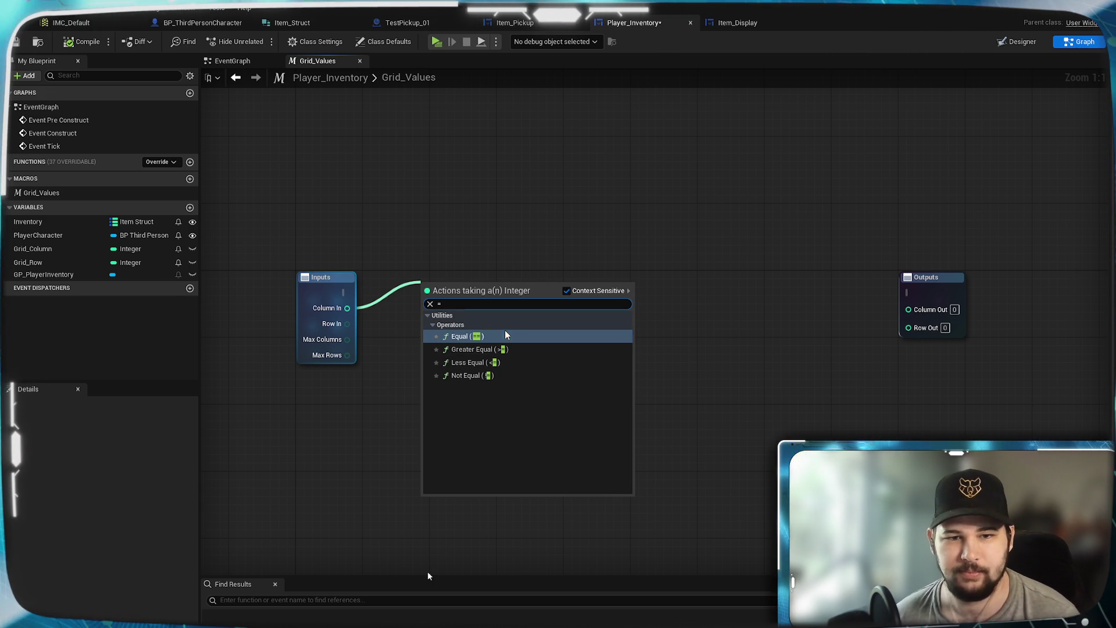
{"action": "left_click", "coordinate": [486, 340]}
{"action": "mouse_move", "coordinate": [347, 340]}
{"action": "left_mouse_down"}
{"action": "mouse_move", "coordinate": [394, 308]}
{"action": "mouse_move", "coordinate": [423, 305]}
{"action": "left_mouse_up"}
{"action": "mouse_move", "coordinate": [463, 290]}
{"action": "left_mouse_down"}
{"action": "mouse_move", "coordinate": [463, 314]}
{"action": "mouse_move", "coordinate": [540, 296]}
{"action": "left_mouse_up"}
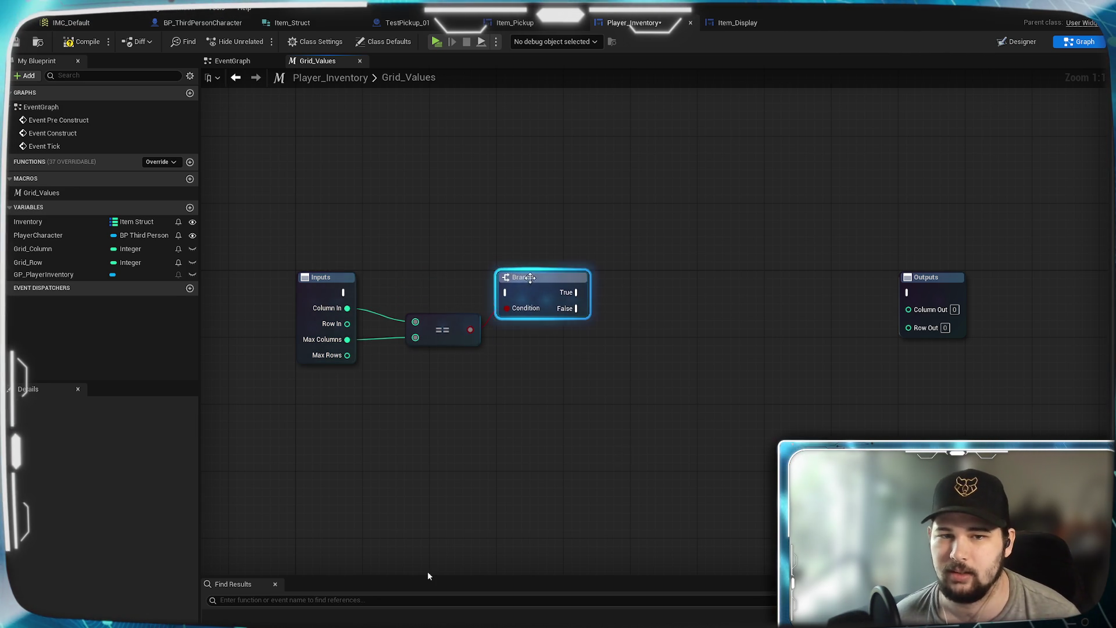
{"action": "mouse_move", "coordinate": [344, 292]}
{"action": "left_mouse_down"}
{"action": "mouse_move", "coordinate": [387, 302]}
{"action": "mouse_move", "coordinate": [506, 293]}
{"action": "mouse_move", "coordinate": [467, 313]}
{"action": "left_mouse_up"}
Add a second Equal node comparing Row In with Max Rows.
{"action": "left_click", "coordinate": [461, 431]}
{"action": "left_click", "coordinate": [354, 327]}
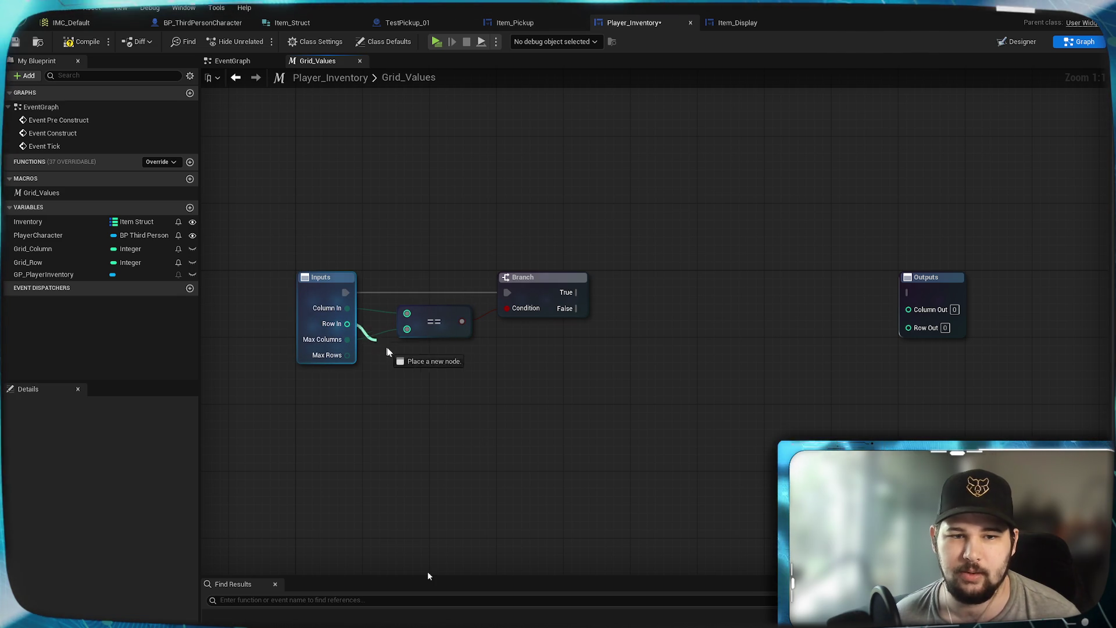
{"action": "left_click_drag", "start_coordinate": [402, 351], "coordinate": [403, 375]}
{"action": "type", "text": "=="}
{"action": "key", "text": "Return"}
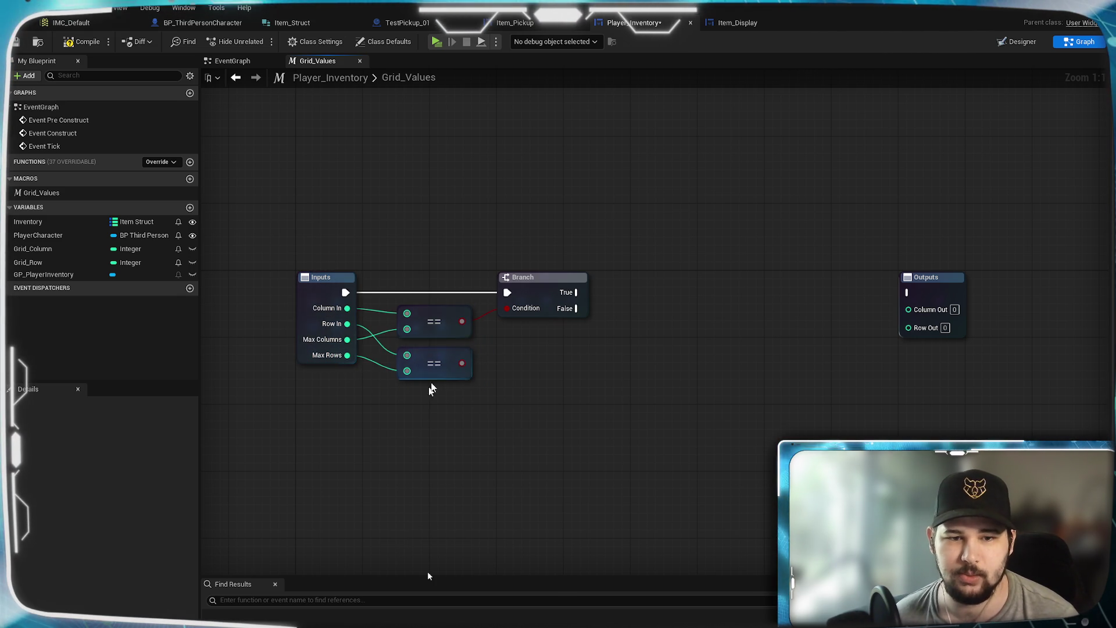
{"action": "left_click", "coordinate": [571, 406]}
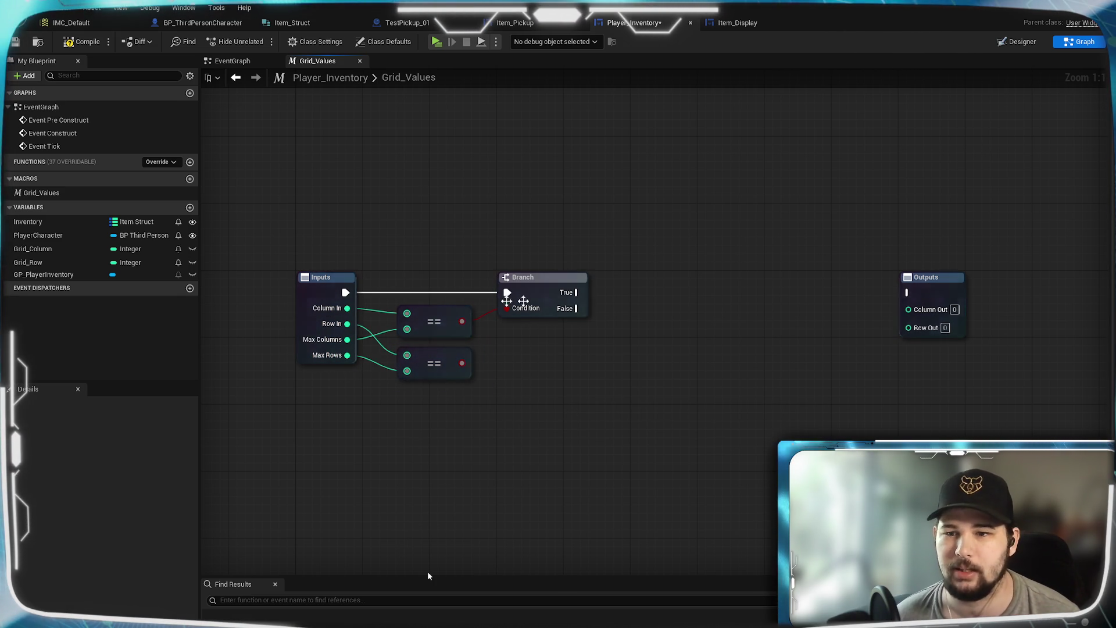
Add a third output pin named Grid Limit Hit to the Outputs node.
{"action": "left_click", "coordinate": [953, 282]}
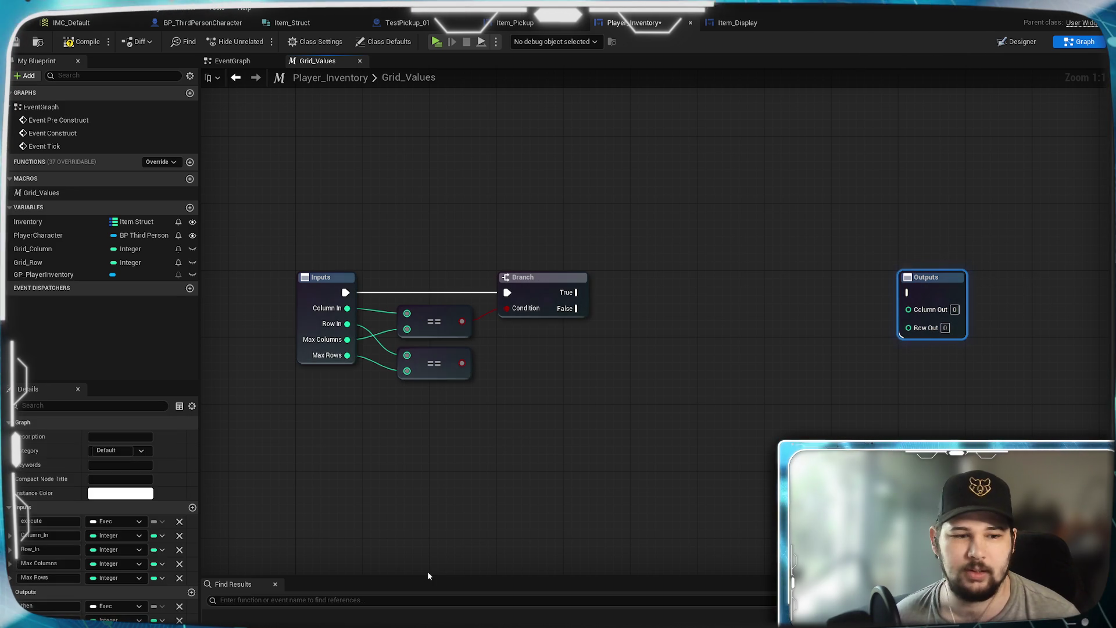
{"action": "left_click", "coordinate": [192, 592]}
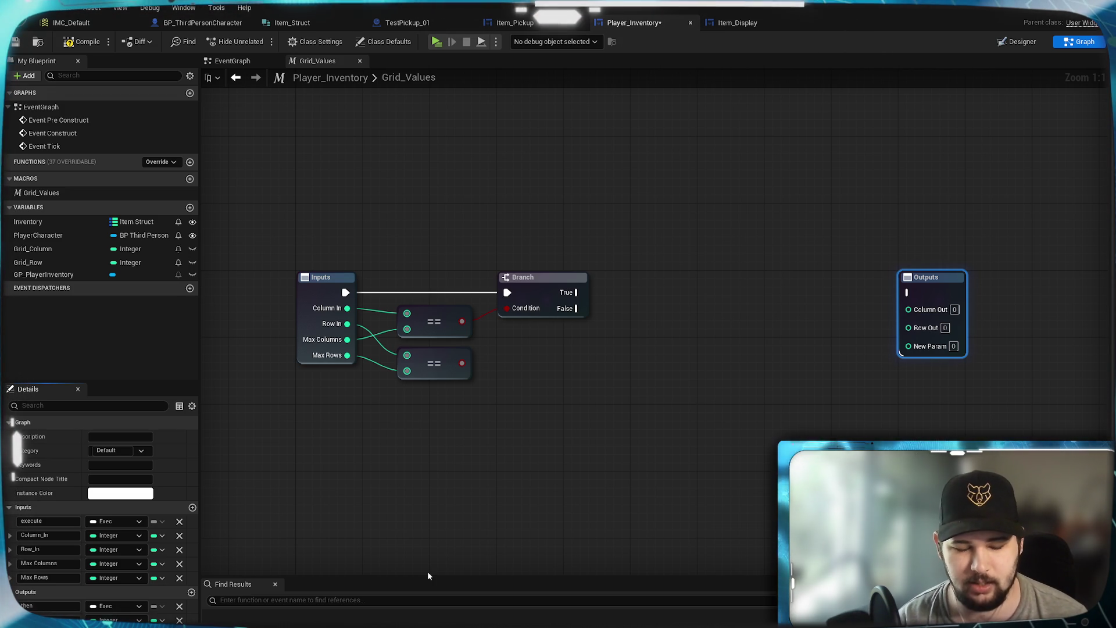
{"action": "key", "text": "Return"}
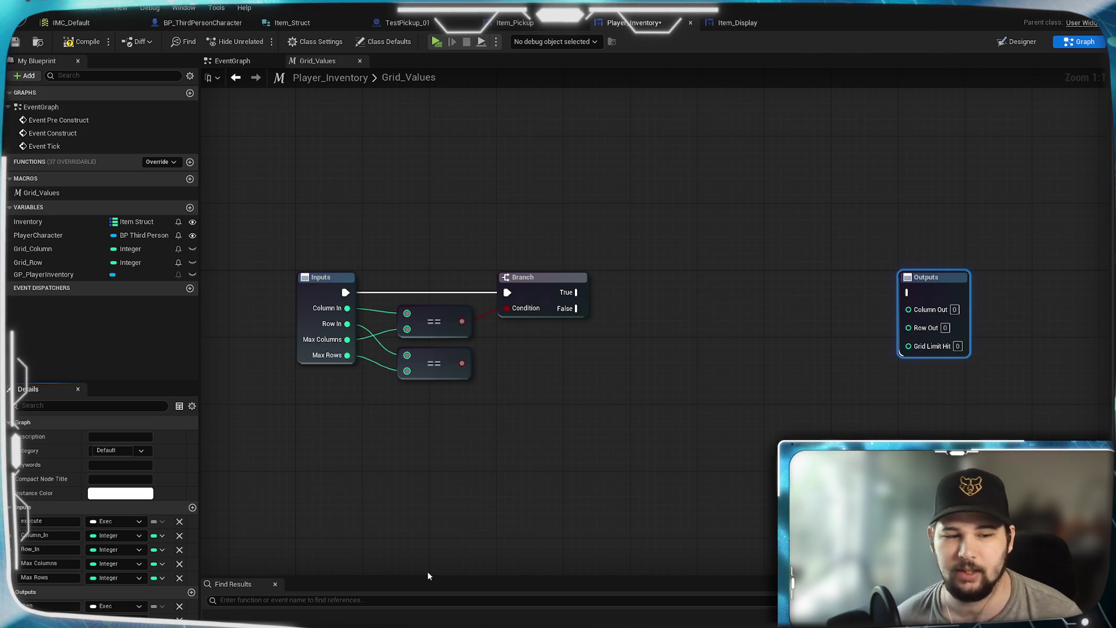
Make Grid Limit Hit a Boolean output and compile and save the blueprint.
{"action": "left_click", "coordinate": [120, 603]}
{"action": "left_click", "coordinate": [119, 461]}
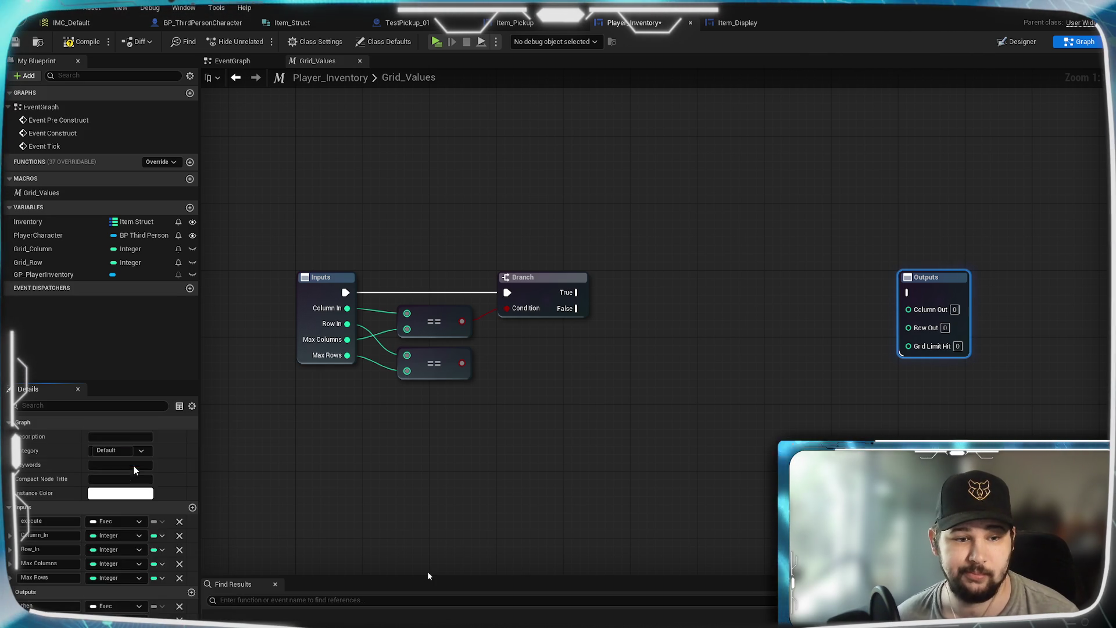
{"action": "left_click", "coordinate": [584, 443]}
{"action": "key", "text": "ctrl+s"}
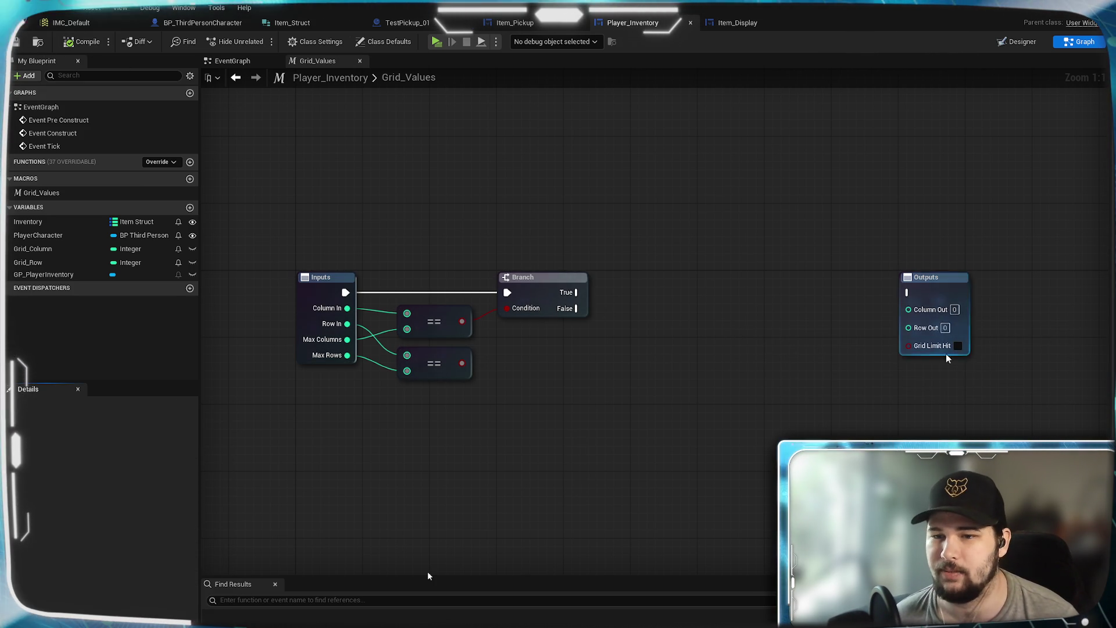
Add a second Branch whose condition comes from the Row In == Max Rows check.
{"action": "left_click_drag", "start_coordinate": [705, 330], "coordinate": [679, 308]}
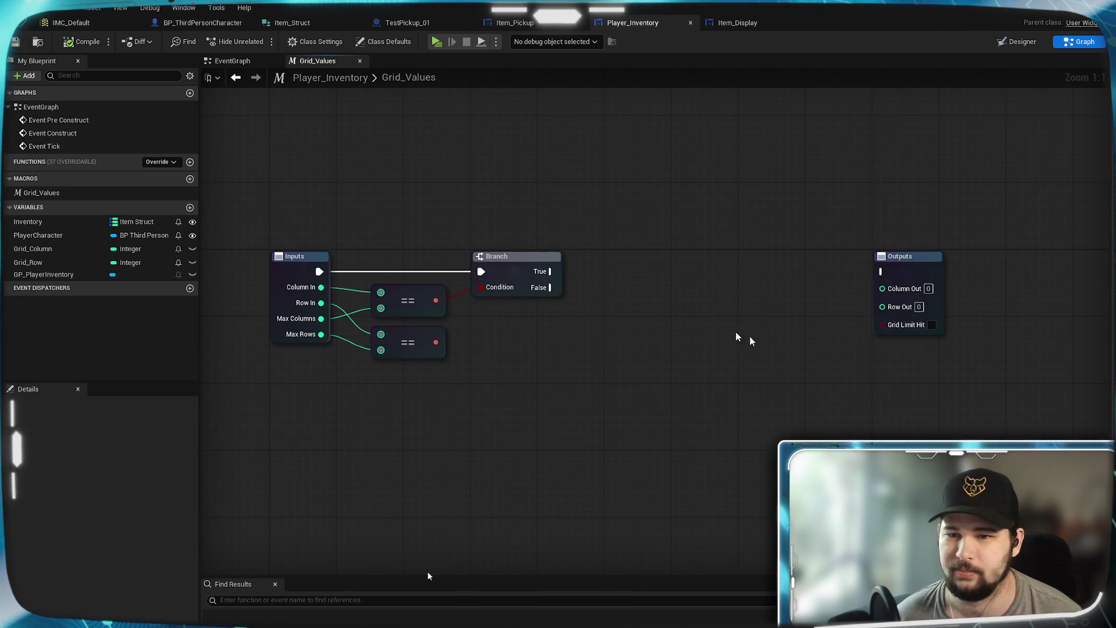
{"action": "mouse_move", "coordinate": [535, 332]}
{"action": "left_mouse_down"}
{"action": "mouse_move", "coordinate": [543, 340]}
{"action": "mouse_move", "coordinate": [494, 335]}
{"action": "mouse_move", "coordinate": [523, 332]}
{"action": "left_mouse_up"}
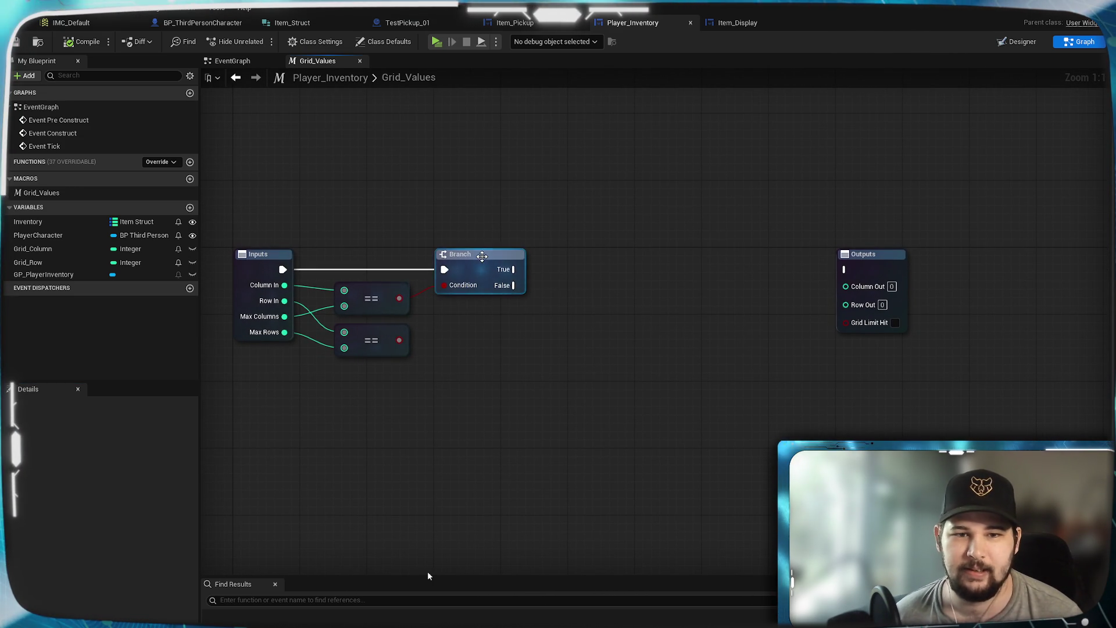
{"action": "left_click_drag", "start_coordinate": [483, 377], "coordinate": [486, 379]}
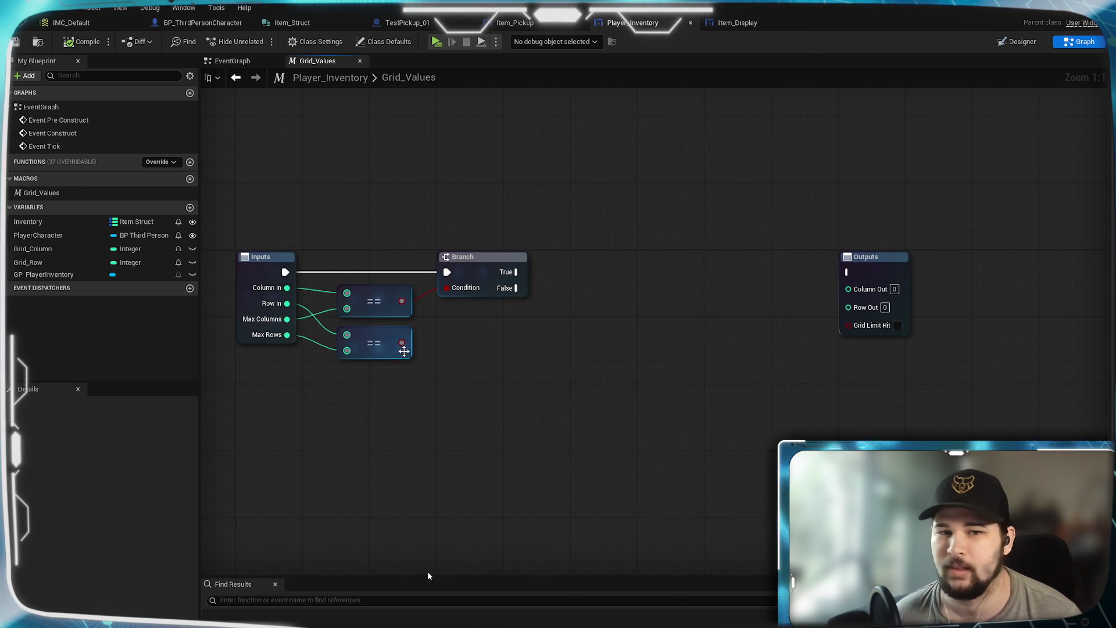
{"action": "mouse_move", "coordinate": [402, 342]}
{"action": "left_mouse_down"}
{"action": "mouse_move", "coordinate": [589, 321]}
{"action": "mouse_move", "coordinate": [641, 358]}
{"action": "left_mouse_up"}
{"action": "left_click", "coordinate": [504, 283]}
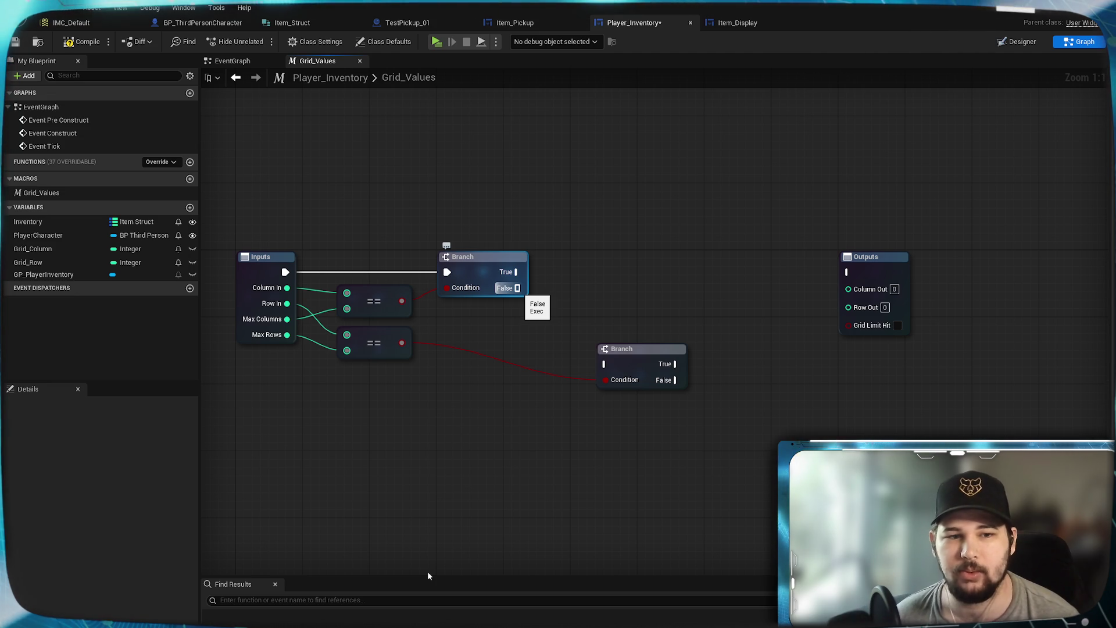
Add an Add node computing Column In + 1 and place it under the first Branch.
{"action": "left_click_drag", "start_coordinate": [518, 288], "coordinate": [597, 287]}
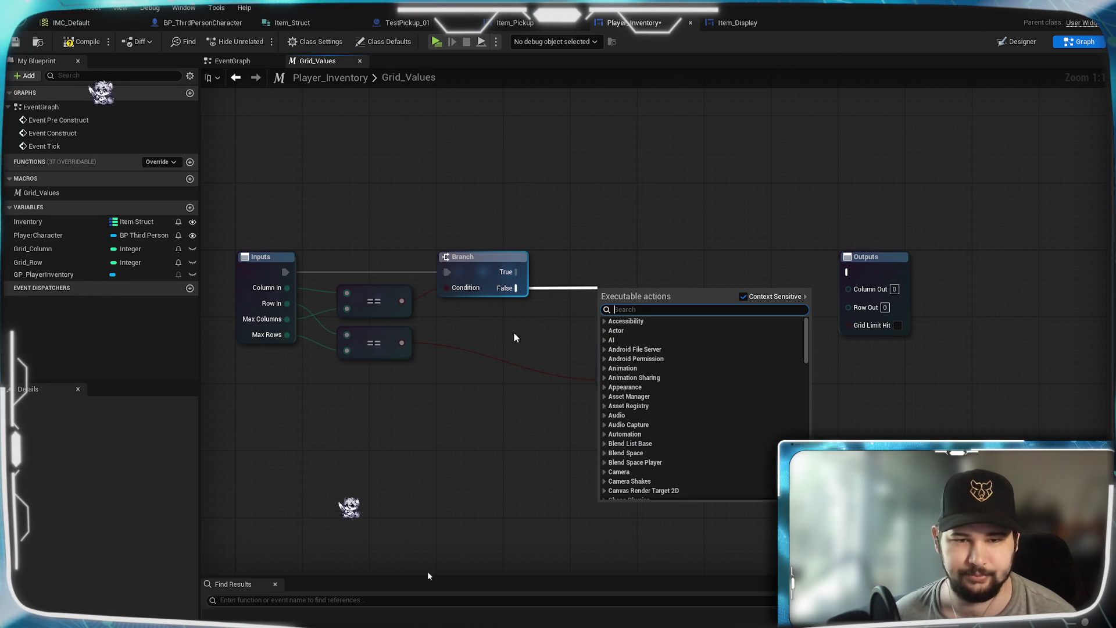
{"action": "key", "text": "Escape"}
{"action": "left_click_drag", "start_coordinate": [287, 288], "coordinate": [511, 326]}
{"action": "type", "text": "+"}
{"action": "key", "text": "Return"}
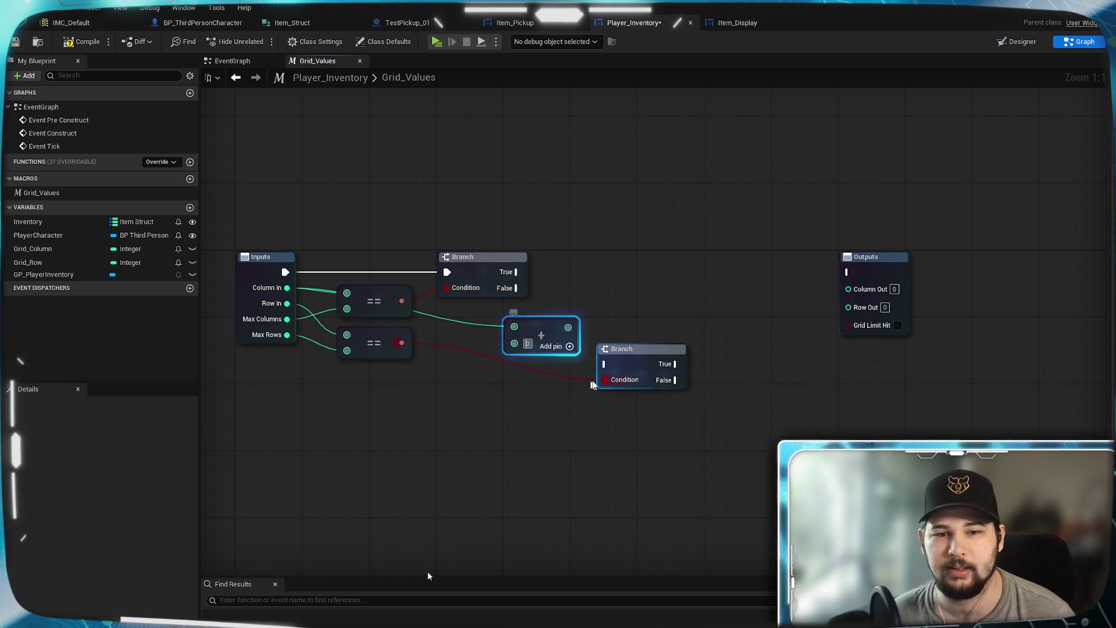
{"action": "left_click", "coordinate": [527, 343]}
{"action": "type", "text": "1"}
{"action": "left_click", "coordinate": [619, 295]}
{"action": "left_click_drag", "start_coordinate": [552, 331], "coordinate": [485, 314]}
{"action": "left_click", "coordinate": [601, 276]}
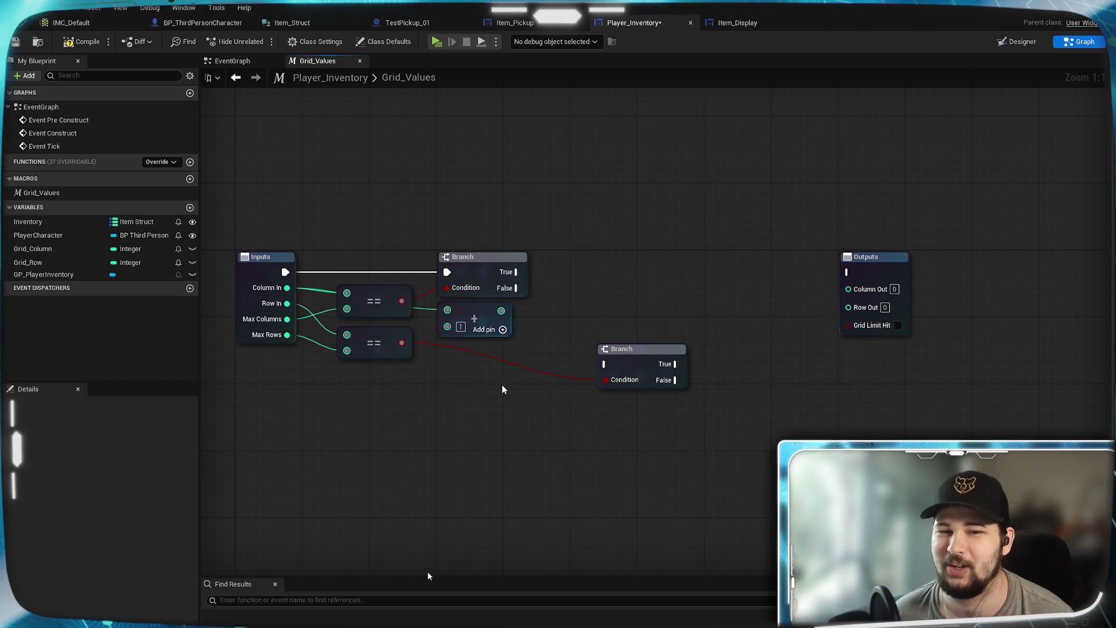
Move the second Branch up and left beside the Add node.
{"action": "left_click_drag", "start_coordinate": [477, 407], "coordinate": [506, 421]}
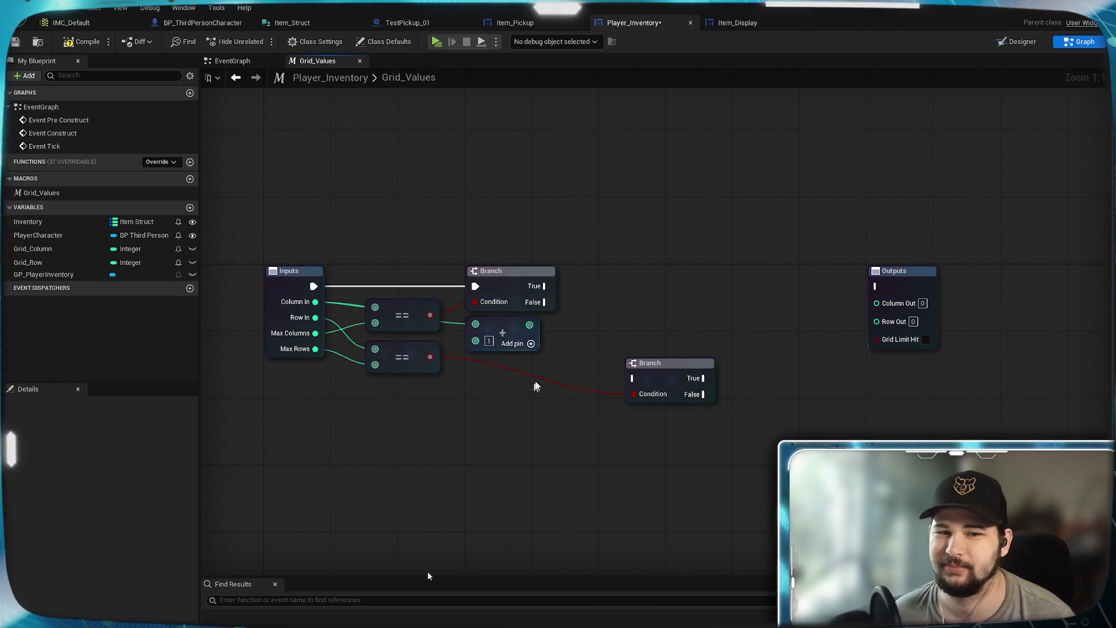
{"action": "mouse_move", "coordinate": [590, 337]}
{"action": "left_mouse_down"}
{"action": "mouse_move", "coordinate": [624, 319]}
{"action": "mouse_move", "coordinate": [585, 352]}
{"action": "mouse_move", "coordinate": [628, 345]}
{"action": "left_mouse_up"}
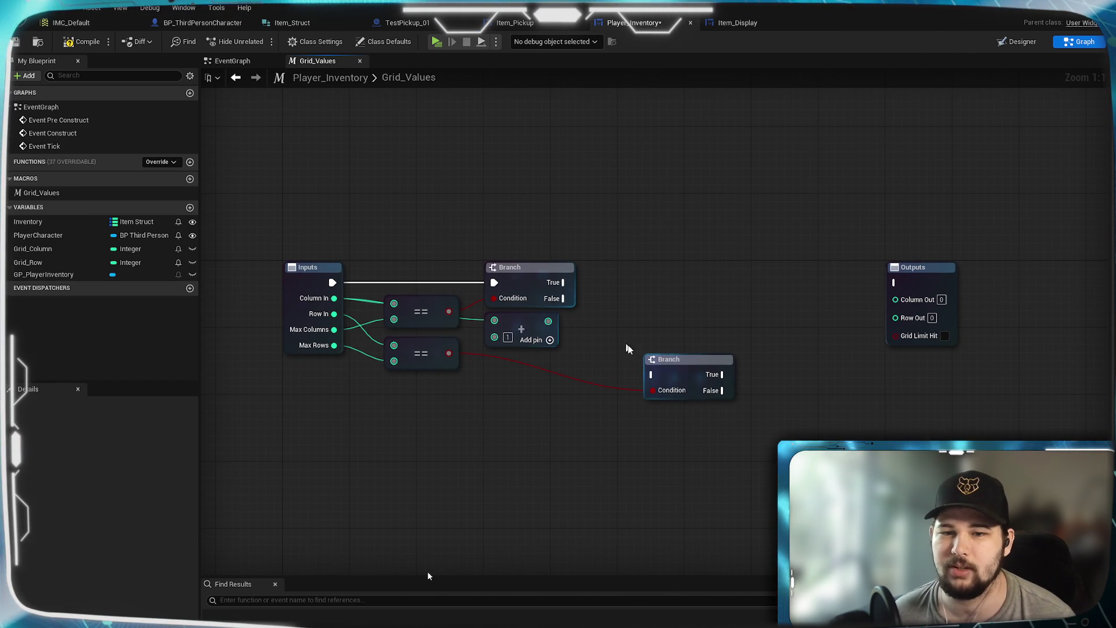
{"action": "left_click_drag", "start_coordinate": [690, 371], "coordinate": [663, 345]}
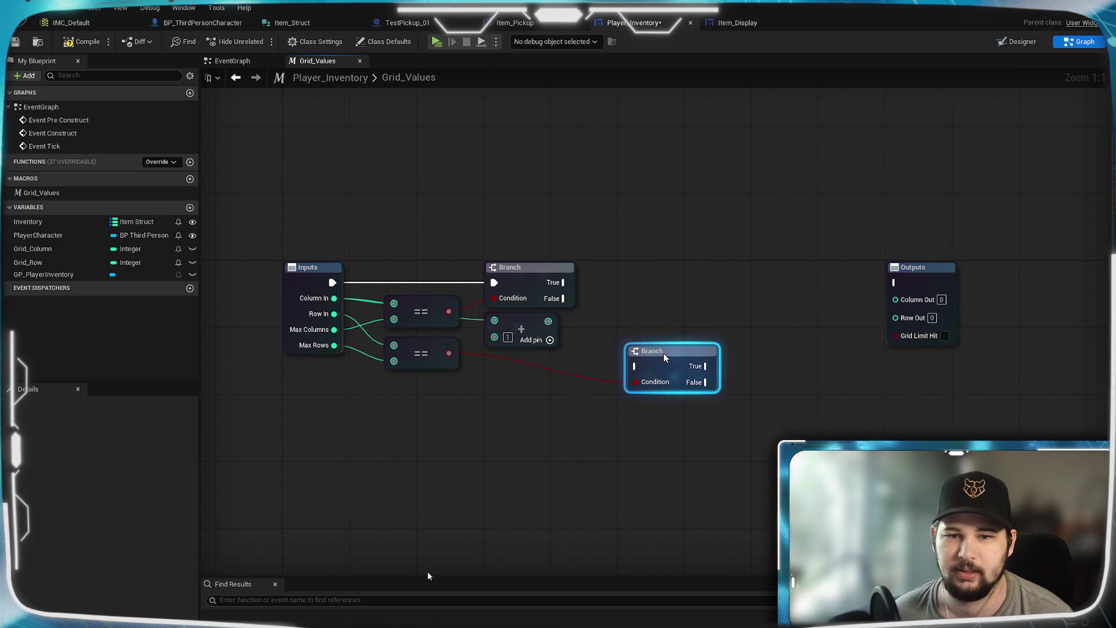
{"action": "left_click", "coordinate": [648, 247]}
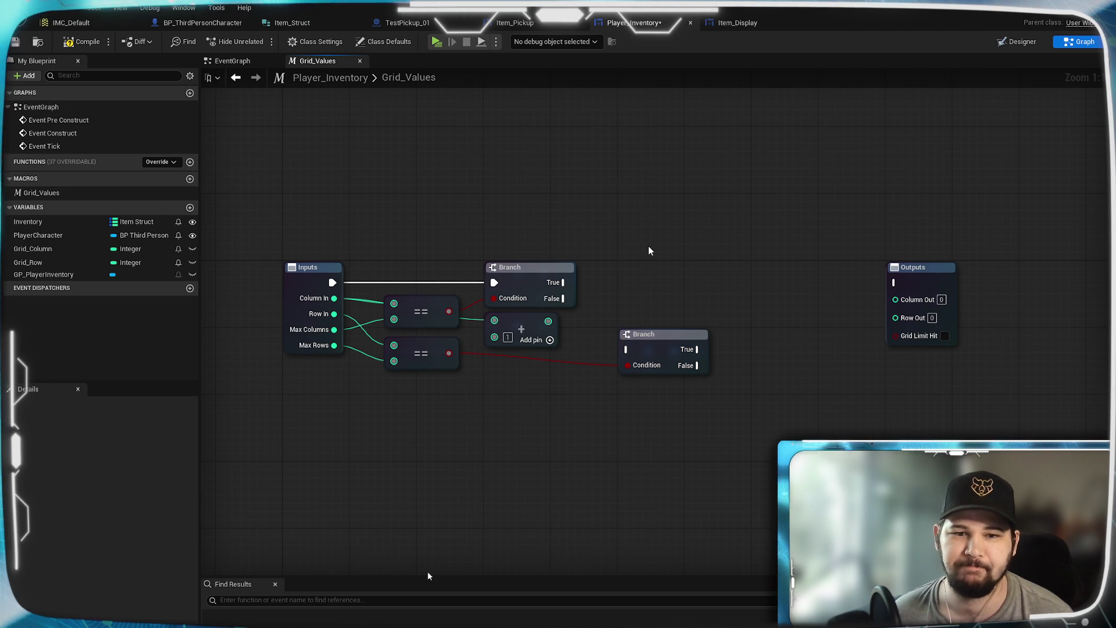
{"action": "left_click", "coordinate": [664, 349]}
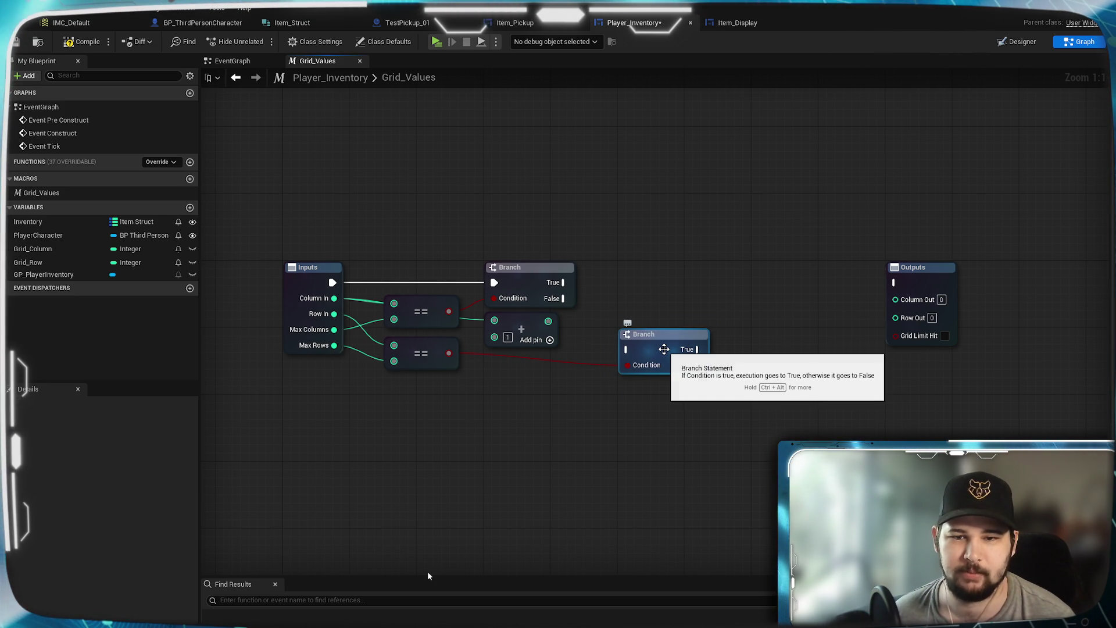
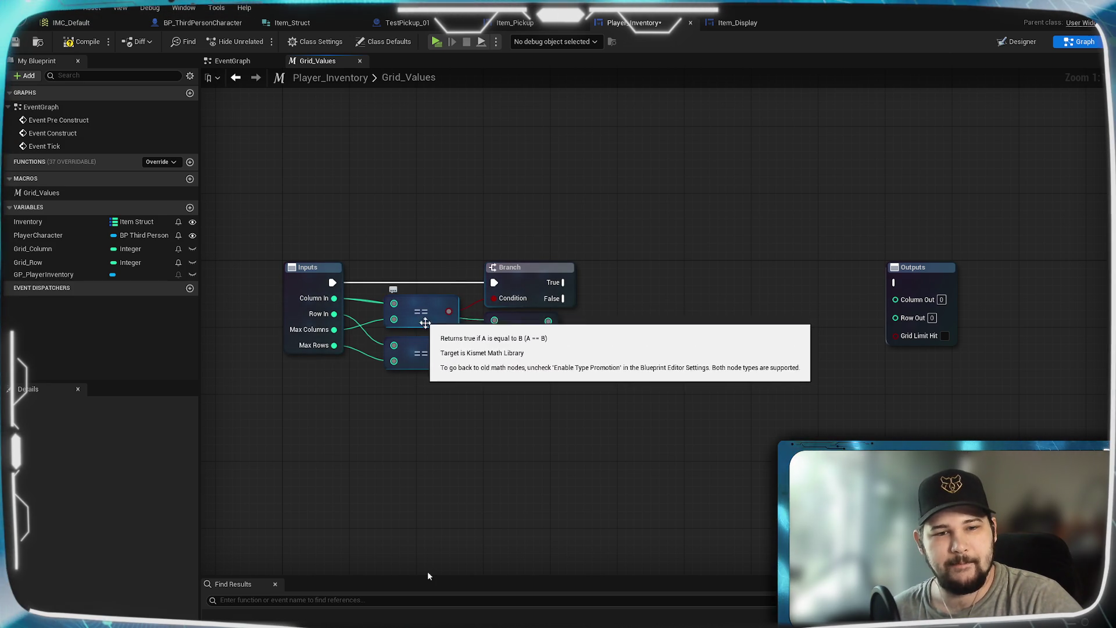
Inspect the upper equality node and the Grid_Column and Grid_Row variable properties.
{"action": "left_click", "coordinate": [419, 316]}
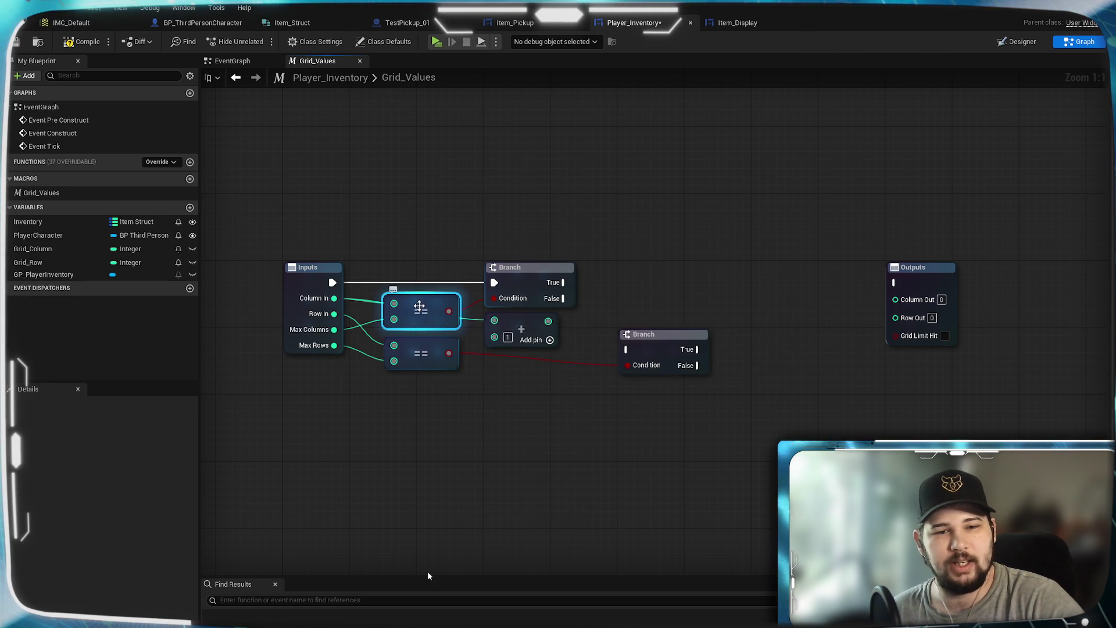
{"action": "right_click", "coordinate": [419, 308]}
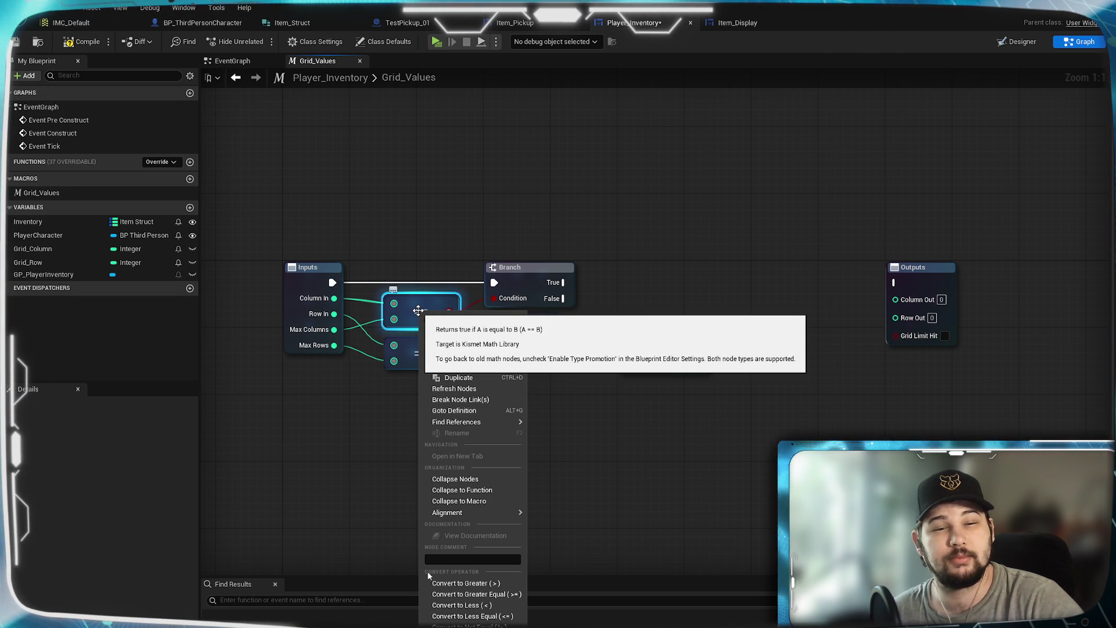
{"action": "left_click", "coordinate": [422, 192]}
{"action": "left_click", "coordinate": [422, 192]}
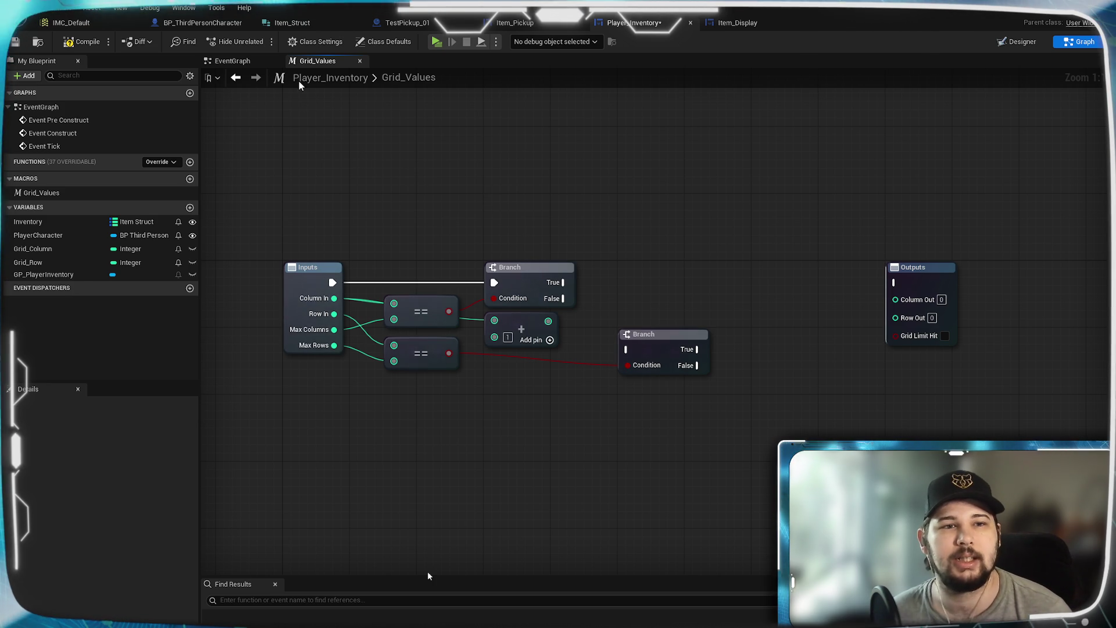
{"action": "left_click", "coordinate": [41, 248]}
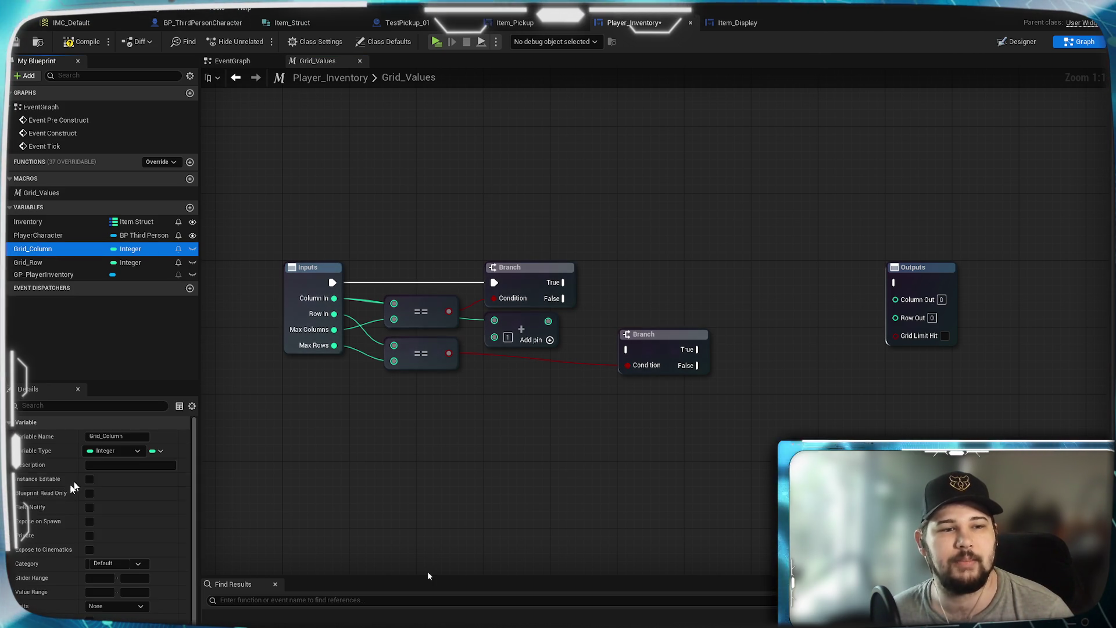
{"action": "scroll", "coordinate": [64, 495], "scroll_direction": "down", "scroll_amount": 1}
{"action": "left_click", "coordinate": [429, 576]}
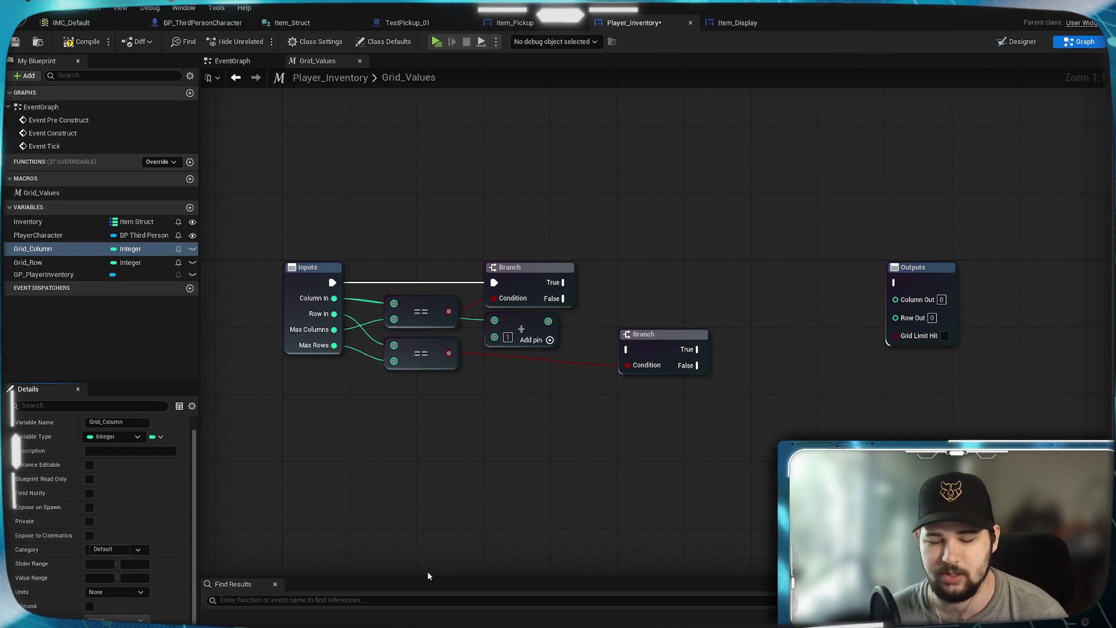
{"action": "left_click", "coordinate": [34, 262]}
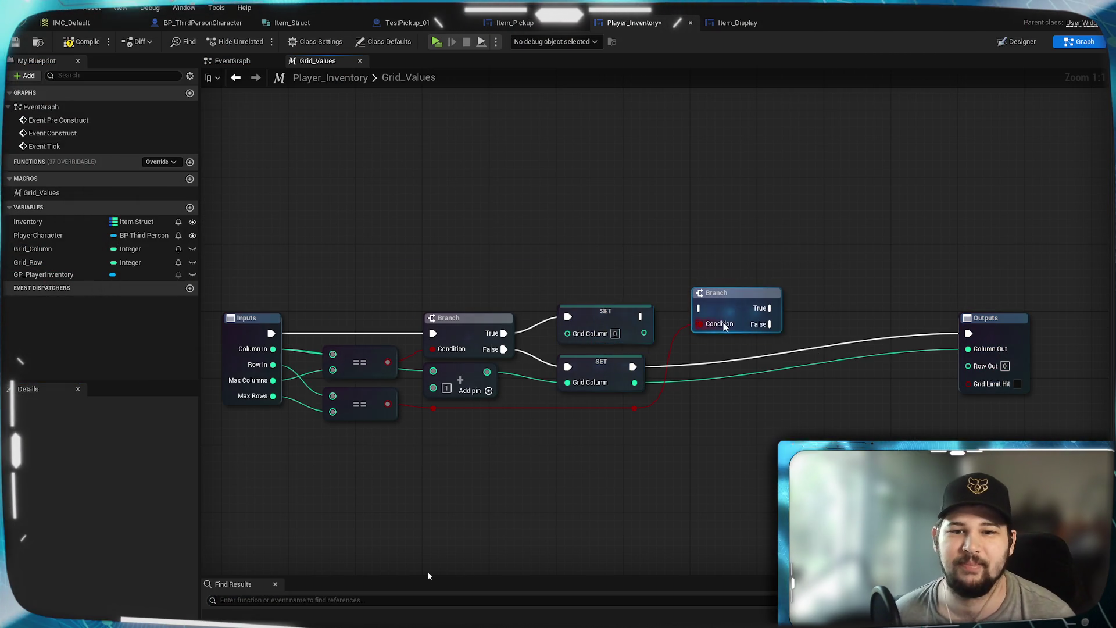
Connect SET Grid Column to the second Branch and move Outputs right to make room.
{"action": "left_click_drag", "start_coordinate": [641, 316], "coordinate": [743, 305]}
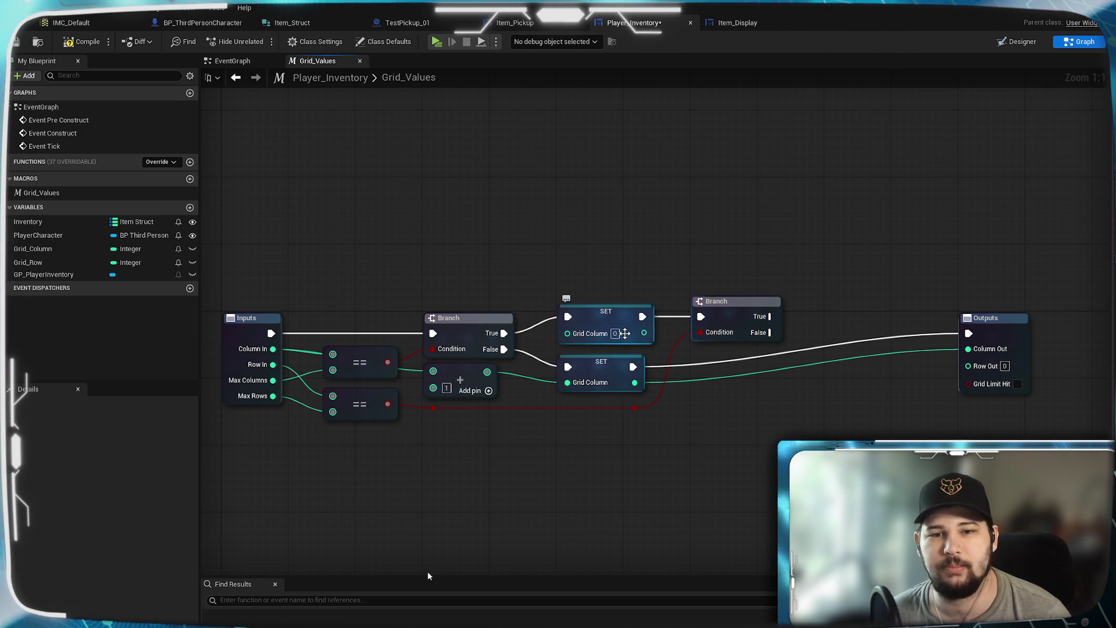
{"action": "mouse_move", "coordinate": [769, 425]}
{"action": "left_mouse_down"}
{"action": "mouse_move", "coordinate": [748, 429]}
{"action": "mouse_move", "coordinate": [875, 367]}
{"action": "mouse_move", "coordinate": [695, 383]}
{"action": "left_mouse_up"}
{"action": "left_click_drag", "start_coordinate": [878, 326], "coordinate": [992, 316]}
{"action": "left_click", "coordinate": [516, 418]}
{"action": "mouse_move", "coordinate": [516, 418]}
{"action": "left_mouse_down"}
{"action": "mouse_move", "coordinate": [773, 419]}
{"action": "mouse_move", "coordinate": [634, 438]}
{"action": "left_mouse_up"}
Add two SET Grid Row nodes, one on the Branch's True outcome and one on False.
{"action": "mouse_move", "coordinate": [37, 262]}
{"action": "left_mouse_down"}
{"action": "mouse_move", "coordinate": [796, 289]}
{"action": "mouse_move", "coordinate": [817, 278]}
{"action": "left_mouse_up"}
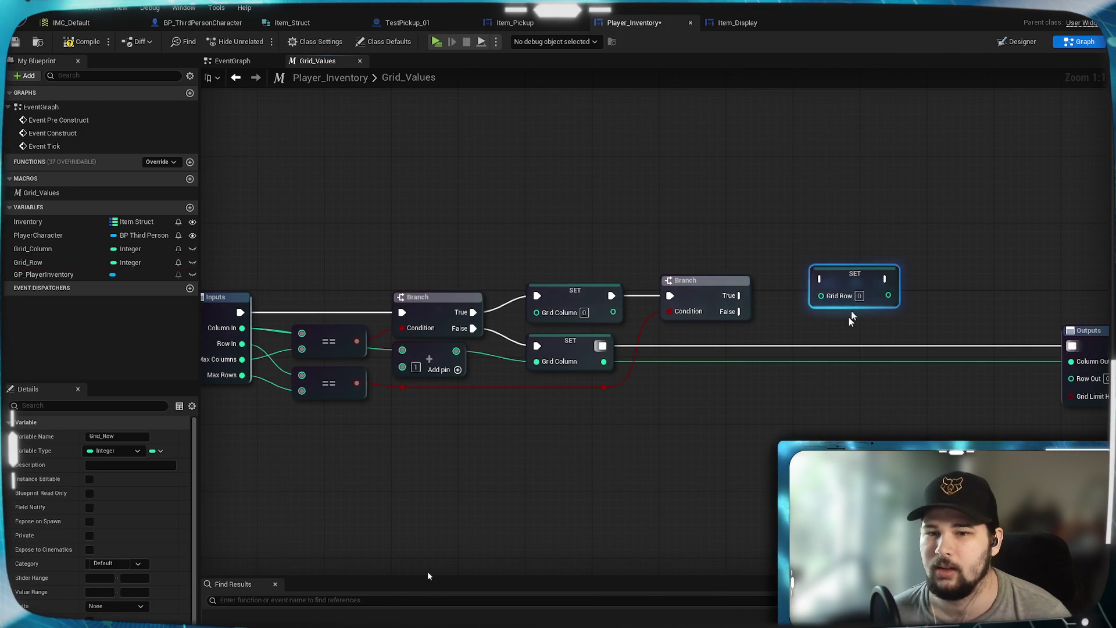
{"action": "left_click_drag", "start_coordinate": [851, 310], "coordinate": [844, 261]}
{"action": "key", "text": "ctrl+c"}
{"action": "key", "text": "ctrl+v"}
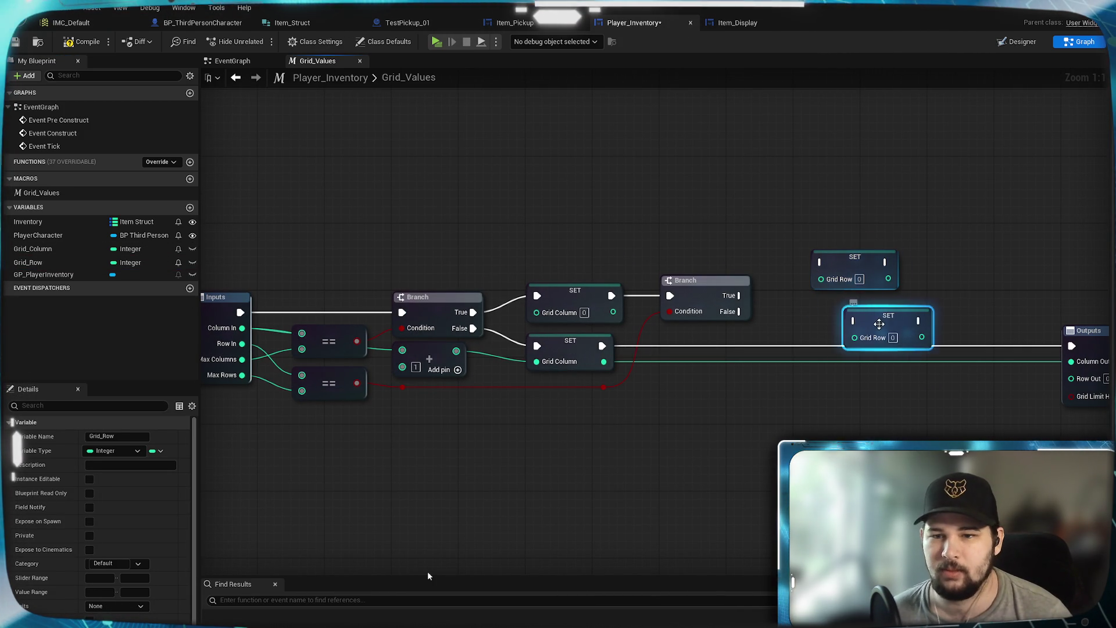
{"action": "left_click", "coordinate": [950, 275]}
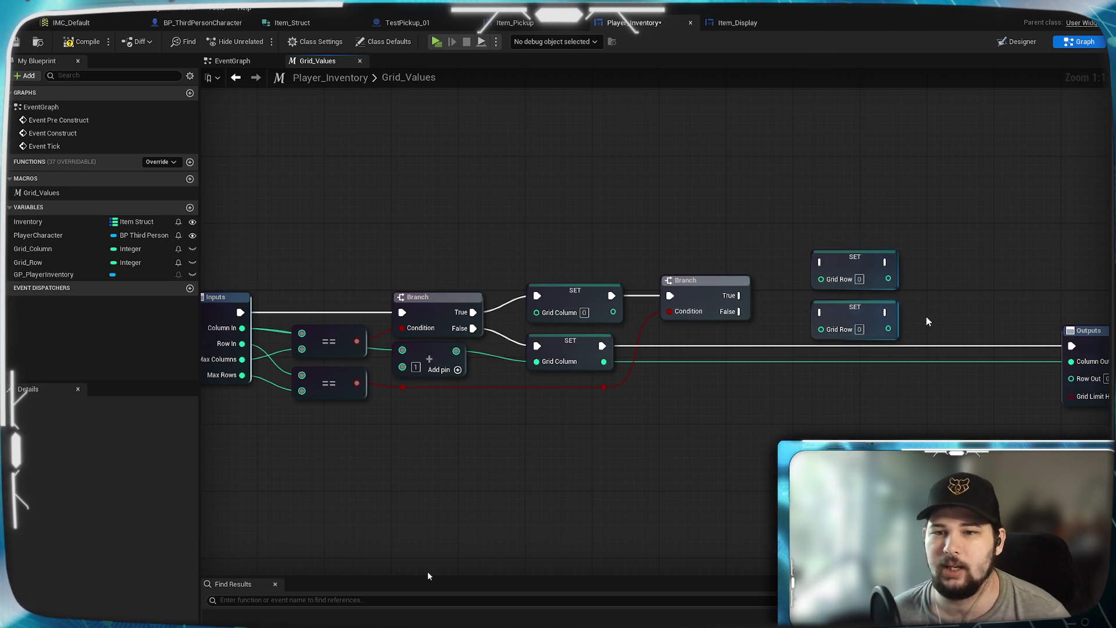
{"action": "mouse_move", "coordinate": [791, 300]}
{"action": "left_mouse_down"}
{"action": "mouse_move", "coordinate": [841, 318]}
{"action": "mouse_move", "coordinate": [835, 288]}
{"action": "mouse_move", "coordinate": [873, 267]}
{"action": "left_mouse_up"}
{"action": "mouse_move", "coordinate": [793, 317]}
{"action": "left_mouse_down"}
{"action": "mouse_move", "coordinate": [869, 340]}
{"action": "mouse_move", "coordinate": [873, 317]}
{"action": "left_mouse_up"}
{"action": "mouse_move", "coordinate": [961, 347]}
{"action": "left_mouse_down"}
{"action": "mouse_move", "coordinate": [901, 274]}
{"action": "mouse_move", "coordinate": [903, 297]}
{"action": "left_mouse_up"}
{"action": "left_click", "coordinate": [883, 194]}
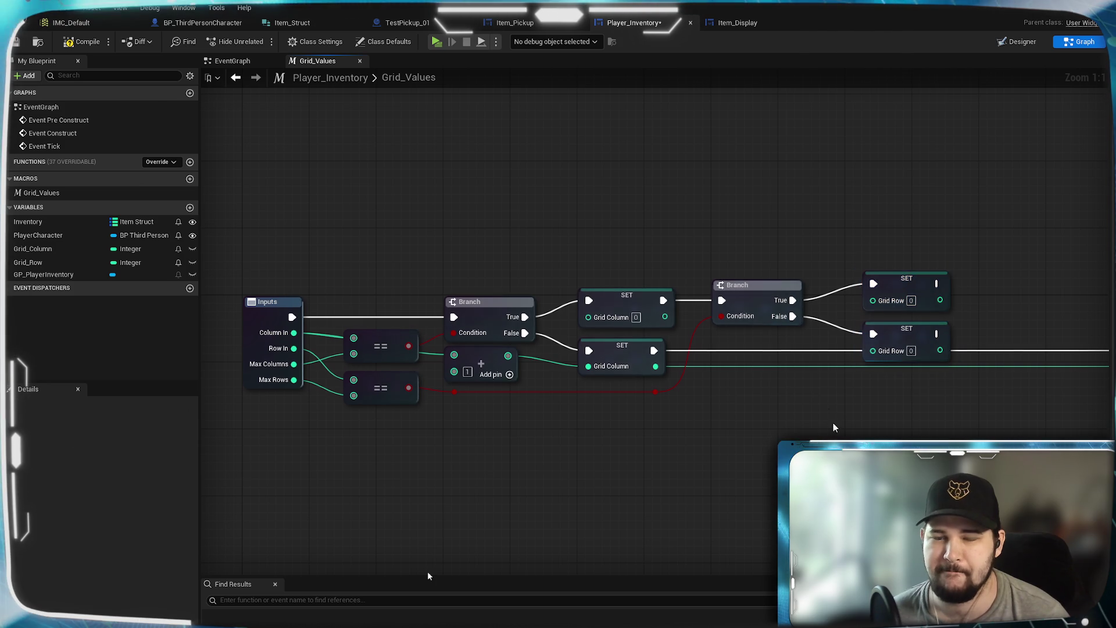
Add an Add node fed from the Row In pin.
{"action": "left_click_drag", "start_coordinate": [834, 424], "coordinate": [773, 413]}
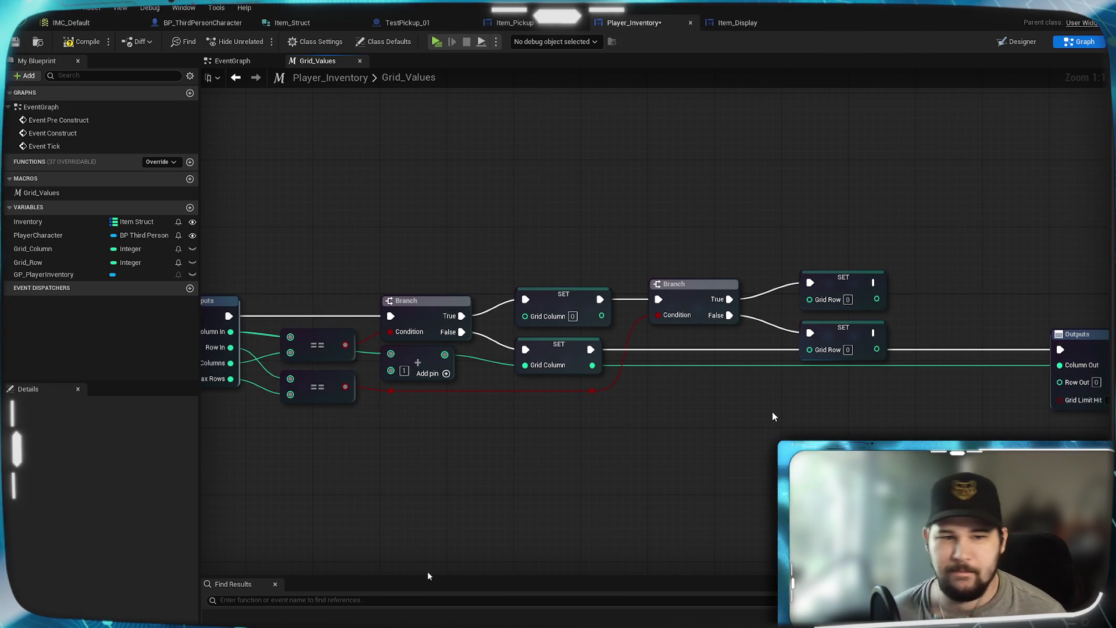
{"action": "left_click_drag", "start_coordinate": [772, 411], "coordinate": [891, 411]}
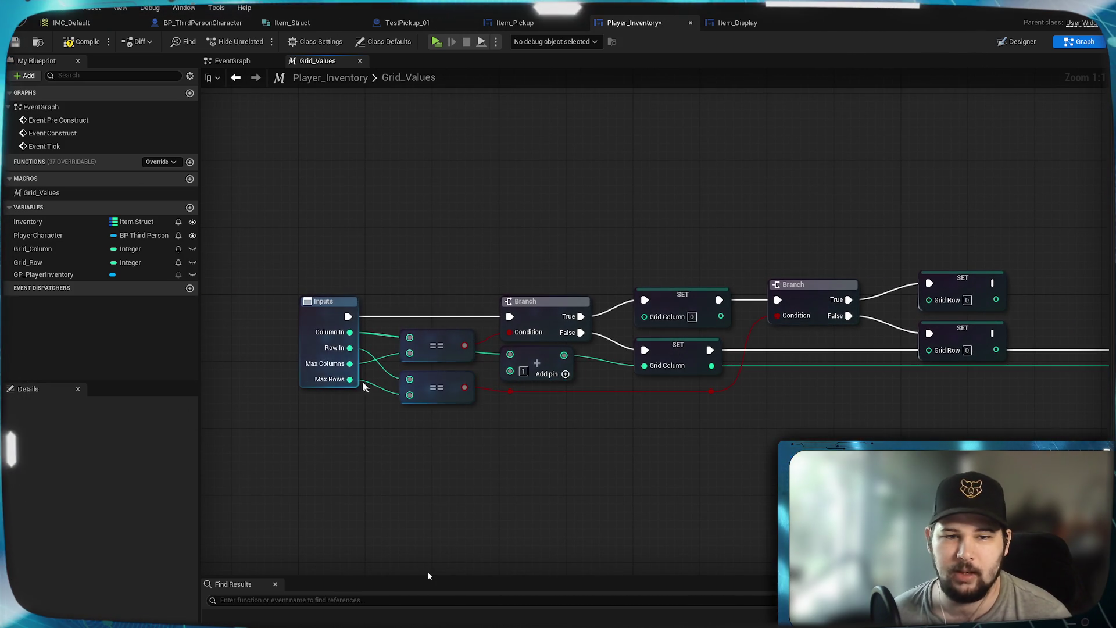
{"action": "mouse_move", "coordinate": [350, 348]}
{"action": "left_mouse_down"}
{"action": "mouse_move", "coordinate": [434, 417]}
{"action": "mouse_move", "coordinate": [549, 422]}
{"action": "left_mouse_up"}
{"action": "type", "text": "add"}
{"action": "key", "text": "Return"}
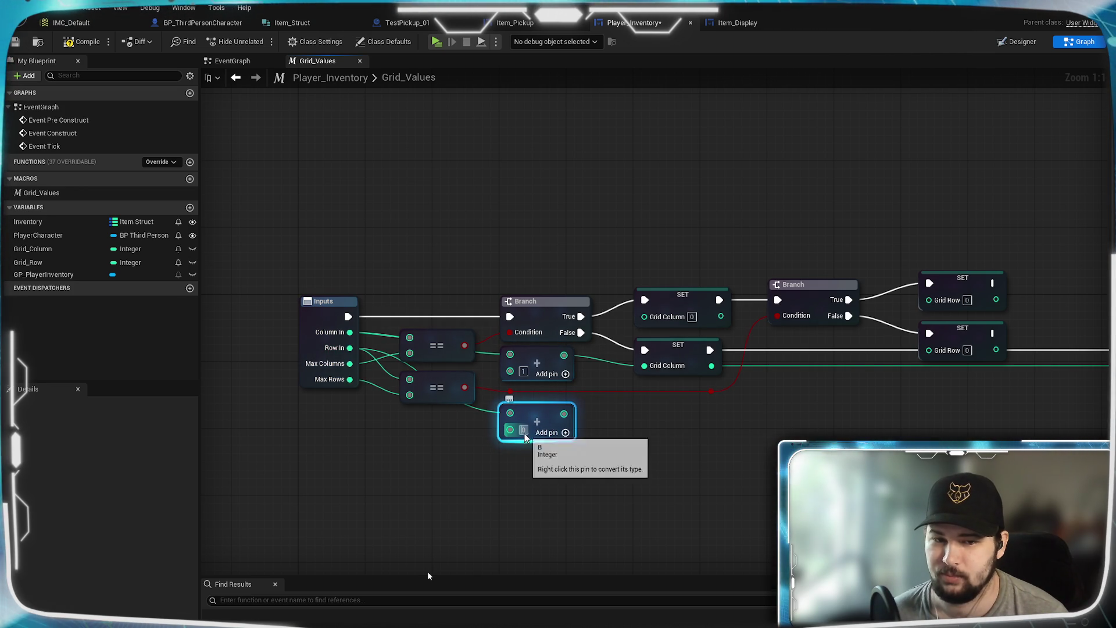
Set the Add node's B value to 1 and feed its sum into the lower SET Grid Row.
{"action": "left_click", "coordinate": [524, 430]}
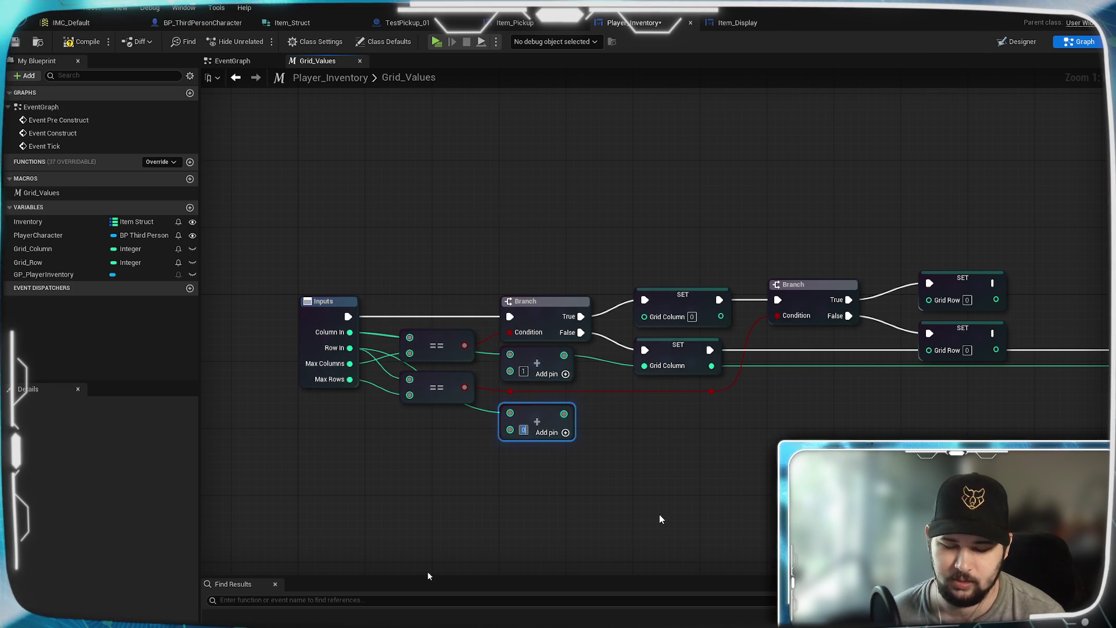
{"action": "type", "text": "1"}
{"action": "left_click", "coordinate": [684, 452]}
{"action": "mouse_move", "coordinate": [569, 415]}
{"action": "left_mouse_down"}
{"action": "mouse_move", "coordinate": [738, 424]}
{"action": "mouse_move", "coordinate": [948, 401]}
{"action": "mouse_move", "coordinate": [930, 351]}
{"action": "left_mouse_up"}
Route the Grid Row value wire through two reroute points and shift both SET nodes left.
{"action": "double_click", "coordinate": [757, 379]}
{"action": "mouse_move", "coordinate": [759, 380]}
{"action": "left_mouse_down"}
{"action": "mouse_move", "coordinate": [733, 411]}
{"action": "mouse_move", "coordinate": [650, 406]}
{"action": "left_mouse_up"}
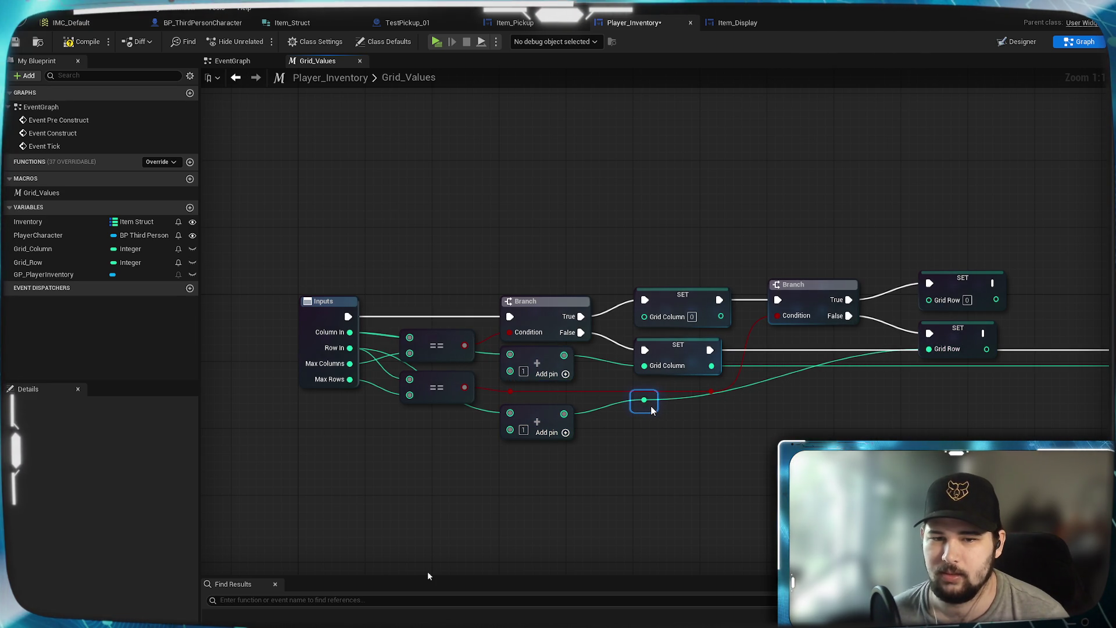
{"action": "left_click", "coordinate": [777, 378]}
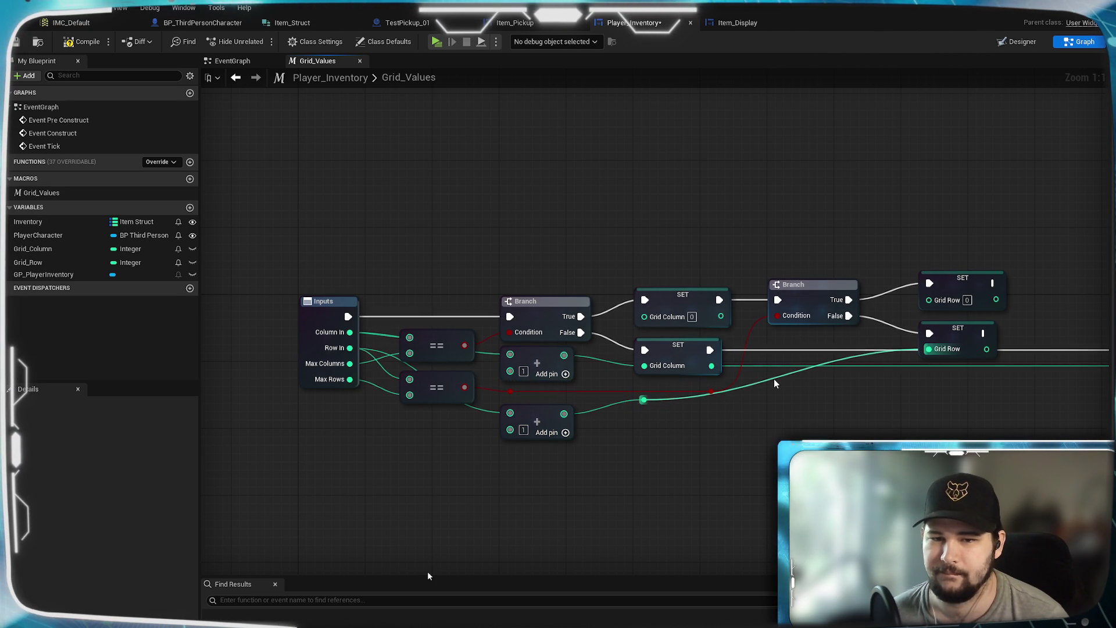
{"action": "double_click", "coordinate": [775, 381]}
{"action": "mouse_move", "coordinate": [774, 380]}
{"action": "left_mouse_down"}
{"action": "mouse_move", "coordinate": [900, 405]}
{"action": "mouse_move", "coordinate": [849, 406]}
{"action": "left_mouse_up"}
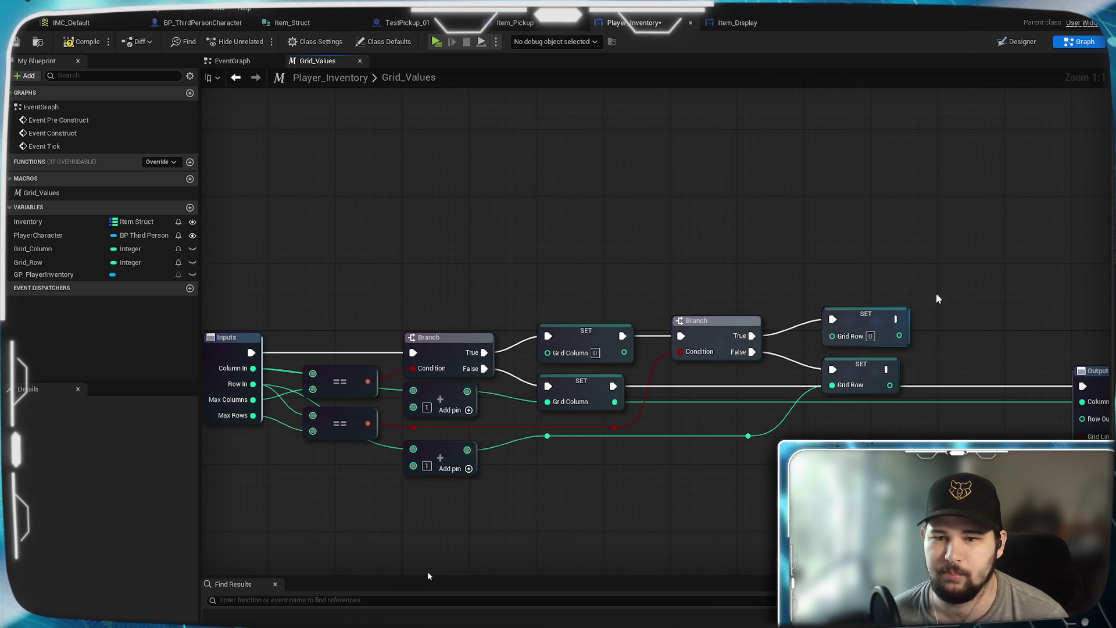
{"action": "left_click_drag", "start_coordinate": [936, 292], "coordinate": [814, 404]}
{"action": "left_click_drag", "start_coordinate": [857, 324], "coordinate": [841, 324]}
{"action": "left_click", "coordinate": [943, 250]}
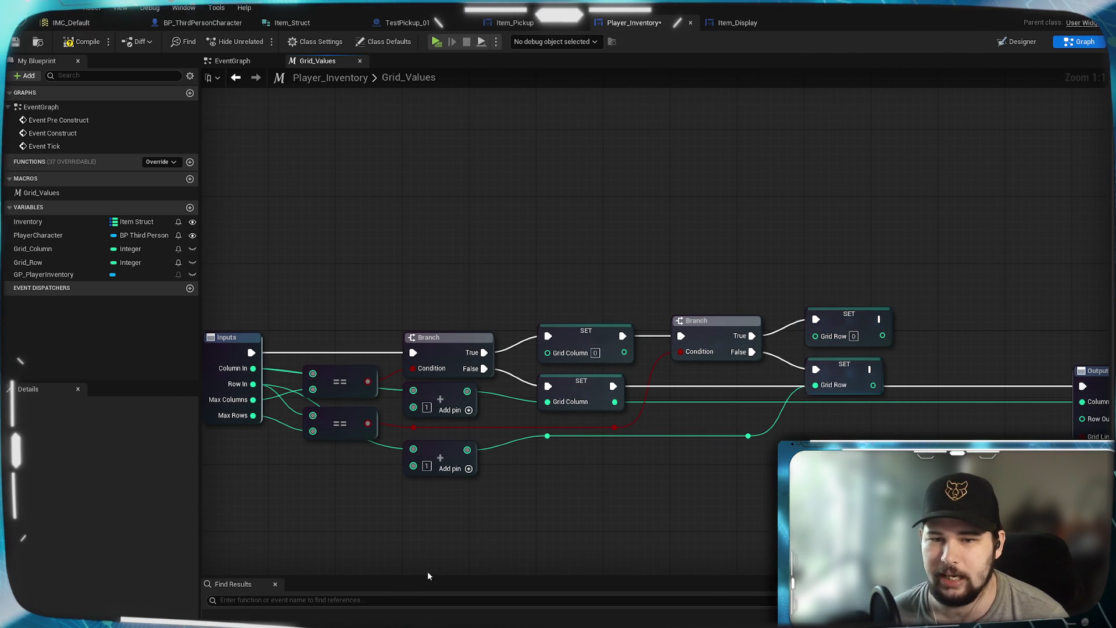
Add reroute points on the exec wire to Outputs and on the Column wire.
{"action": "double_click", "coordinate": [731, 389]}
{"action": "mouse_move", "coordinate": [792, 369]}
{"action": "left_mouse_down"}
{"action": "mouse_move", "coordinate": [915, 362]}
{"action": "mouse_move", "coordinate": [857, 368]}
{"action": "left_mouse_up"}
{"action": "left_click", "coordinate": [970, 373]}
{"action": "double_click", "coordinate": [969, 369]}
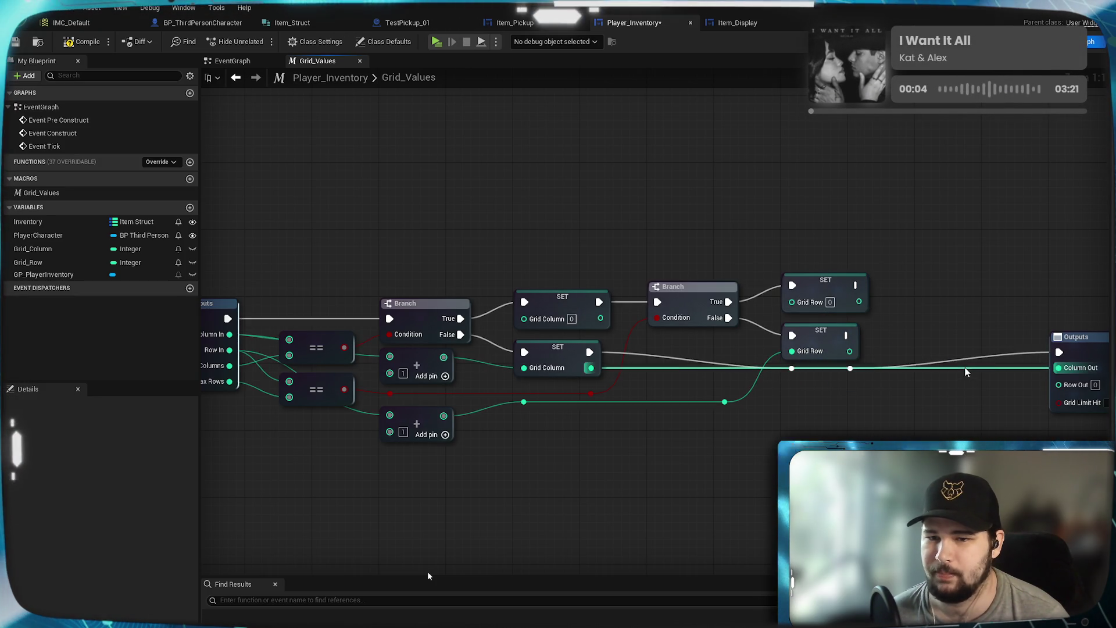
{"action": "mouse_move", "coordinate": [963, 366]}
{"action": "left_mouse_down"}
{"action": "mouse_move", "coordinate": [852, 391]}
{"action": "mouse_move", "coordinate": [803, 383]}
{"action": "mouse_move", "coordinate": [798, 395]}
{"action": "left_mouse_up"}
{"action": "double_click", "coordinate": [852, 382]}
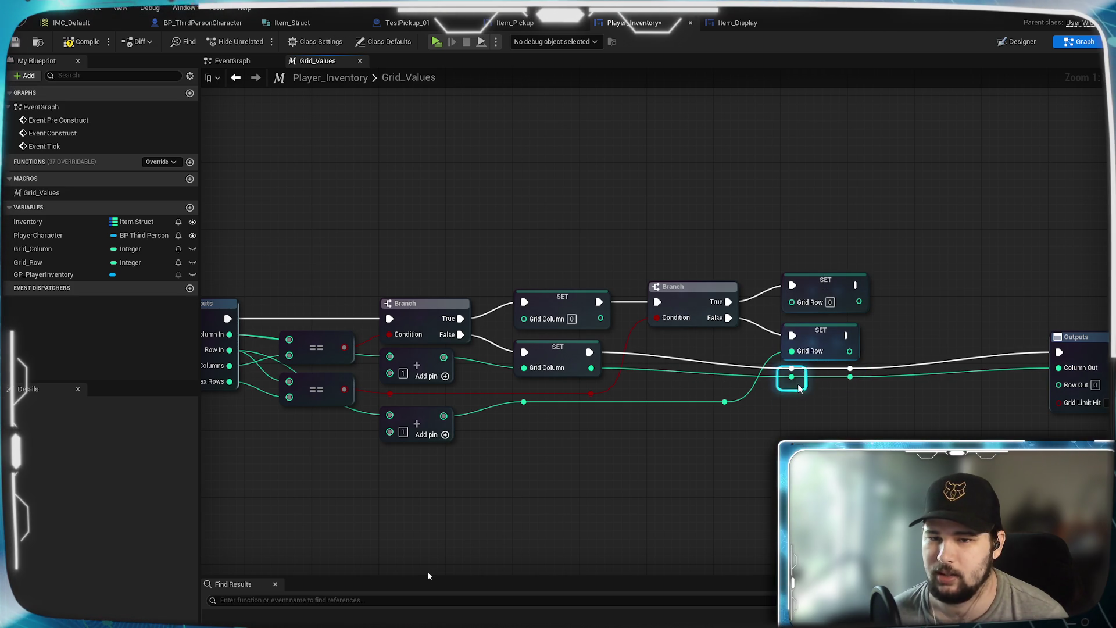
{"action": "left_click_drag", "start_coordinate": [725, 430], "coordinate": [915, 413]}
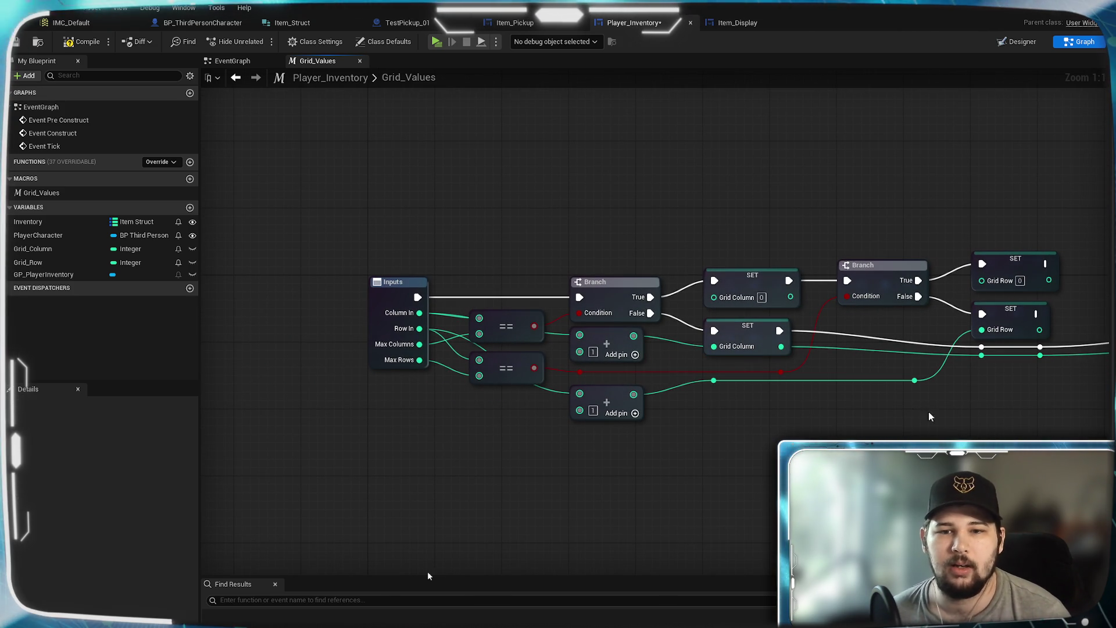
Add reroute points on the red Condition wire and the wire into the lower Add.
{"action": "double_click", "coordinate": [715, 371]}
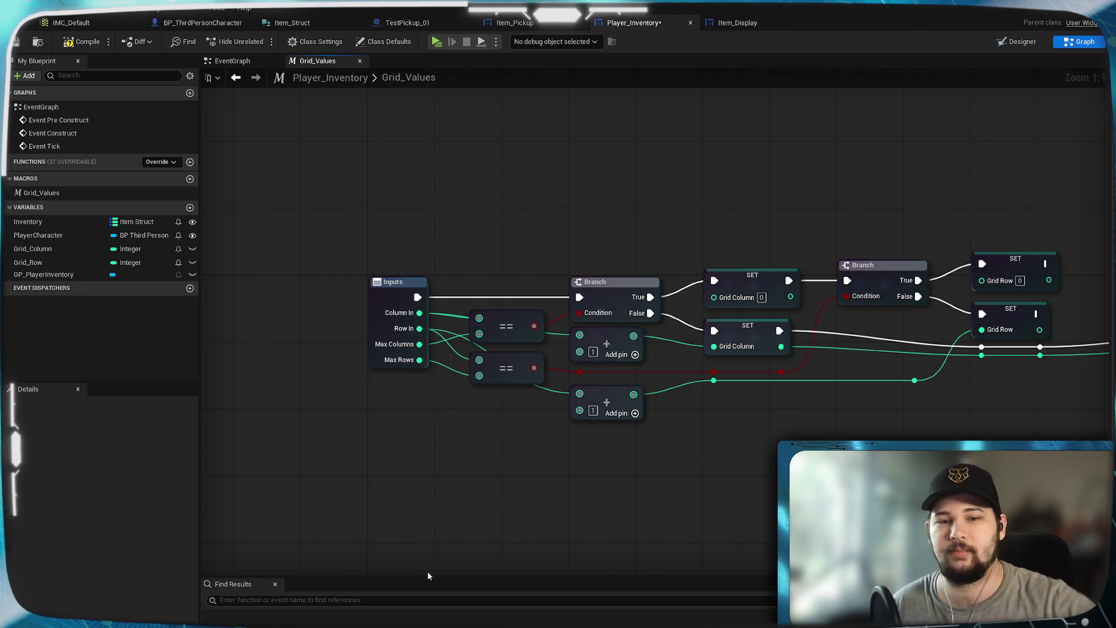
{"action": "double_click", "coordinate": [789, 372]}
{"action": "left_click_drag", "start_coordinate": [792, 384], "coordinate": [787, 387]}
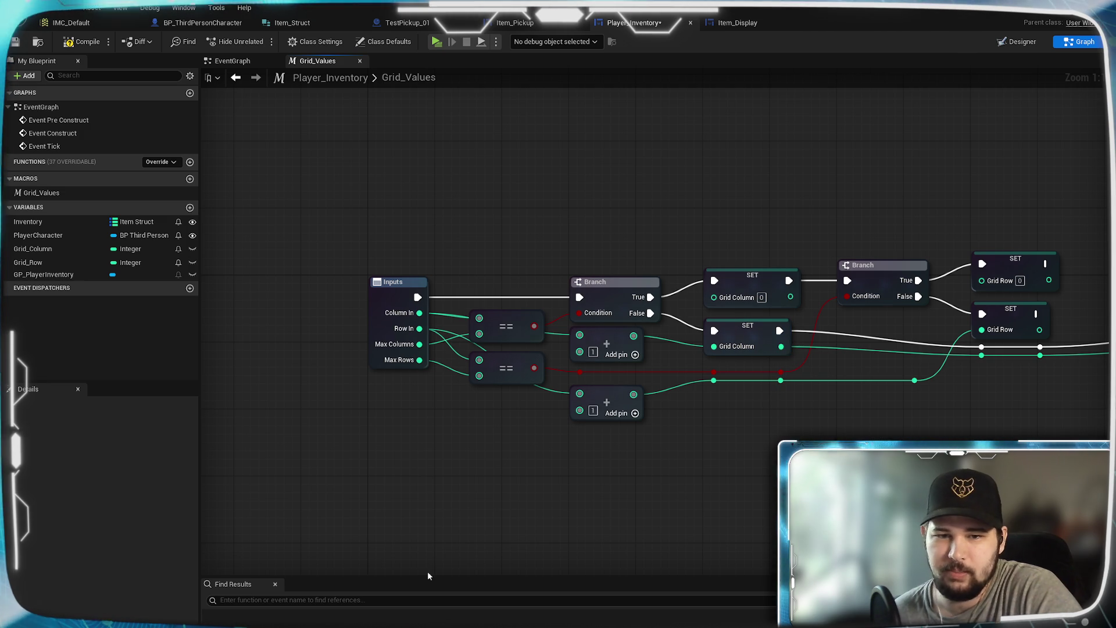
{"action": "double_click", "coordinate": [550, 394]}
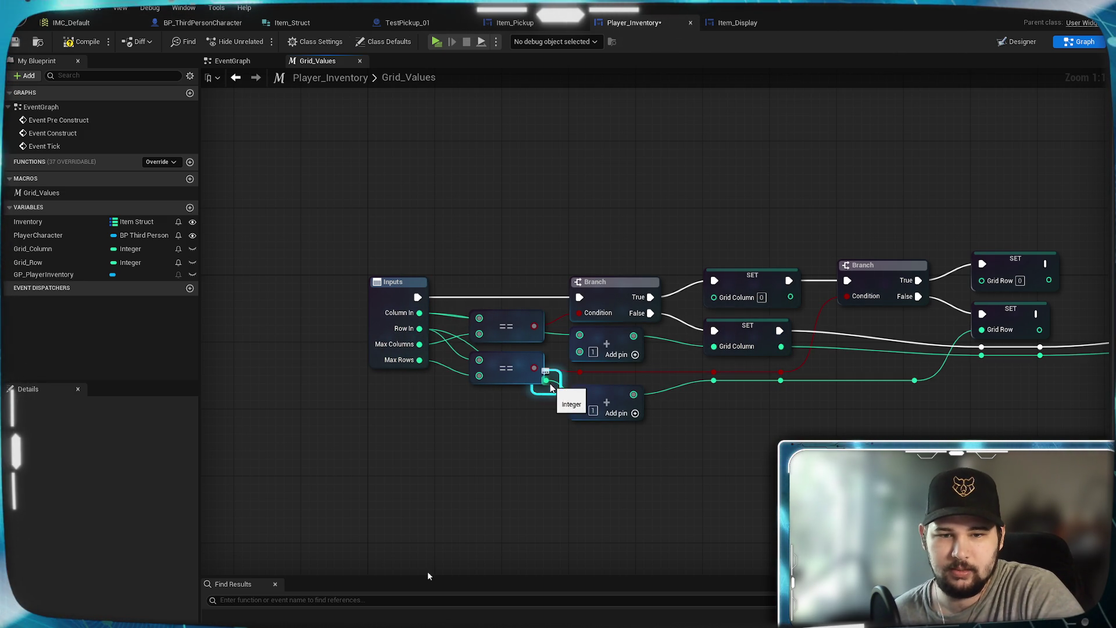
{"action": "left_click_drag", "start_coordinate": [551, 386], "coordinate": [492, 402]}
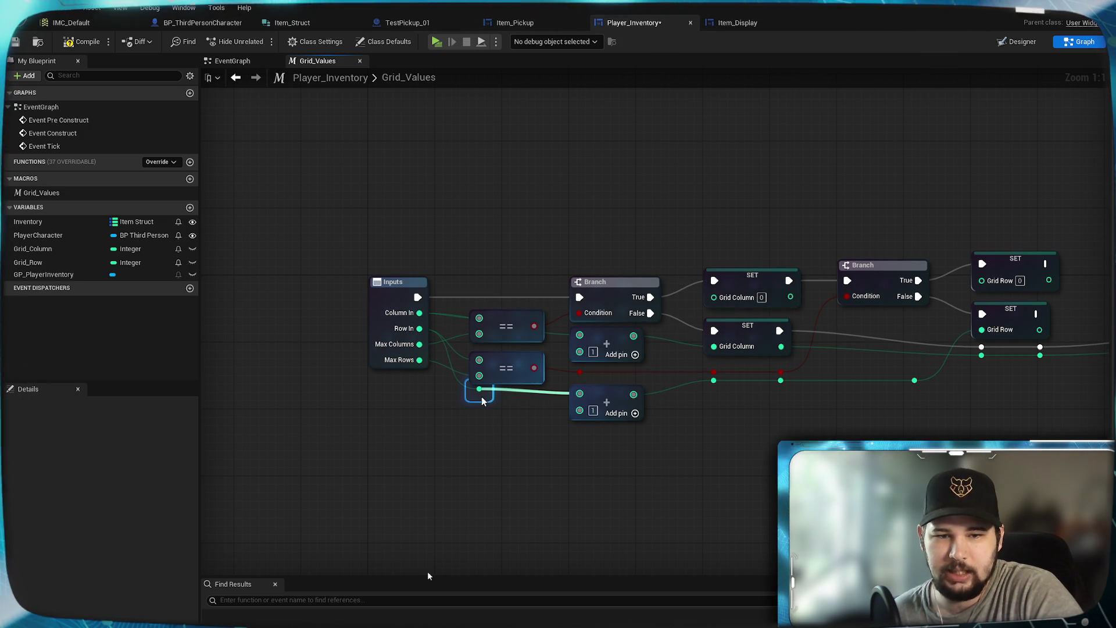
{"action": "double_click", "coordinate": [543, 393]}
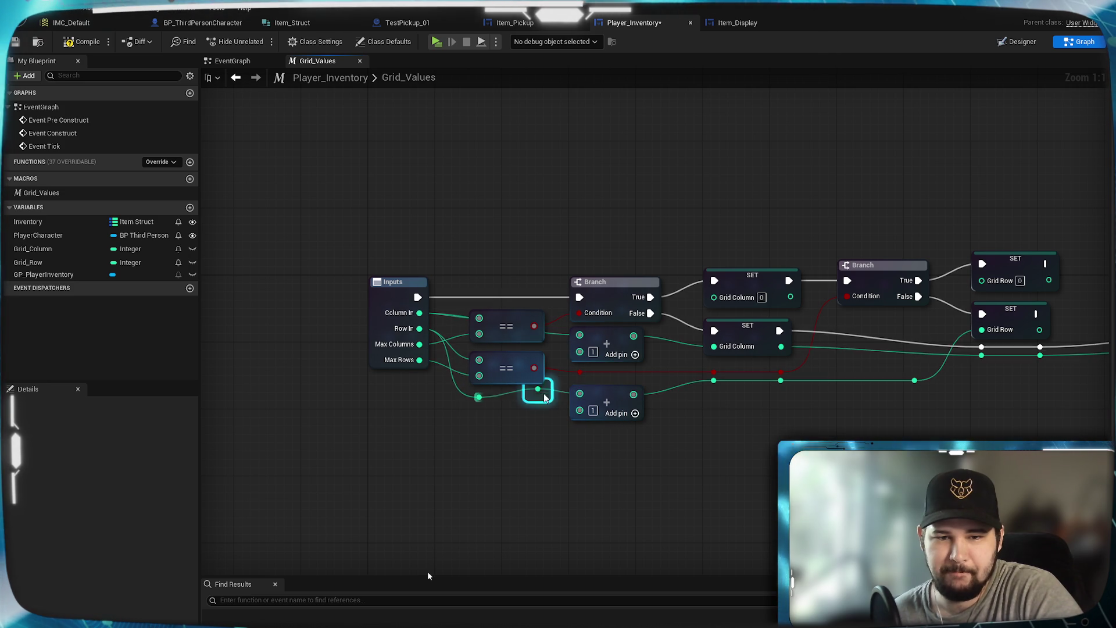
{"action": "left_click", "coordinate": [484, 463]}
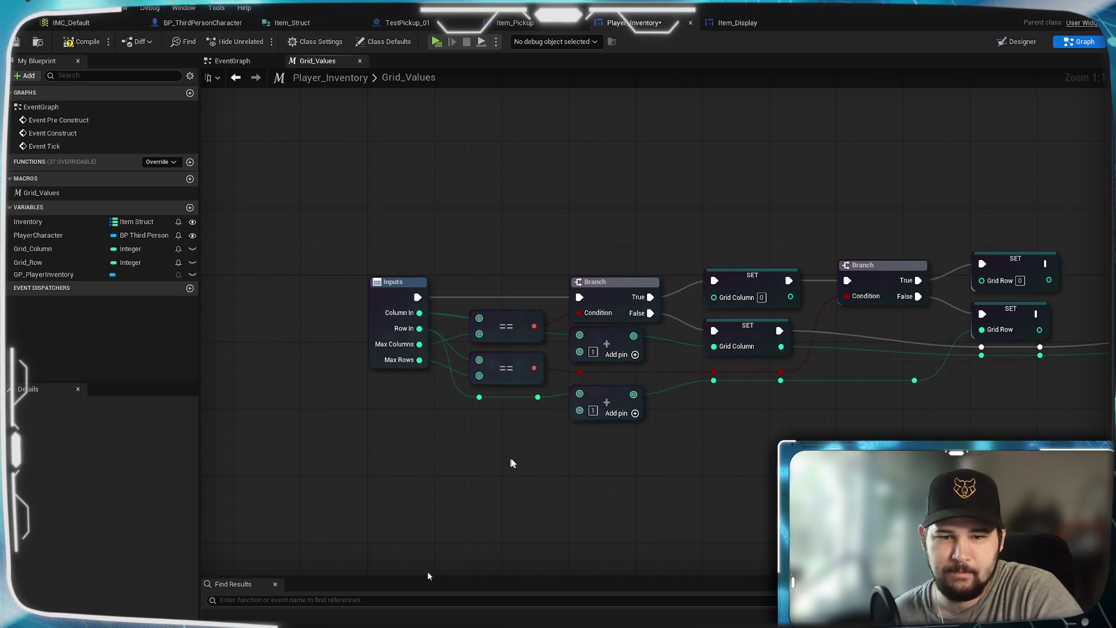
Reroute the Column In wire above the comparisons and align the == and Add pin nodes.
{"action": "double_click", "coordinate": [556, 335]}
{"action": "left_click_drag", "start_coordinate": [556, 331], "coordinate": [540, 304]}
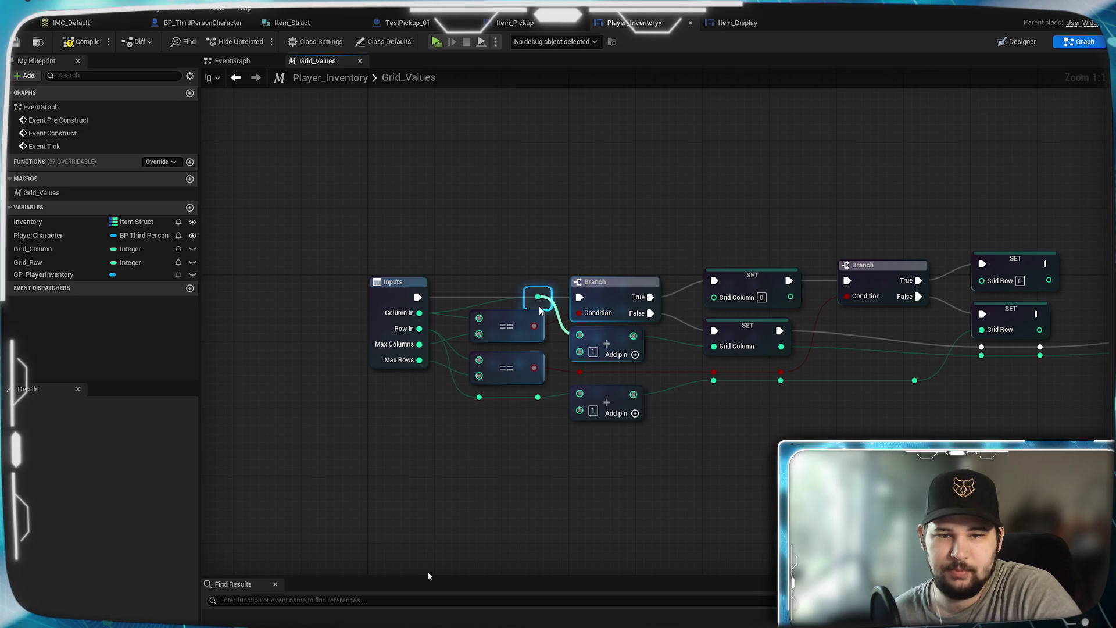
{"action": "left_click", "coordinate": [524, 242]}
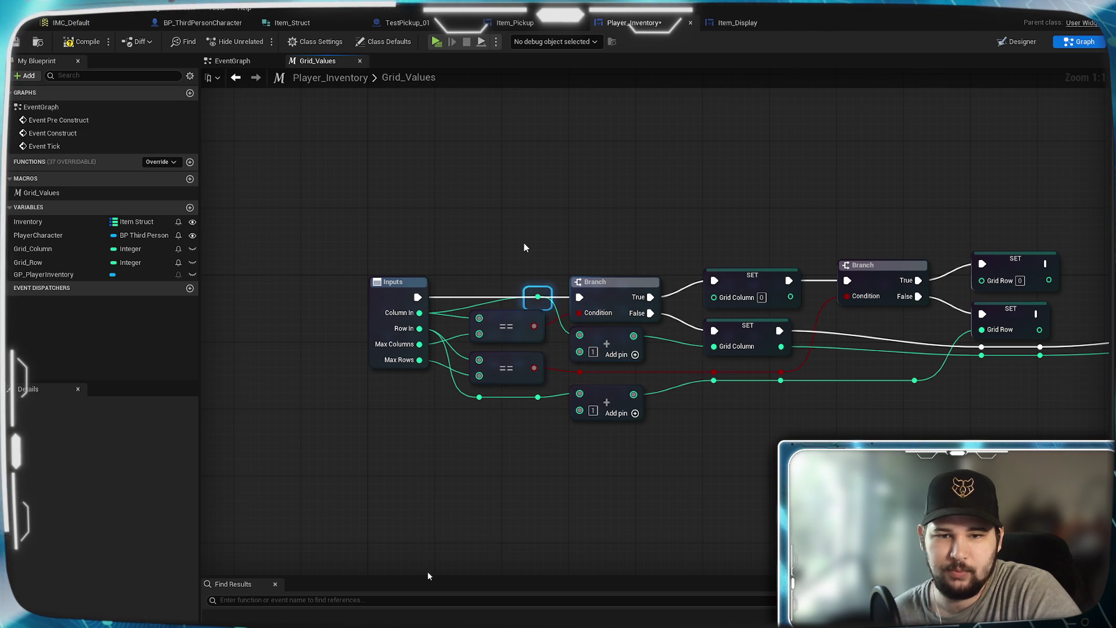
{"action": "double_click", "coordinate": [493, 304]}
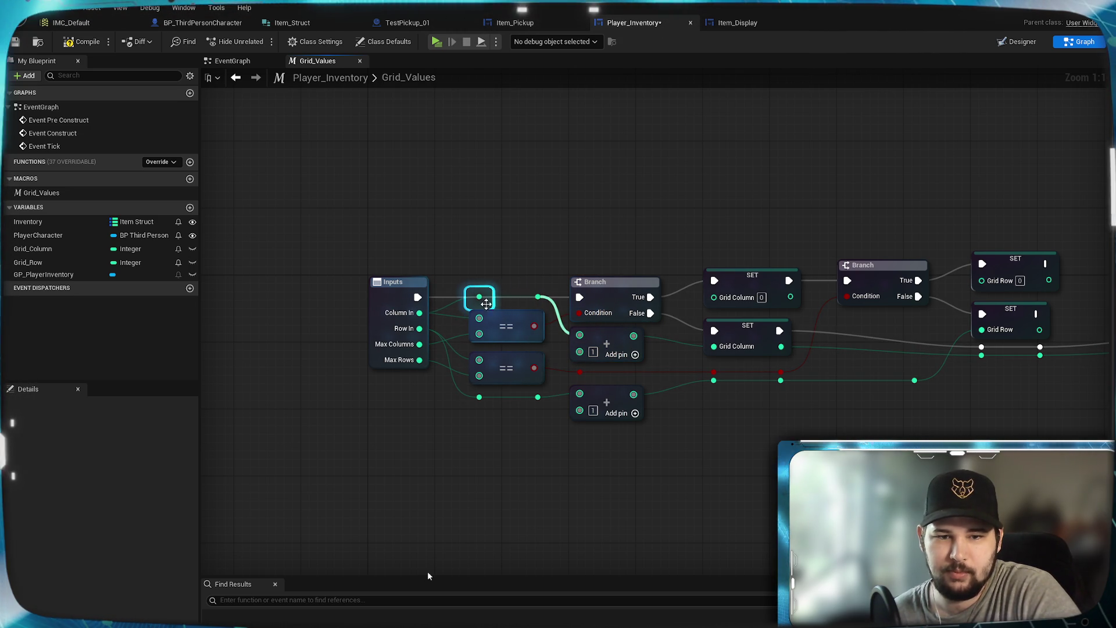
{"action": "left_click_drag", "start_coordinate": [475, 275], "coordinate": [550, 424]}
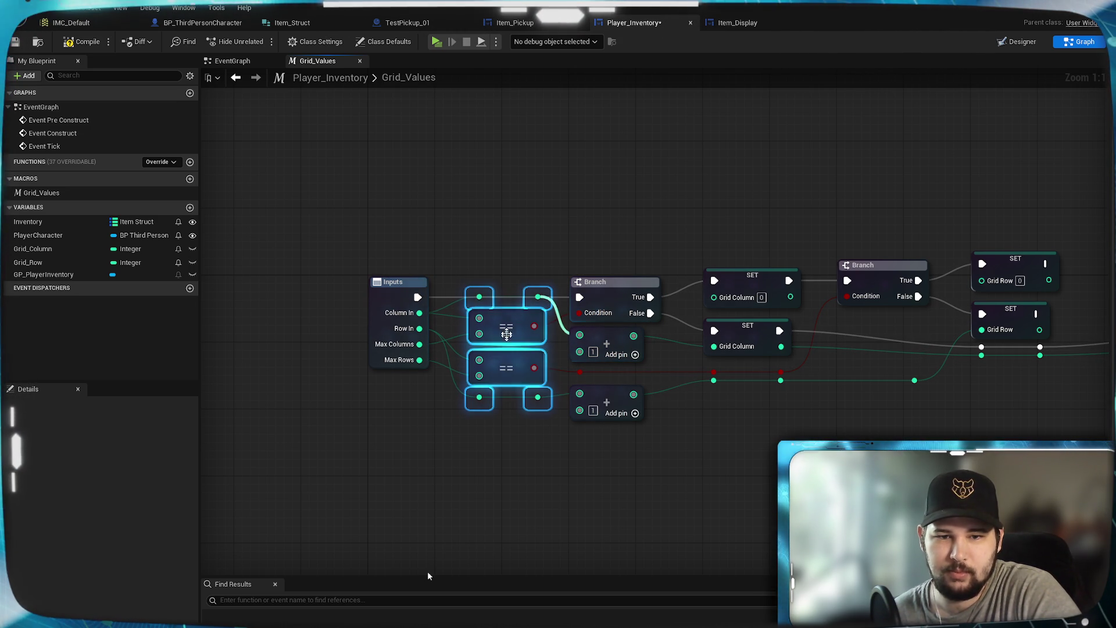
{"action": "left_click_drag", "start_coordinate": [514, 320], "coordinate": [514, 328]}
{"action": "mouse_move", "coordinate": [647, 450]}
{"action": "left_mouse_down"}
{"action": "mouse_move", "coordinate": [599, 358]}
{"action": "mouse_move", "coordinate": [619, 448]}
{"action": "mouse_move", "coordinate": [597, 344]}
{"action": "left_mouse_up"}
{"action": "left_click", "coordinate": [721, 429]}
{"action": "mouse_move", "coordinate": [721, 430]}
{"action": "left_mouse_down"}
{"action": "mouse_move", "coordinate": [725, 441]}
{"action": "mouse_move", "coordinate": [673, 457]}
{"action": "left_mouse_up"}
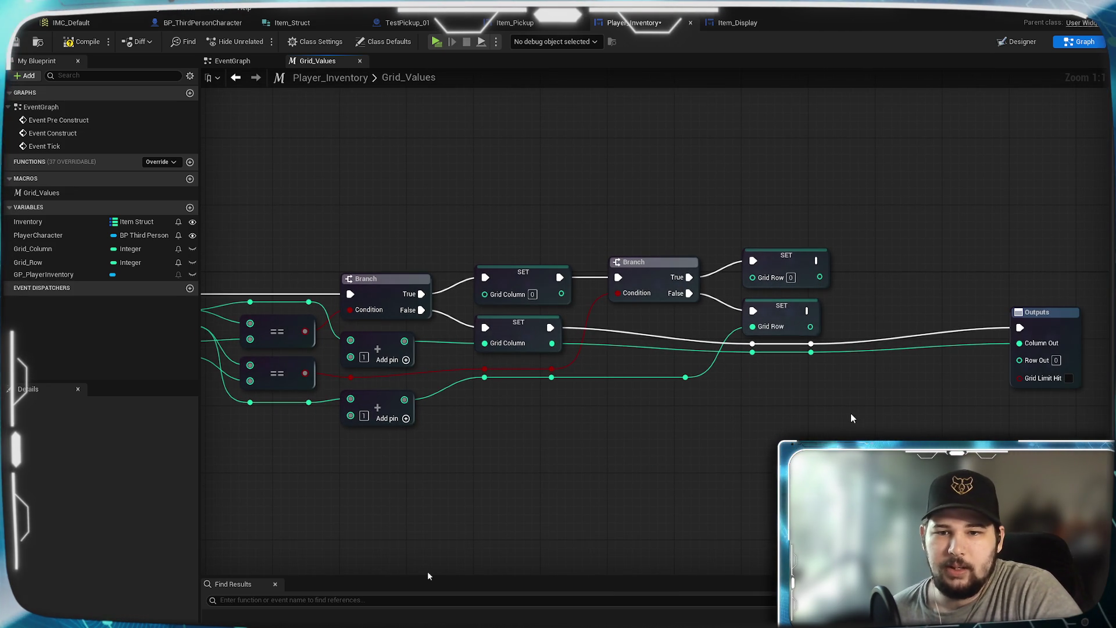
Connect the lower SET Grid Row's value to the macro's Row Out.
{"action": "left_click_drag", "start_coordinate": [365, 257], "coordinate": [360, 254]}
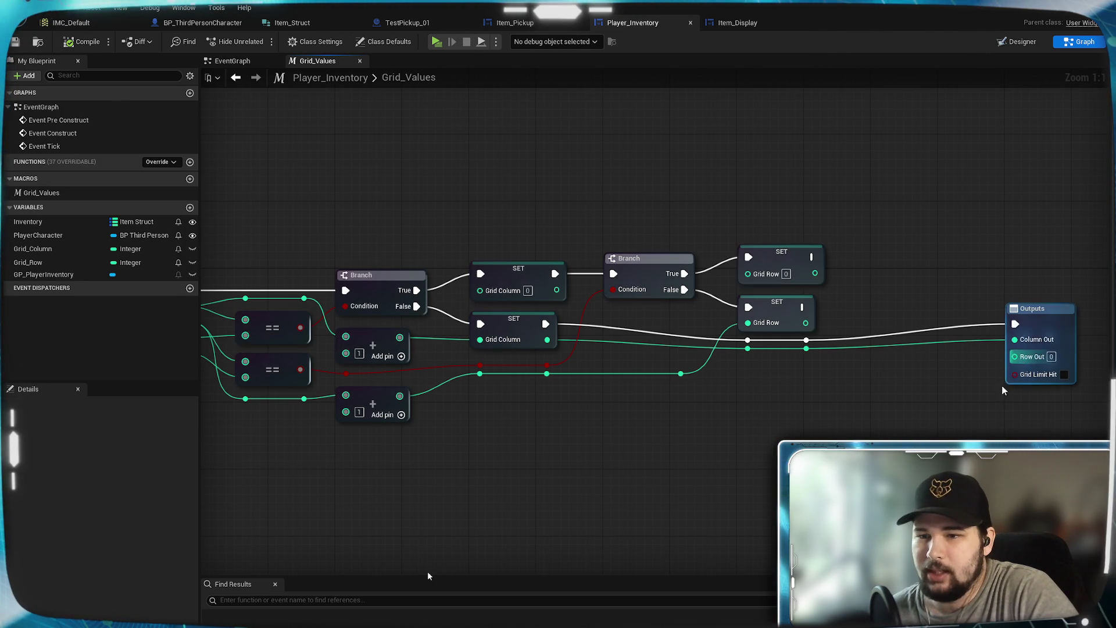
{"action": "left_click_drag", "start_coordinate": [997, 384], "coordinate": [819, 397]}
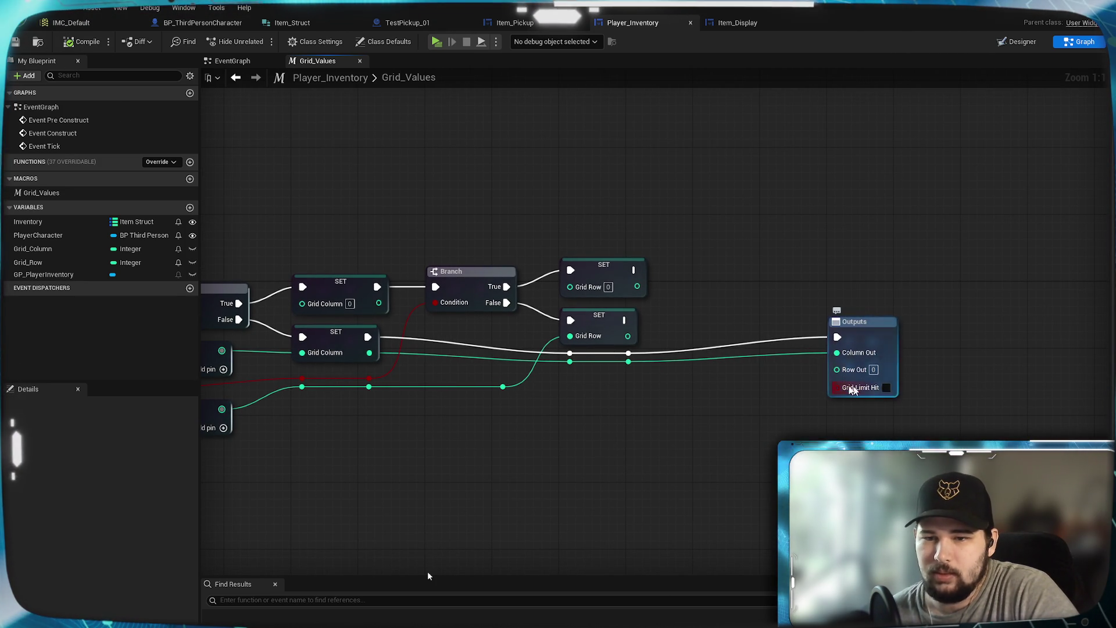
{"action": "mouse_move", "coordinate": [629, 335]}
{"action": "left_mouse_down"}
{"action": "mouse_move", "coordinate": [863, 378]}
{"action": "mouse_move", "coordinate": [839, 368]}
{"action": "left_mouse_up"}
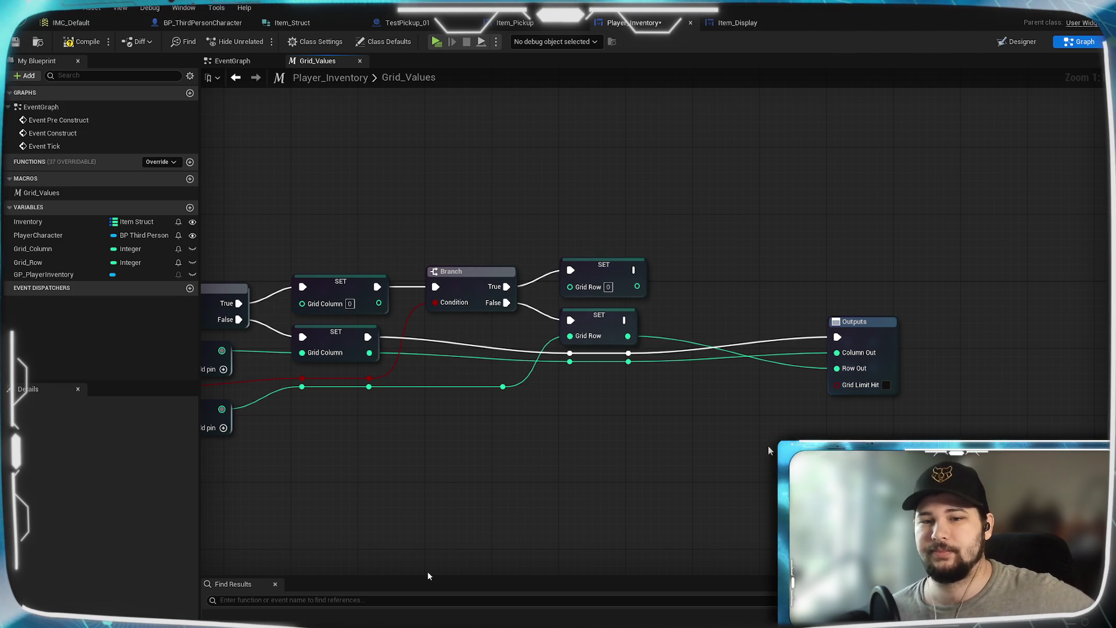
{"action": "left_click_drag", "start_coordinate": [753, 423], "coordinate": [885, 432]}
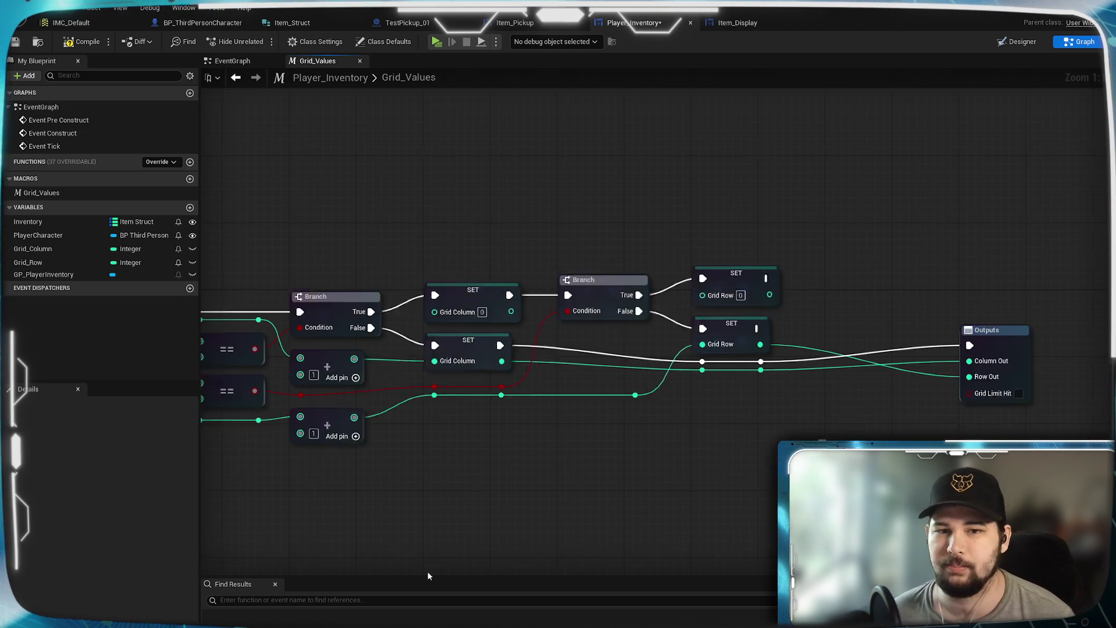
{"action": "left_click_drag", "start_coordinate": [638, 425], "coordinate": [680, 421]}
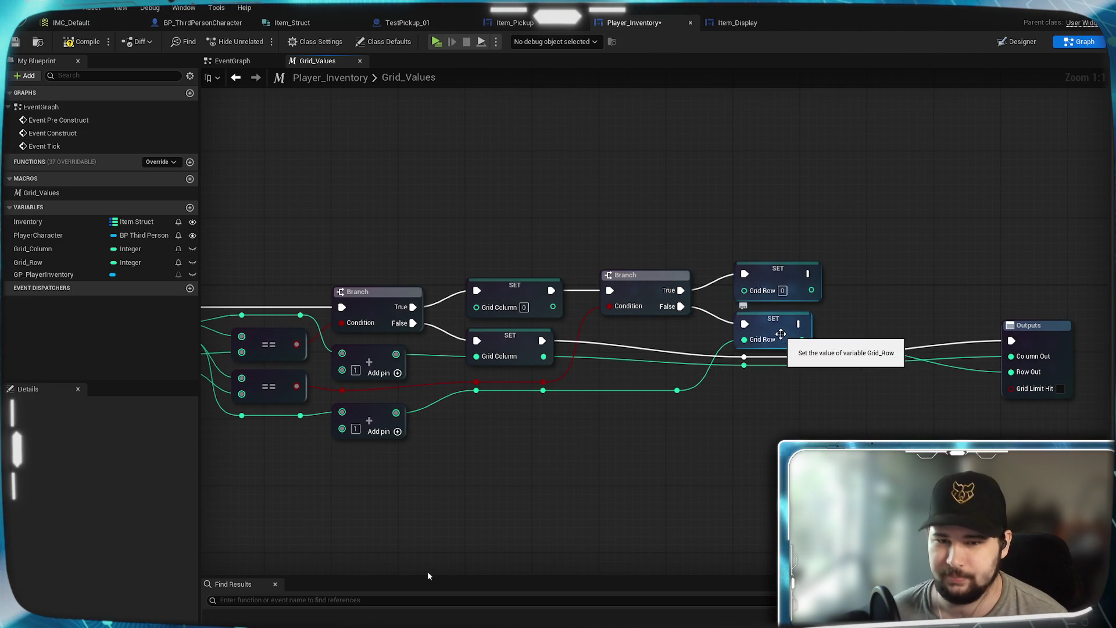
Delete the upper SET Grid Row node that resets the row to 0.
{"action": "left_click_drag", "start_coordinate": [745, 342], "coordinate": [725, 357]}
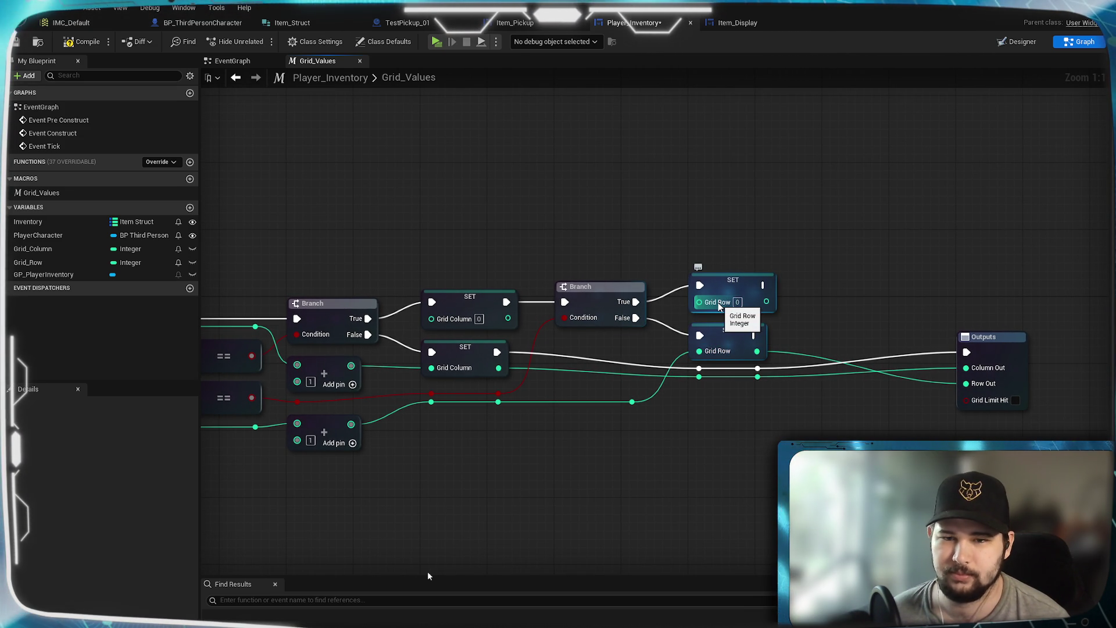
{"action": "mouse_move", "coordinate": [719, 306]}
{"action": "left_mouse_down"}
{"action": "mouse_move", "coordinate": [820, 314]}
{"action": "mouse_move", "coordinate": [608, 323]}
{"action": "mouse_move", "coordinate": [616, 294]}
{"action": "left_mouse_up"}
{"action": "left_click_drag", "start_coordinate": [652, 212], "coordinate": [801, 216]}
{"action": "mouse_move", "coordinate": [644, 254]}
{"action": "left_mouse_down"}
{"action": "mouse_move", "coordinate": [815, 205]}
{"action": "mouse_move", "coordinate": [620, 269]}
{"action": "left_mouse_up"}
{"action": "mouse_move", "coordinate": [845, 256]}
{"action": "left_mouse_down"}
{"action": "mouse_move", "coordinate": [498, 294]}
{"action": "mouse_move", "coordinate": [890, 212]}
{"action": "mouse_move", "coordinate": [614, 306]}
{"action": "left_mouse_up"}
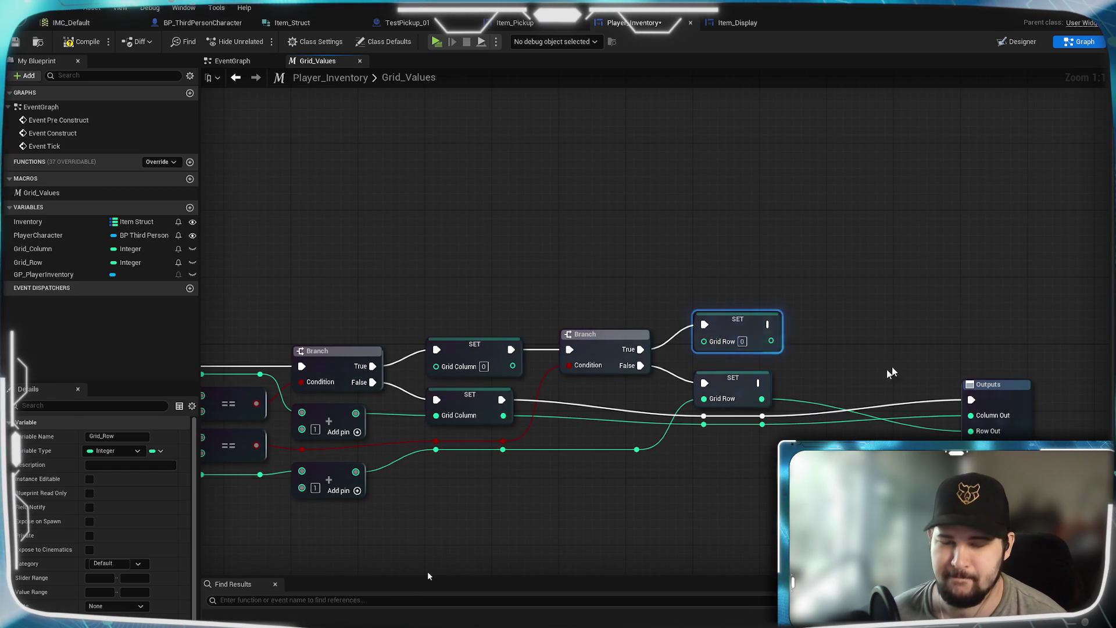
{"action": "key", "text": "Delete"}
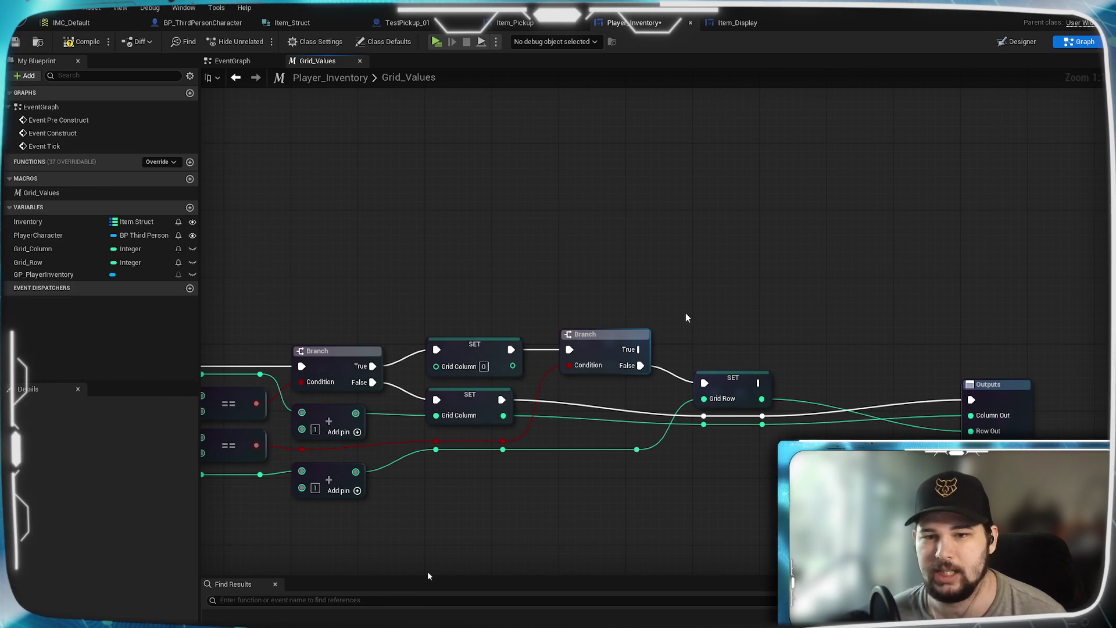
Save Player_Inventory, create Boolean variable Grid_Limit_Hit, and place a SET Grid Limit Hit node.
{"action": "left_click", "coordinate": [17, 42]}
{"action": "mouse_move", "coordinate": [449, 217]}
{"action": "left_mouse_down"}
{"action": "mouse_move", "coordinate": [541, 167]}
{"action": "mouse_move", "coordinate": [593, 175]}
{"action": "left_mouse_up"}
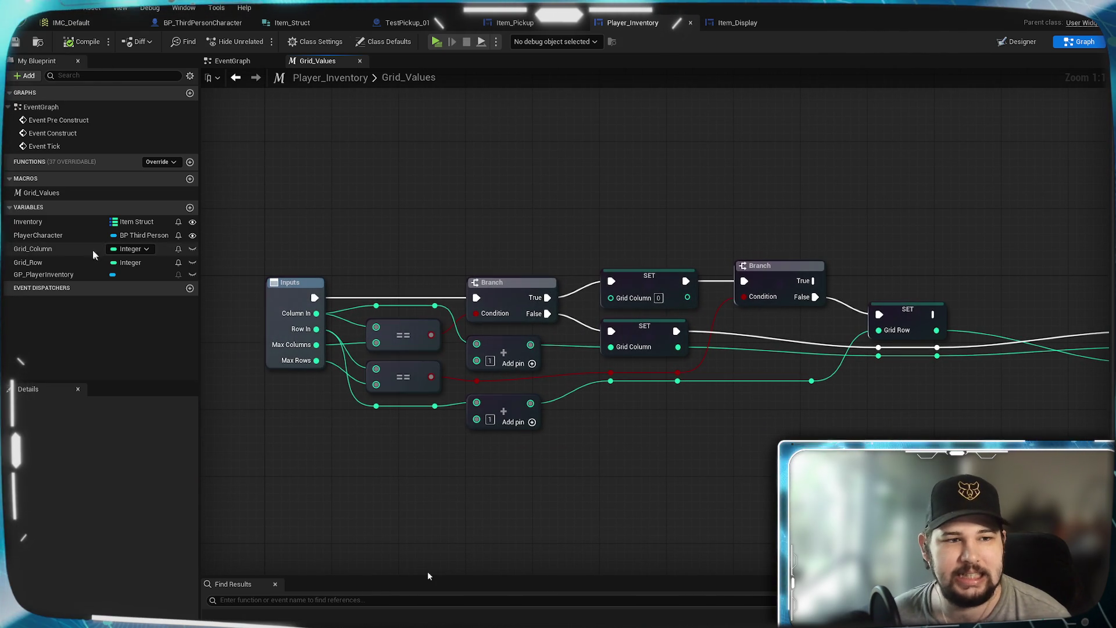
{"action": "left_click", "coordinate": [190, 208]}
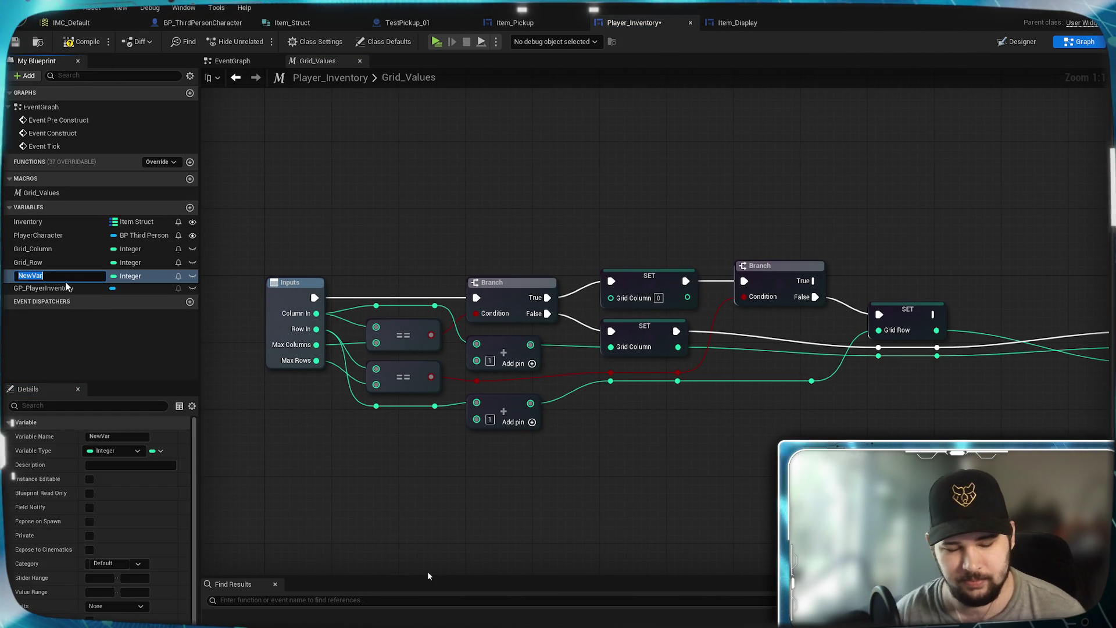
{"action": "type", "text": "Grid_R"}
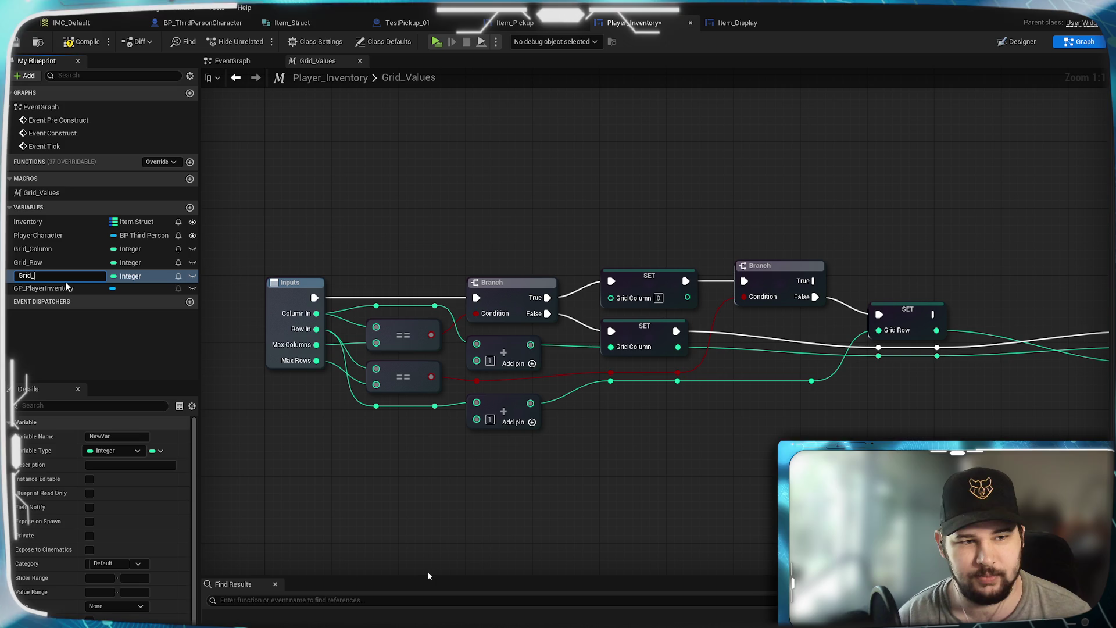
{"action": "type", "text": "Limit"}
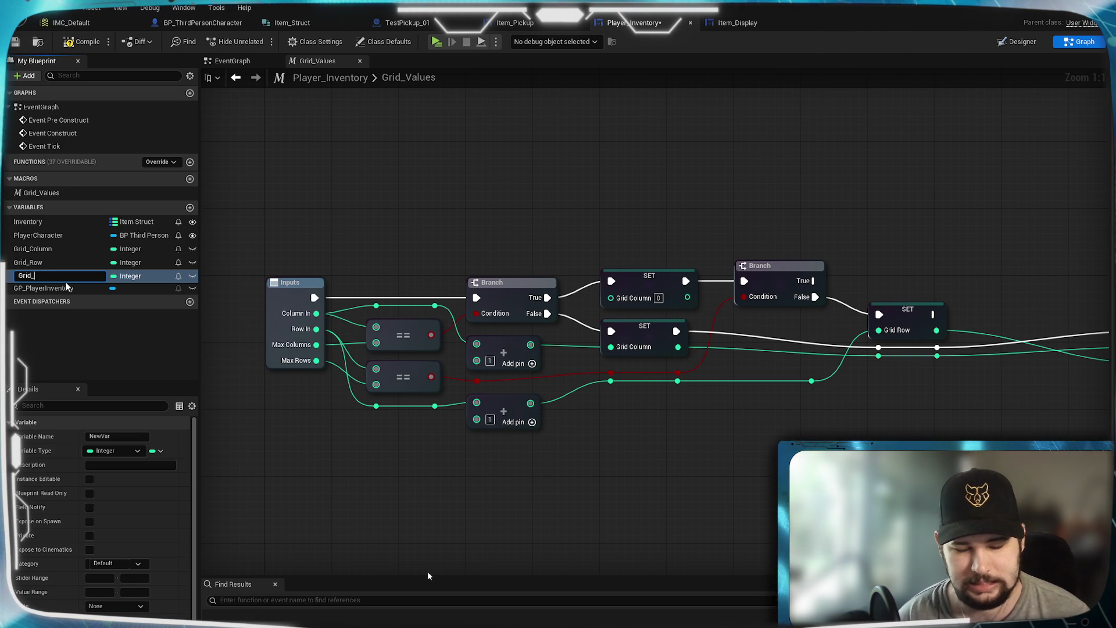
{"action": "type", "text": "_H"}
{"action": "type", "text": "it"}
{"action": "key", "text": "Return"}
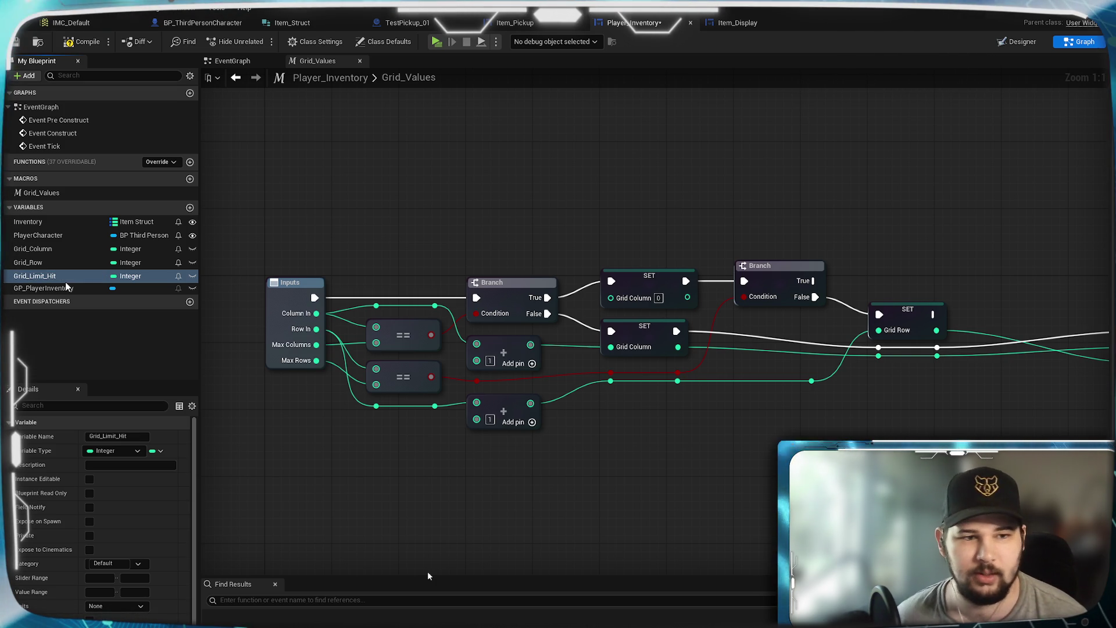
{"action": "left_click", "coordinate": [143, 276]}
{"action": "left_click", "coordinate": [137, 305]}
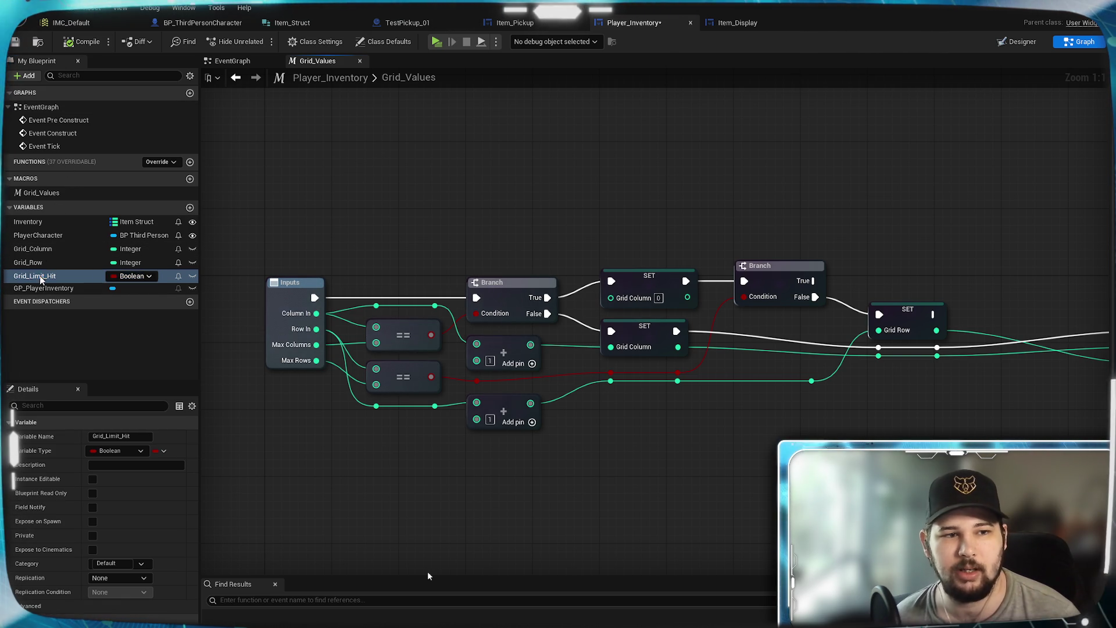
{"action": "left_click_drag", "start_coordinate": [914, 267], "coordinate": [885, 253]}
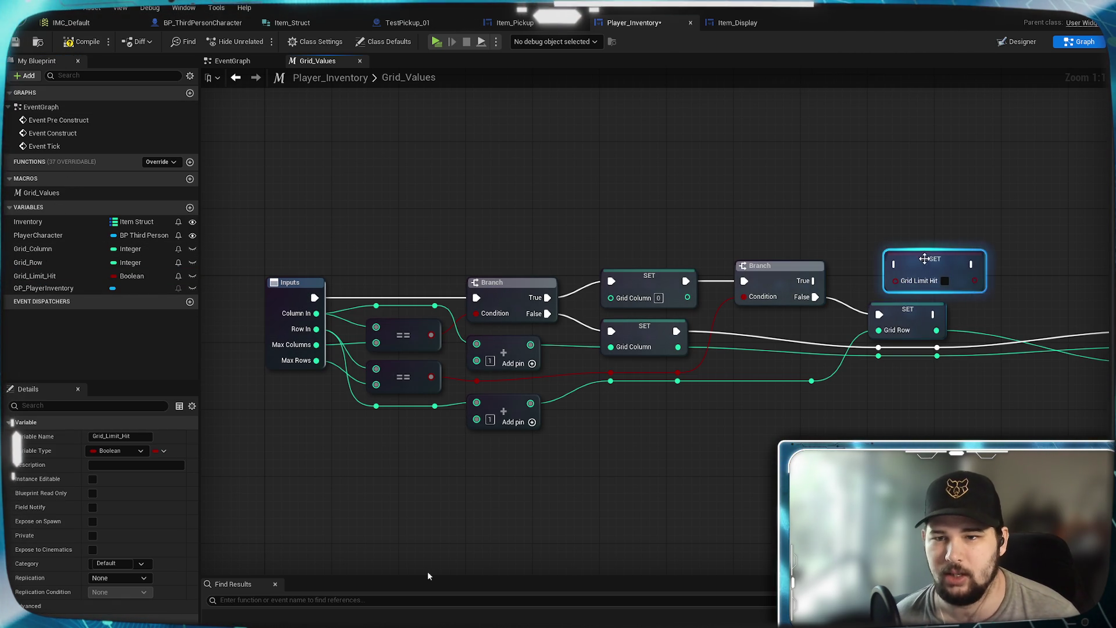
Wire the second Branch's True path into SET Grid Limit Hit and tick it to true.
{"action": "left_click", "coordinate": [845, 278]}
{"action": "left_click_drag", "start_coordinate": [814, 281], "coordinate": [876, 264]}
{"action": "left_click", "coordinate": [928, 281]}
{"action": "mouse_move", "coordinate": [965, 213]}
{"action": "left_mouse_down"}
{"action": "mouse_move", "coordinate": [766, 211]}
{"action": "mouse_move", "coordinate": [632, 253]}
{"action": "left_mouse_up"}
{"action": "scroll", "coordinate": [619, 298], "scroll_direction": "down", "scroll_amount": 3}
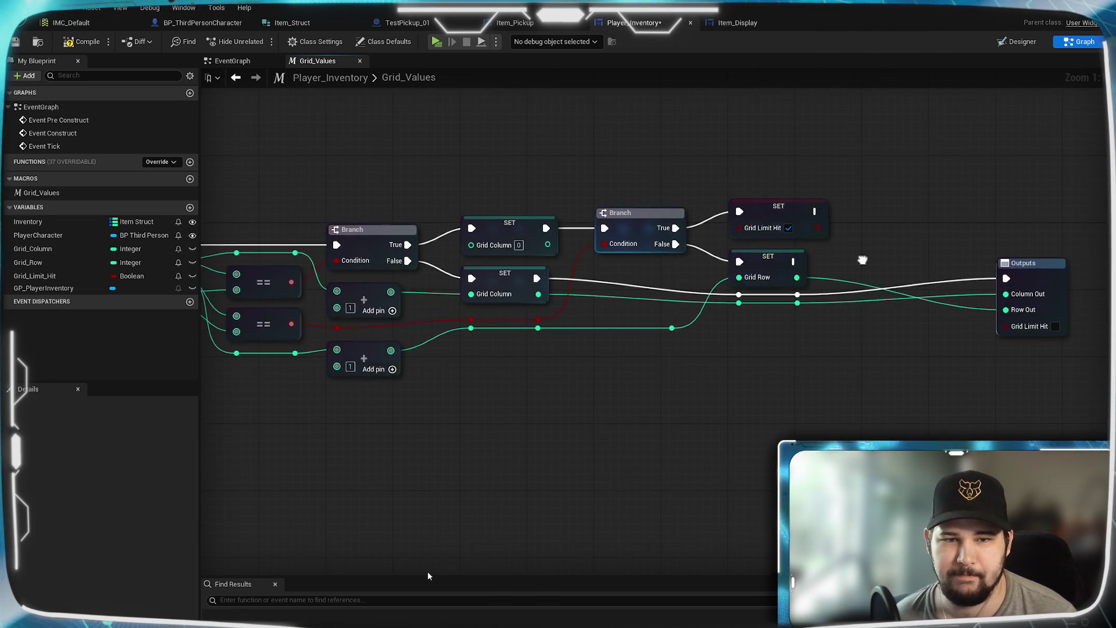
{"action": "scroll", "coordinate": [591, 291], "scroll_direction": "up", "scroll_amount": 3}
Connect both SET exec pins and the Grid Limit Hit value into the Outputs node.
{"action": "mouse_move", "coordinate": [511, 296]}
{"action": "left_mouse_down"}
{"action": "mouse_move", "coordinate": [746, 314]}
{"action": "mouse_move", "coordinate": [724, 314]}
{"action": "left_mouse_up"}
{"action": "left_click_drag", "start_coordinate": [533, 246], "coordinate": [725, 312]}
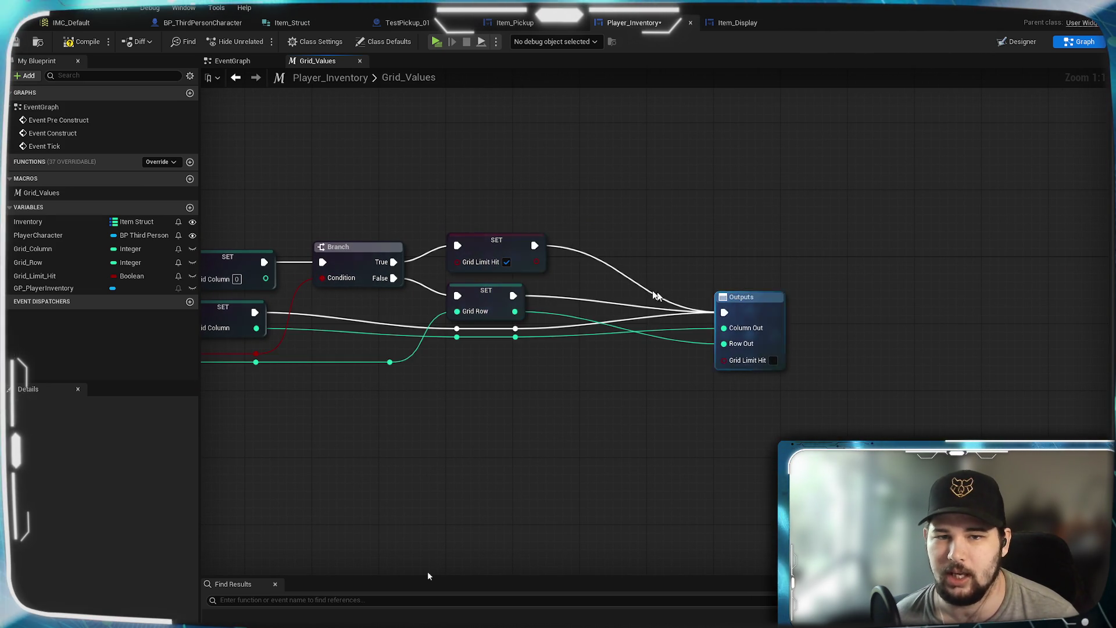
{"action": "left_click_drag", "start_coordinate": [536, 262], "coordinate": [727, 364]}
{"action": "mouse_move", "coordinate": [640, 395]}
{"action": "left_mouse_down"}
{"action": "mouse_move", "coordinate": [933, 326]}
{"action": "mouse_move", "coordinate": [834, 272]}
{"action": "mouse_move", "coordinate": [792, 271]}
{"action": "mouse_move", "coordinate": [781, 299]}
{"action": "left_mouse_up"}
{"action": "mouse_move", "coordinate": [663, 407]}
{"action": "left_mouse_down"}
{"action": "mouse_move", "coordinate": [703, 416]}
{"action": "mouse_move", "coordinate": [989, 391]}
{"action": "mouse_move", "coordinate": [887, 390]}
{"action": "left_mouse_up"}
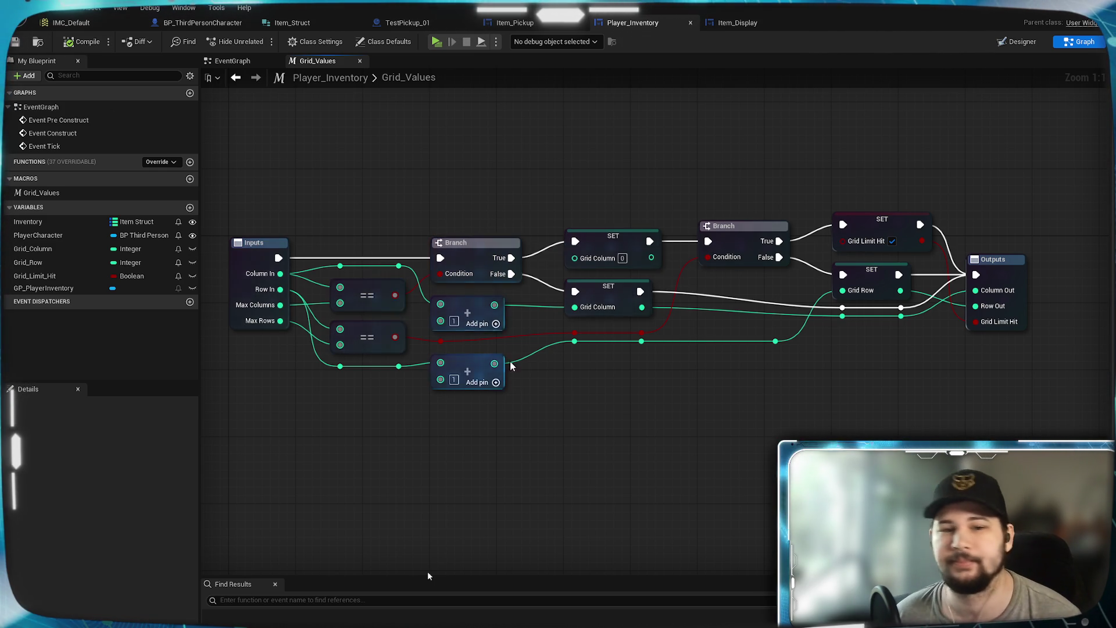
{"action": "mouse_move", "coordinate": [569, 439]}
{"action": "left_mouse_down"}
{"action": "mouse_move", "coordinate": [774, 423]}
{"action": "mouse_move", "coordinate": [546, 411]}
{"action": "mouse_move", "coordinate": [602, 418]}
{"action": "left_mouse_up"}
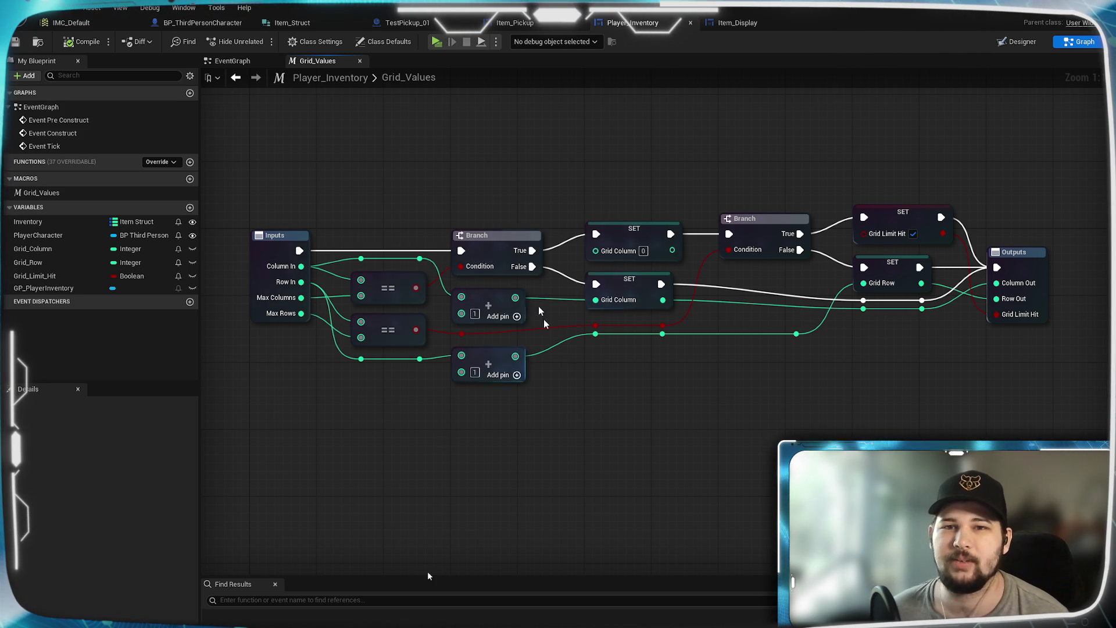
{"action": "left_click_drag", "start_coordinate": [419, 180], "coordinate": [441, 187]}
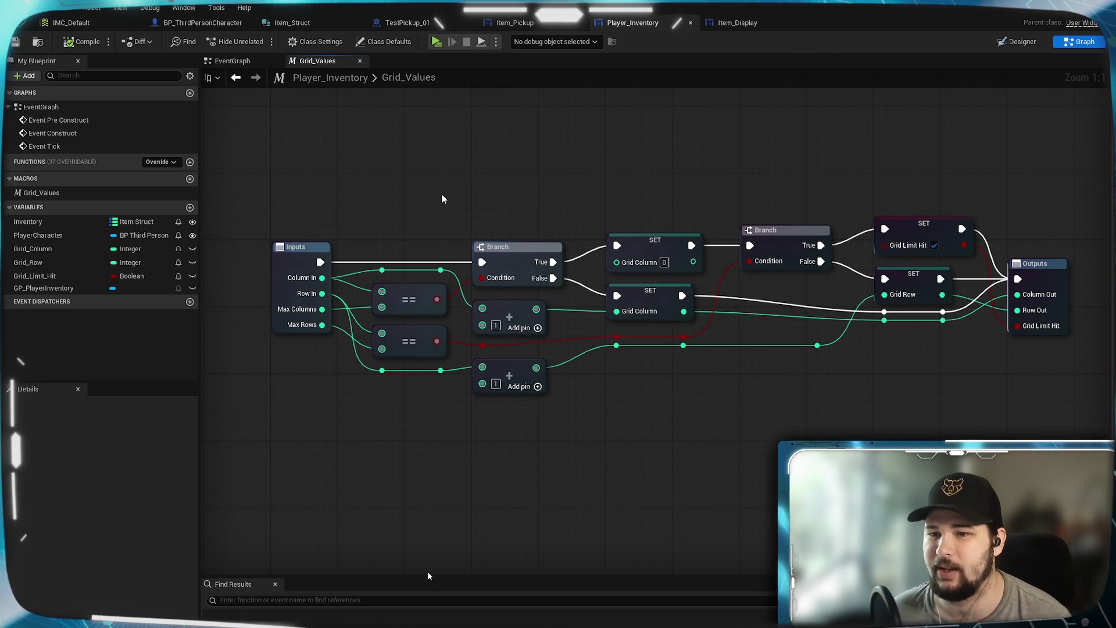
In the EventGraph, place a new Grid Values macro node above the loop.
{"action": "left_click", "coordinate": [234, 61]}
{"action": "left_click_drag", "start_coordinate": [453, 258], "coordinate": [440, 271]}
{"action": "mouse_move", "coordinate": [732, 235]}
{"action": "left_mouse_down"}
{"action": "mouse_move", "coordinate": [630, 217]}
{"action": "mouse_move", "coordinate": [505, 168]}
{"action": "left_mouse_up"}
{"action": "left_click_drag", "start_coordinate": [26, 192], "coordinate": [360, 222]}
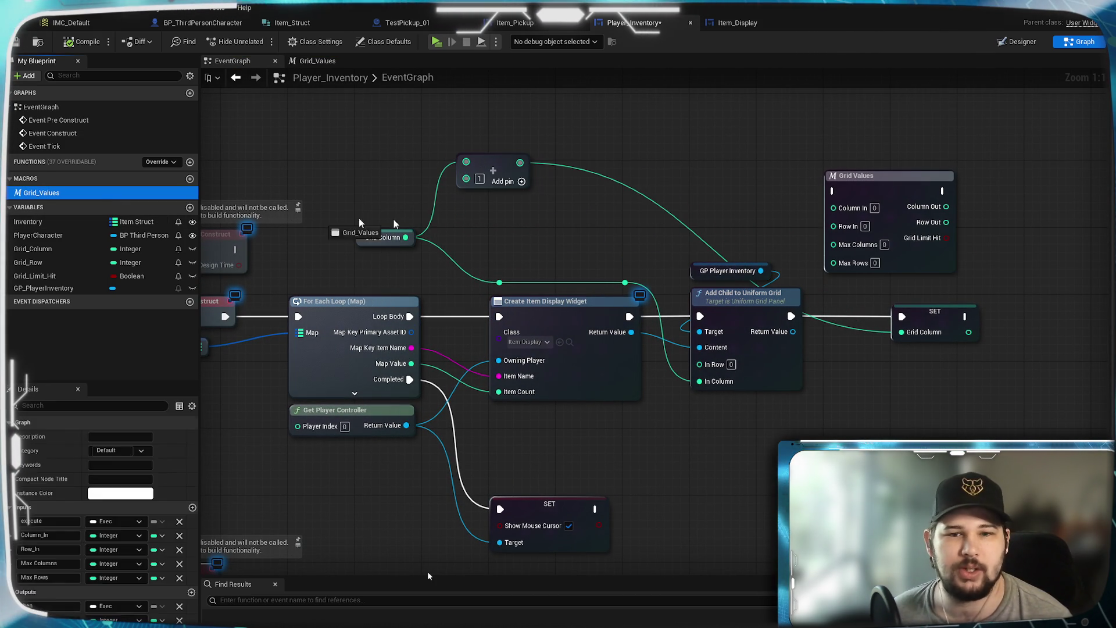
{"action": "left_click_drag", "start_coordinate": [675, 194], "coordinate": [675, 194]}
{"action": "mouse_move", "coordinate": [738, 279]}
{"action": "left_mouse_down"}
{"action": "mouse_move", "coordinate": [688, 217]}
{"action": "mouse_move", "coordinate": [705, 224]}
{"action": "left_mouse_up"}
{"action": "left_click", "coordinate": [706, 229]}
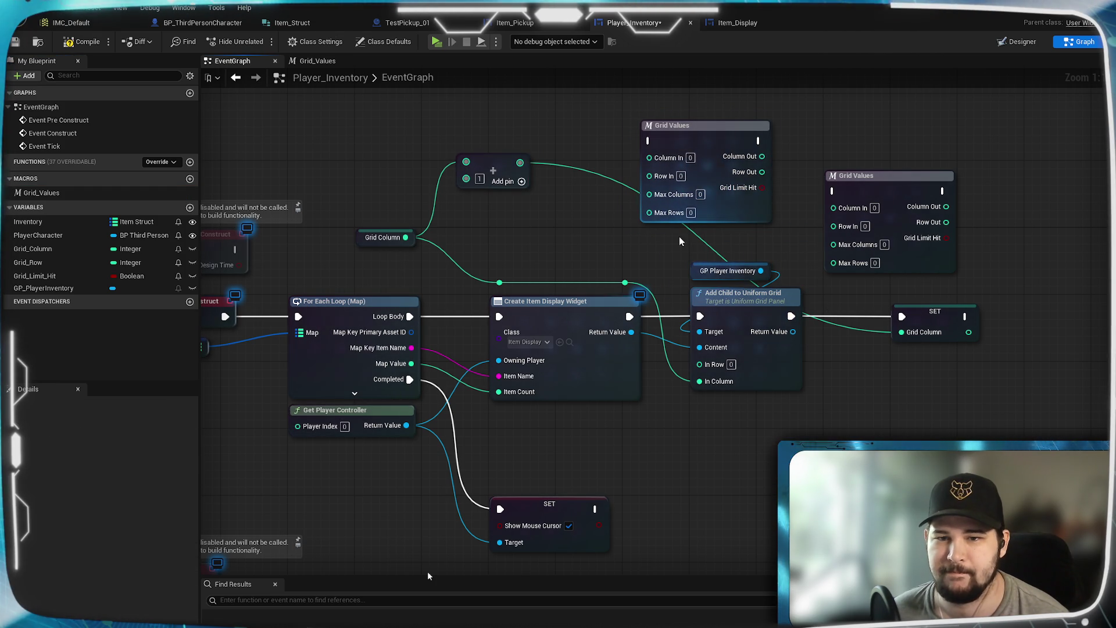
Delete the old Grid Values node and the SET Grid Column node.
{"action": "mouse_move", "coordinate": [585, 240]}
{"action": "left_mouse_down"}
{"action": "mouse_move", "coordinate": [760, 227]}
{"action": "mouse_move", "coordinate": [474, 233]}
{"action": "left_mouse_up"}
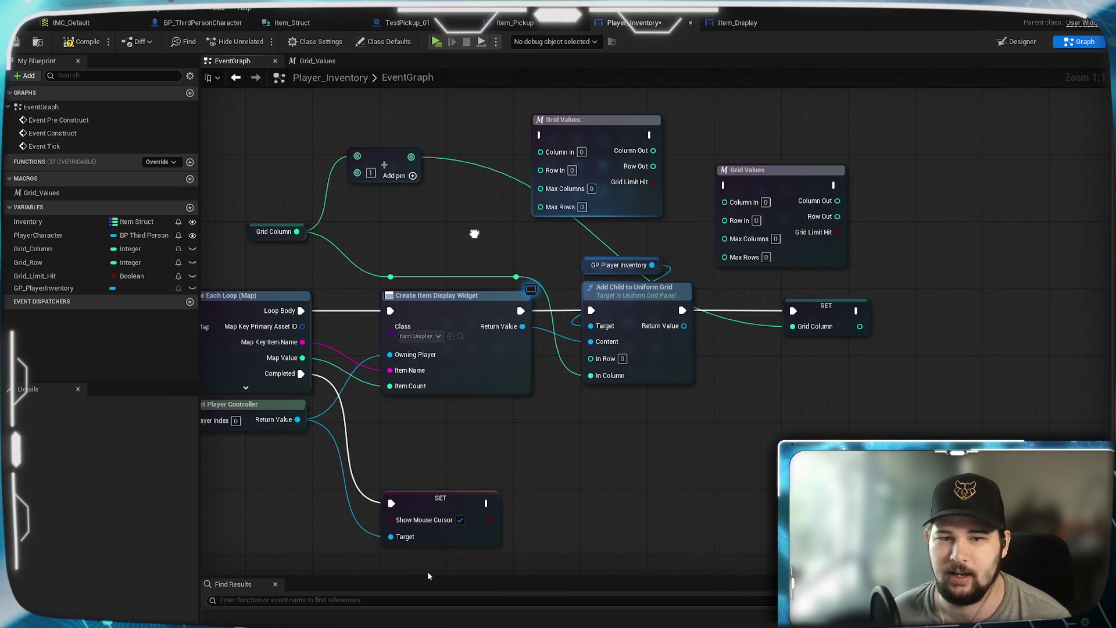
{"action": "scroll", "coordinate": [474, 236], "scroll_direction": "down", "scroll_amount": 3}
{"action": "scroll", "coordinate": [727, 279], "scroll_direction": "up", "scroll_amount": 3}
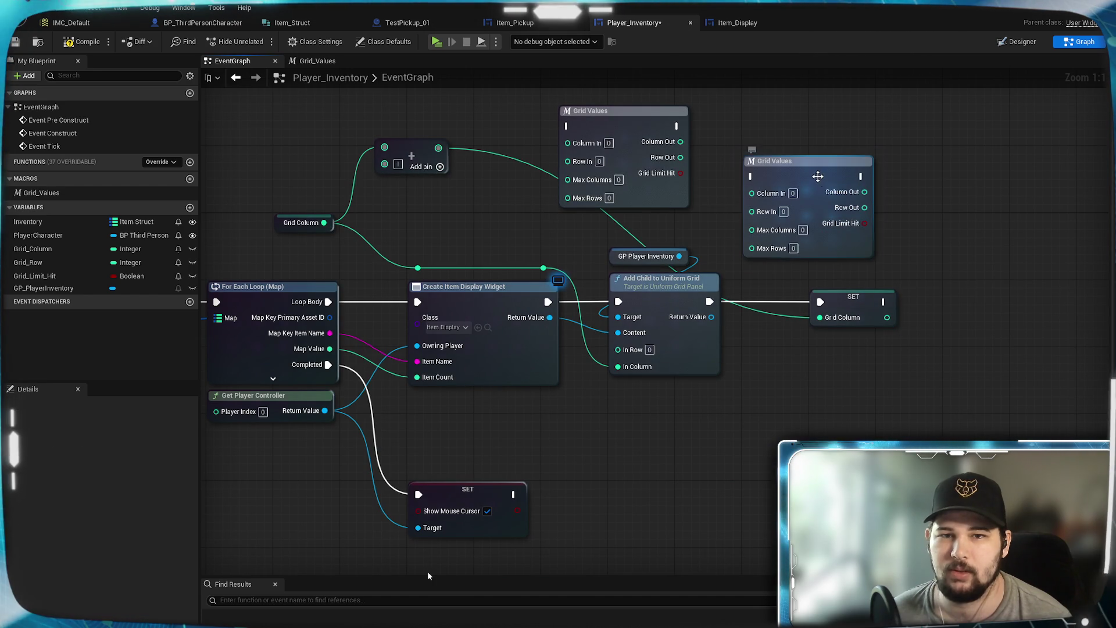
{"action": "left_click", "coordinate": [831, 252]}
{"action": "key", "text": "Delete"}
{"action": "mouse_move", "coordinate": [831, 252]}
{"action": "left_mouse_down"}
{"action": "mouse_move", "coordinate": [806, 264]}
{"action": "mouse_move", "coordinate": [791, 340]}
{"action": "mouse_move", "coordinate": [856, 273]}
{"action": "mouse_move", "coordinate": [822, 329]}
{"action": "mouse_move", "coordinate": [875, 324]}
{"action": "mouse_move", "coordinate": [793, 321]}
{"action": "mouse_move", "coordinate": [703, 348]}
{"action": "left_mouse_up"}
{"action": "key", "text": "Delete"}
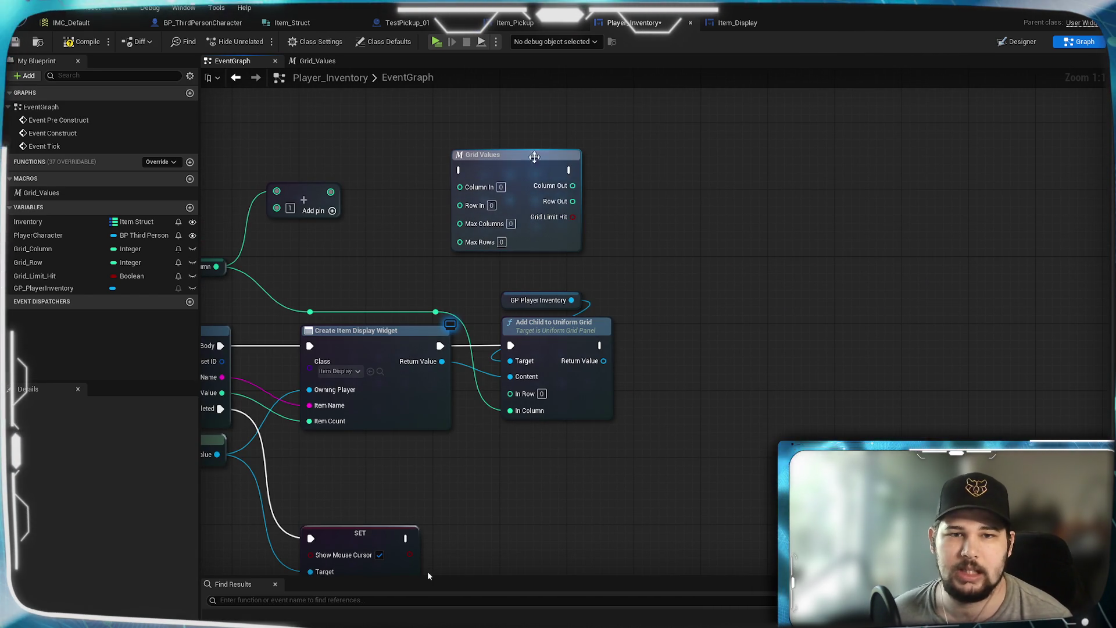
Move the new Grid Values node right and bring Grid_Column into the graph.
{"action": "left_click_drag", "start_coordinate": [533, 167], "coordinate": [785, 225]}
{"action": "left_click_drag", "start_coordinate": [478, 225], "coordinate": [710, 210]}
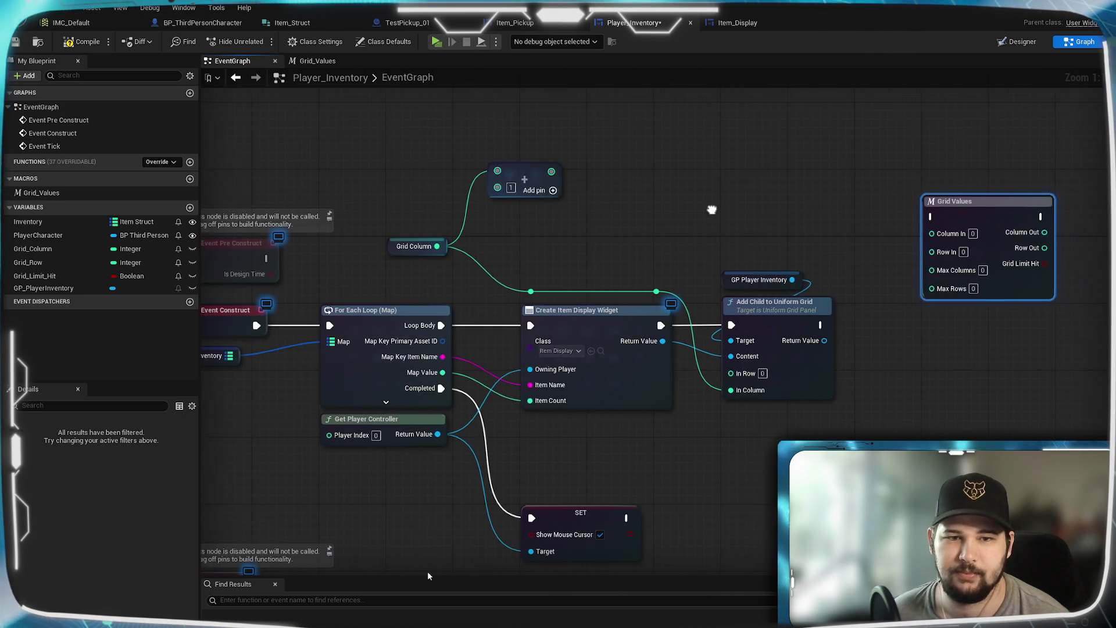
{"action": "mouse_move", "coordinate": [45, 250]}
{"action": "left_mouse_down"}
{"action": "mouse_move", "coordinate": [767, 202]}
{"action": "mouse_move", "coordinate": [769, 191]}
{"action": "mouse_move", "coordinate": [924, 232]}
{"action": "left_mouse_up"}
Add a Grid Row getter beside Grid Column and wire it to Row In on Grid Values.
{"action": "left_click", "coordinate": [787, 214]}
{"action": "left_click", "coordinate": [36, 249]}
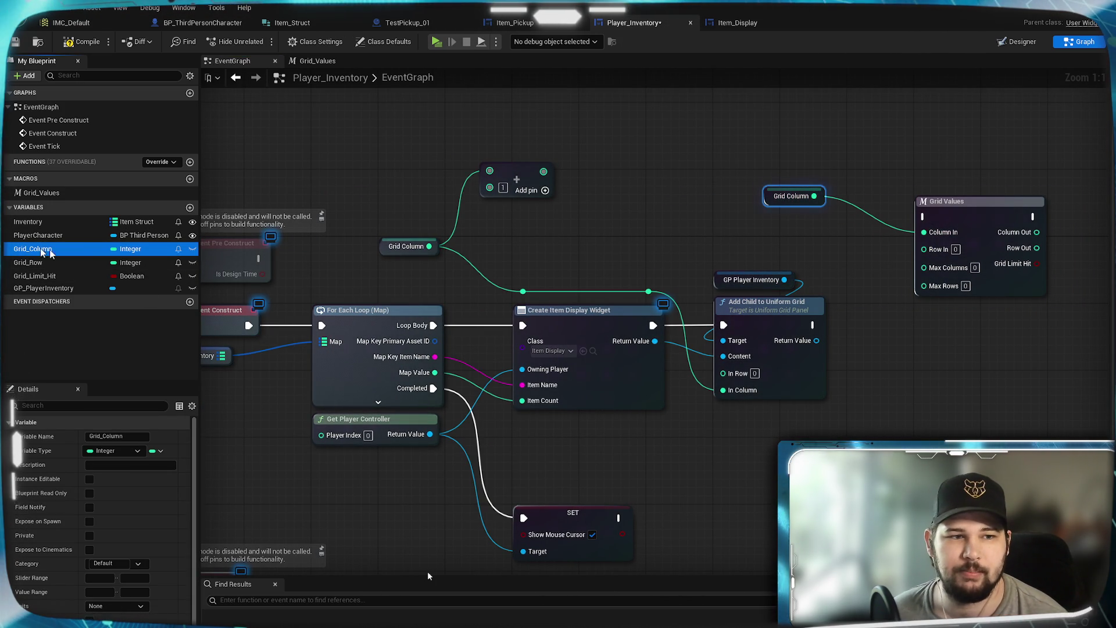
{"action": "left_click_drag", "start_coordinate": [30, 260], "coordinate": [845, 225]}
{"action": "left_click_drag", "start_coordinate": [770, 218], "coordinate": [827, 230]}
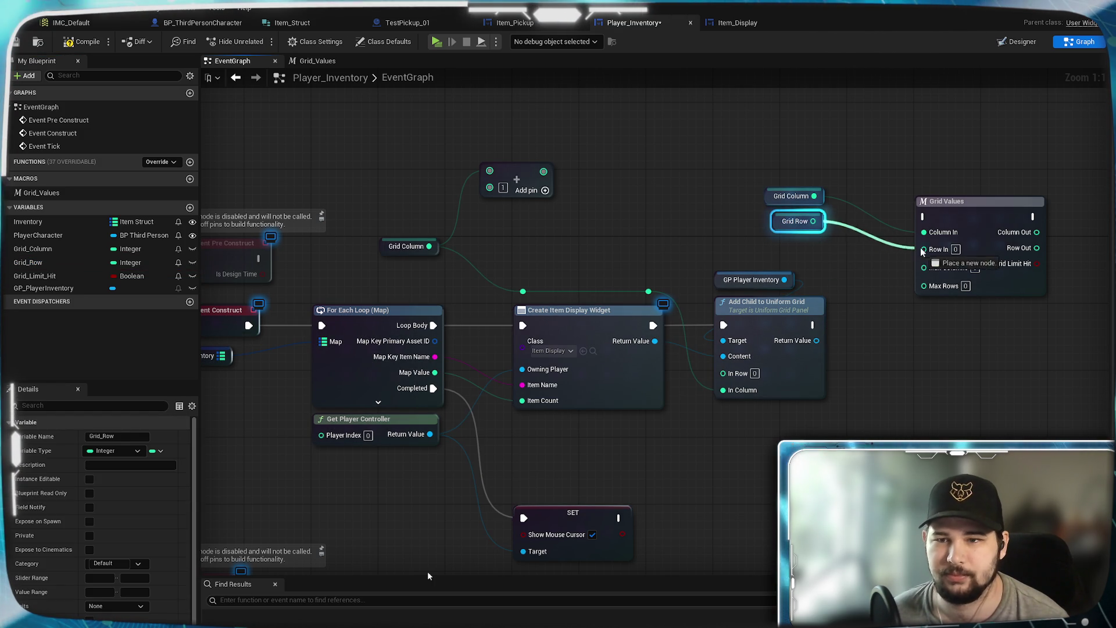
{"action": "left_click_drag", "start_coordinate": [923, 251], "coordinate": [923, 249]}
{"action": "mouse_move", "coordinate": [792, 189]}
{"action": "left_mouse_down"}
{"action": "mouse_move", "coordinate": [764, 145]}
{"action": "mouse_move", "coordinate": [833, 176]}
{"action": "left_mouse_up"}
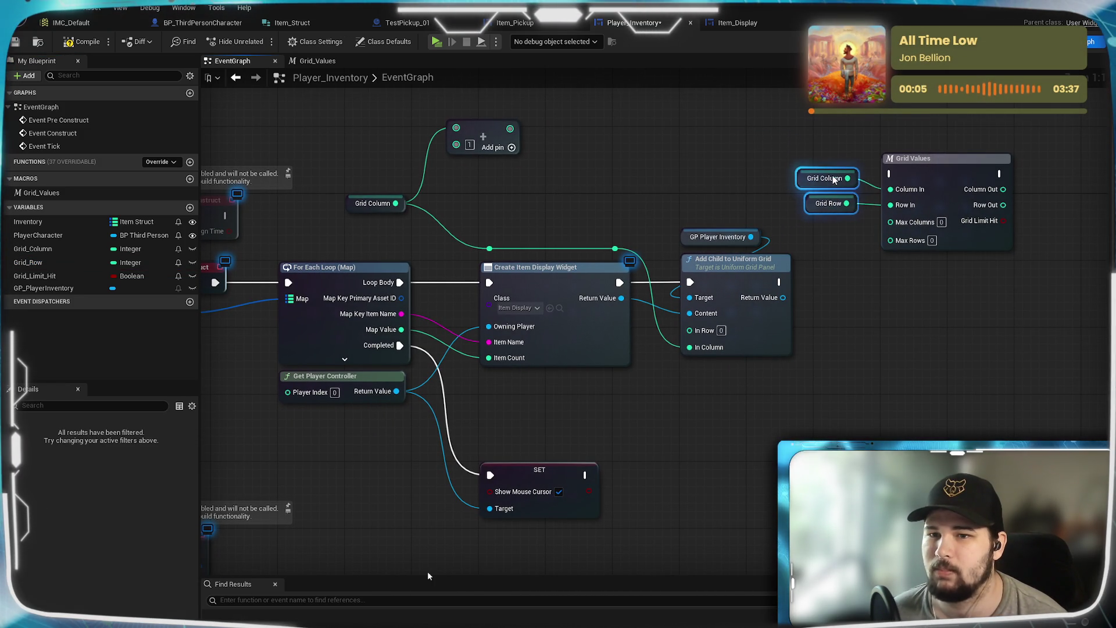
{"action": "left_click", "coordinate": [850, 272]}
Delete the old Grid Column and Add pin nodes and the leftover reroute points.
{"action": "left_click_drag", "start_coordinate": [861, 283], "coordinate": [802, 351]}
{"action": "mouse_move", "coordinate": [750, 375]}
{"action": "left_mouse_down"}
{"action": "mouse_move", "coordinate": [642, 316]}
{"action": "mouse_move", "coordinate": [650, 301]}
{"action": "mouse_move", "coordinate": [684, 323]}
{"action": "mouse_move", "coordinate": [920, 343]}
{"action": "left_mouse_up"}
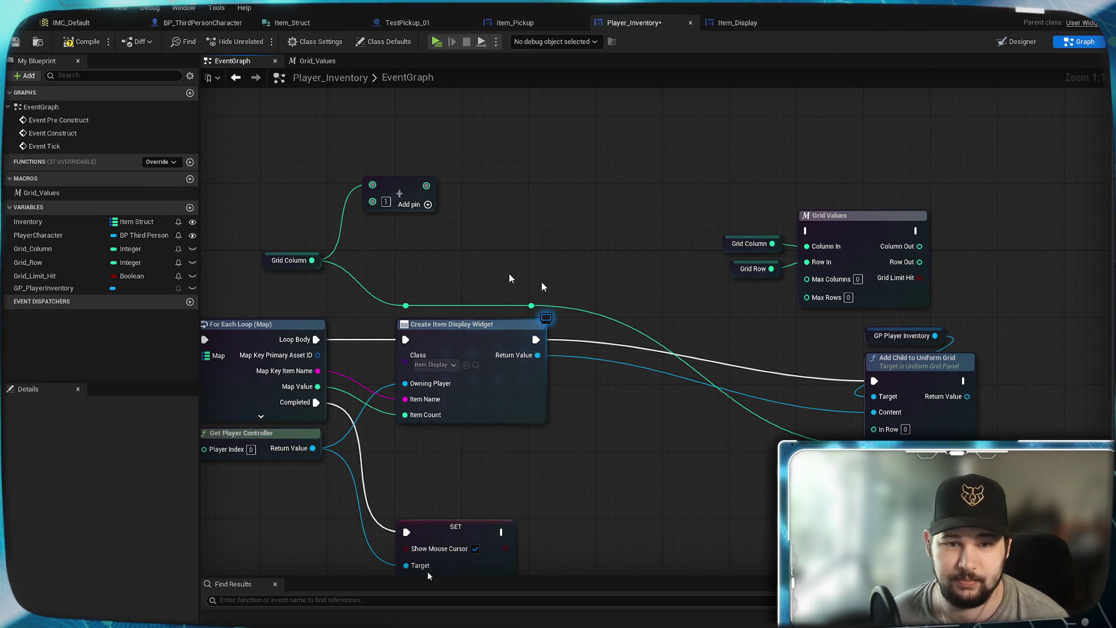
{"action": "left_click_drag", "start_coordinate": [480, 165], "coordinate": [553, 177]}
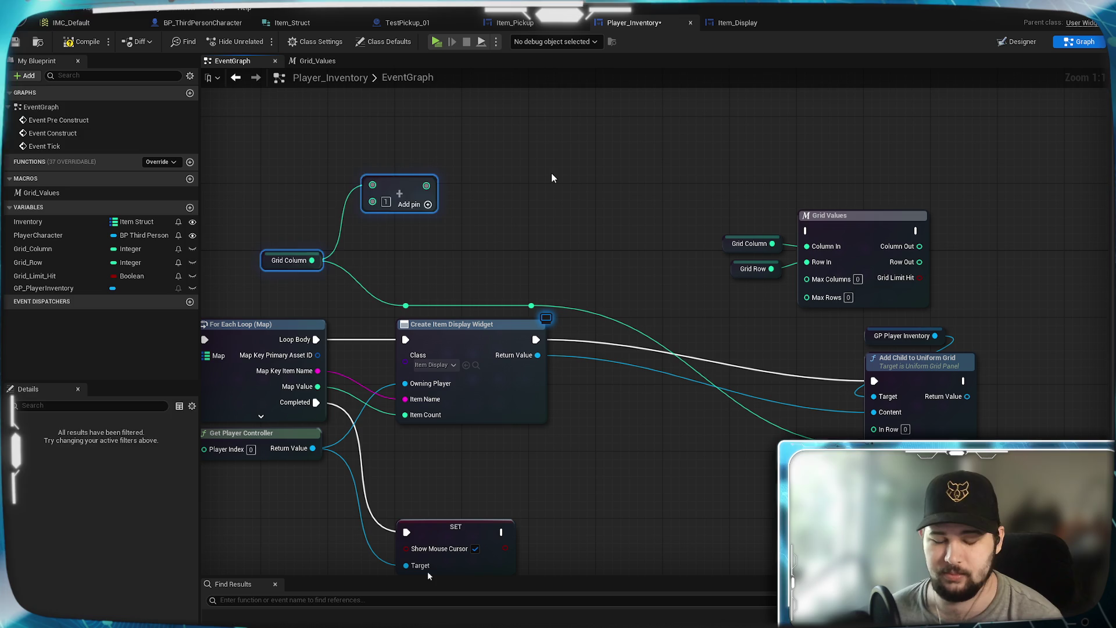
{"action": "key", "text": "Delete"}
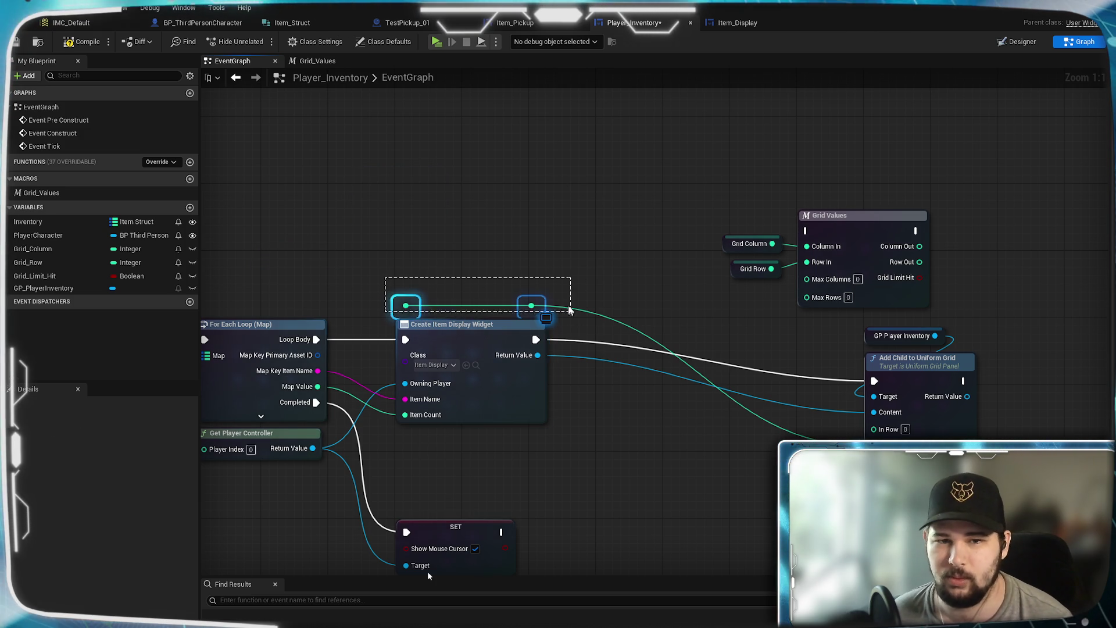
{"action": "left_click_drag", "start_coordinate": [573, 312], "coordinate": [576, 314]}
{"action": "key", "text": "Delete"}
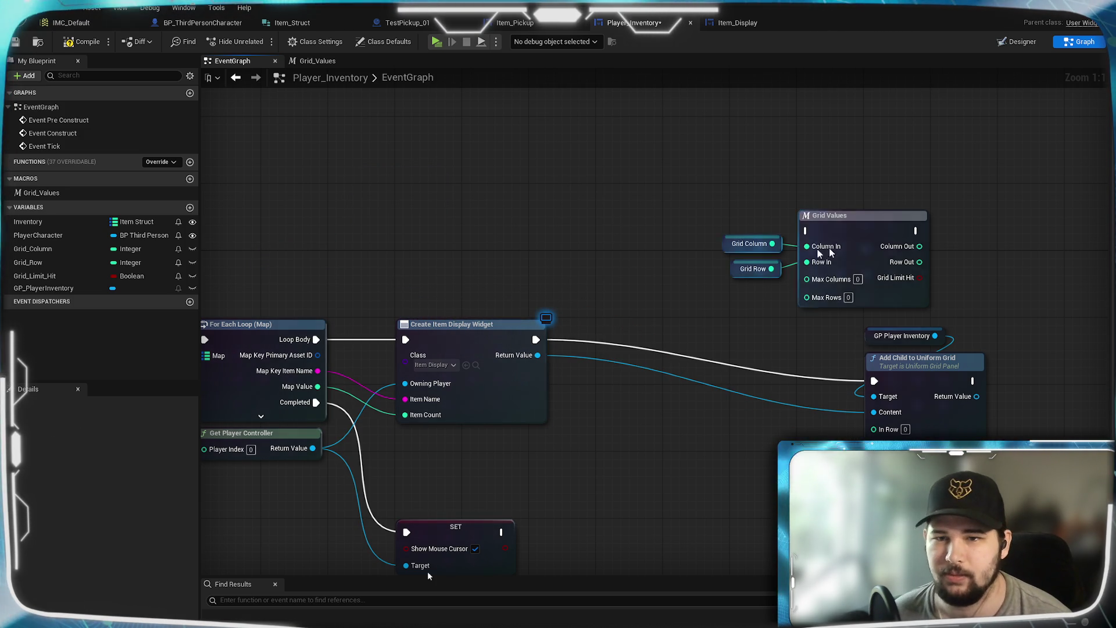
Move Grid Values and its Grid Column and Grid Row getters beside Create Item Display Widget.
{"action": "mouse_move", "coordinate": [862, 234]}
{"action": "left_mouse_down"}
{"action": "mouse_move", "coordinate": [713, 371]}
{"action": "mouse_move", "coordinate": [870, 242]}
{"action": "mouse_move", "coordinate": [863, 232]}
{"action": "left_mouse_up"}
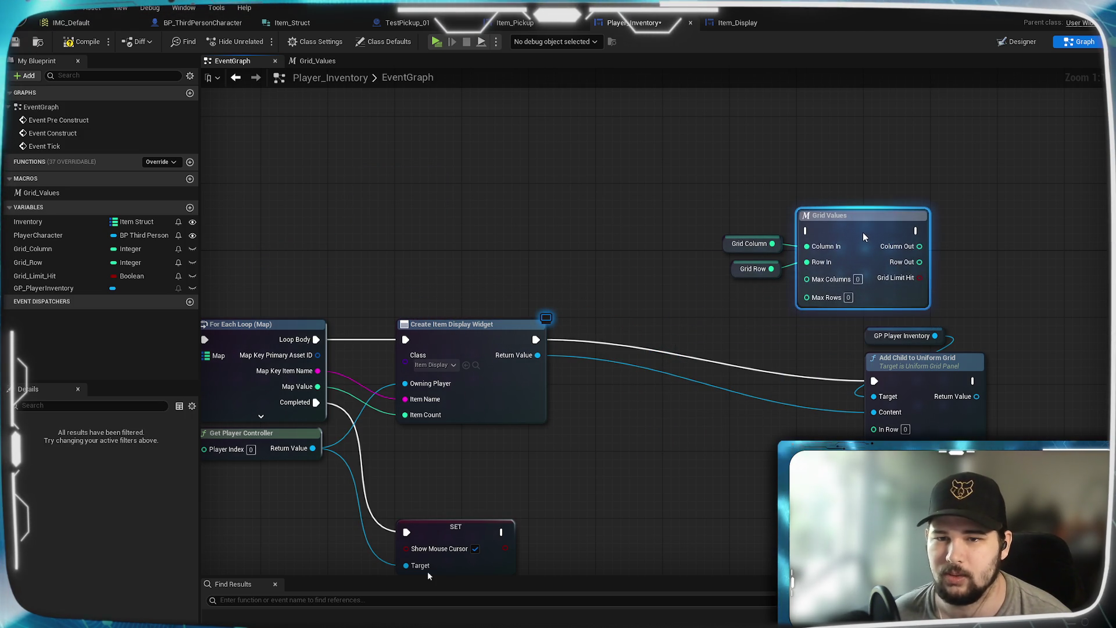
{"action": "mouse_move", "coordinate": [930, 155]}
{"action": "left_mouse_down"}
{"action": "mouse_move", "coordinate": [797, 212]}
{"action": "mouse_move", "coordinate": [726, 276]}
{"action": "left_mouse_up"}
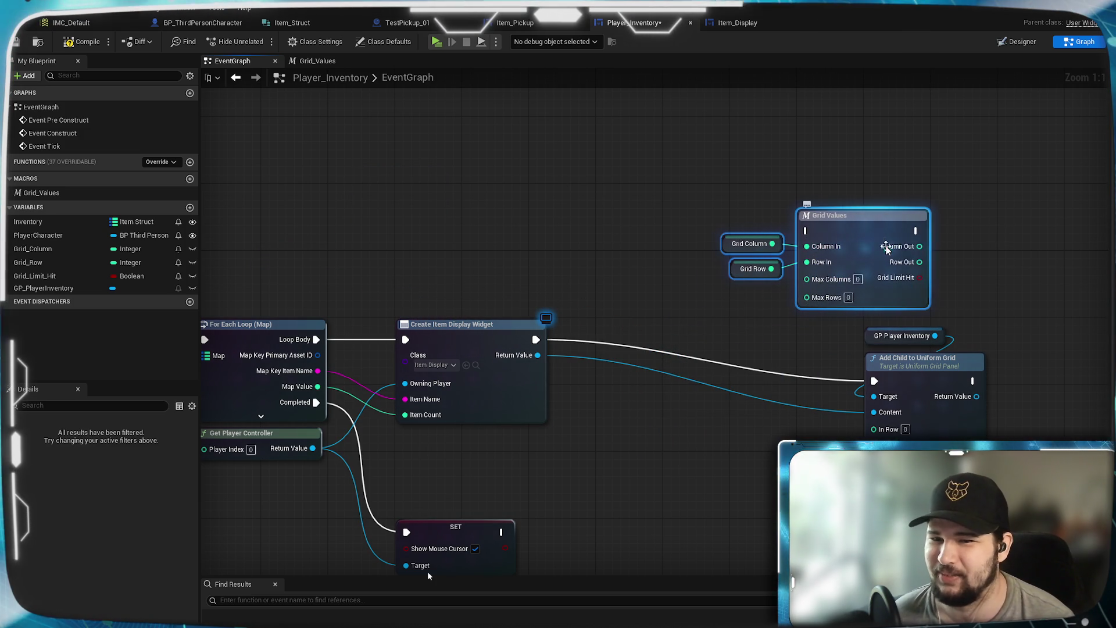
{"action": "mouse_move", "coordinate": [887, 228]}
{"action": "left_mouse_down"}
{"action": "mouse_move", "coordinate": [724, 294]}
{"action": "mouse_move", "coordinate": [727, 329]}
{"action": "mouse_move", "coordinate": [744, 337]}
{"action": "left_mouse_up"}
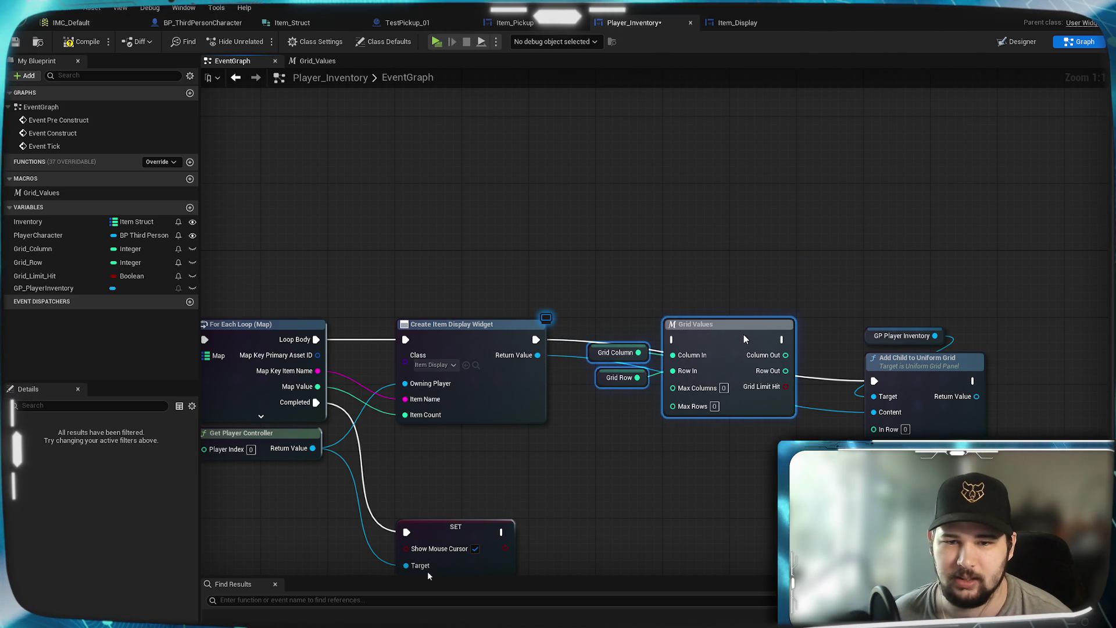
{"action": "left_click", "coordinate": [700, 215]}
{"action": "left_click_drag", "start_coordinate": [610, 335], "coordinate": [617, 361]}
Run execution from Create Item Display Widget through Grid Values into Add Child, rerouting the Content wire.
{"action": "left_click_drag", "start_coordinate": [536, 340], "coordinate": [594, 338]}
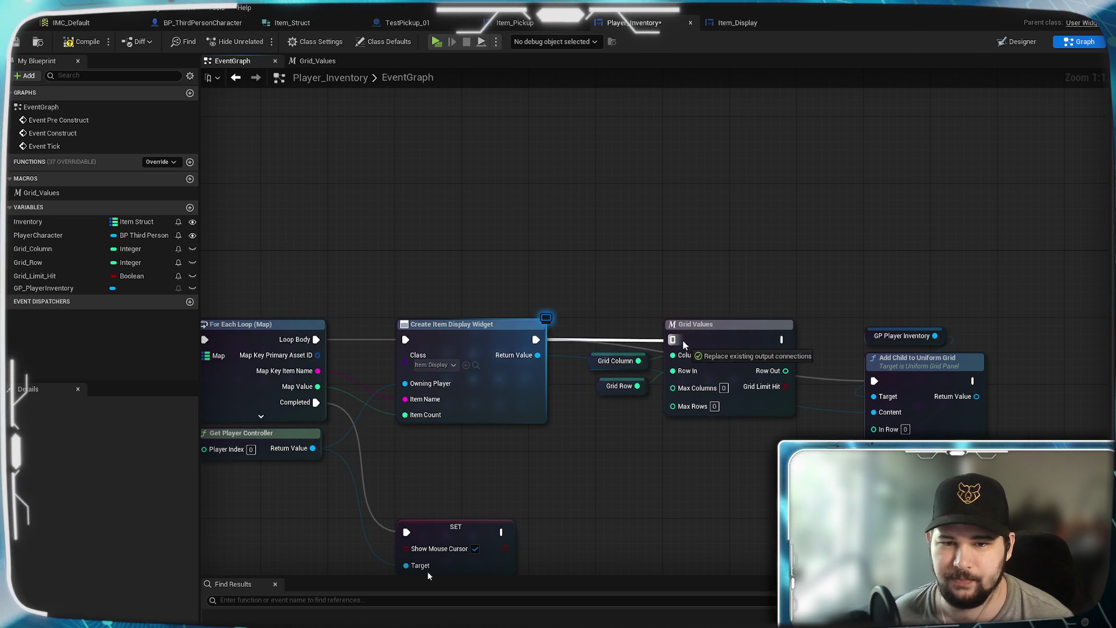
{"action": "left_click_drag", "start_coordinate": [683, 345], "coordinate": [684, 345]}
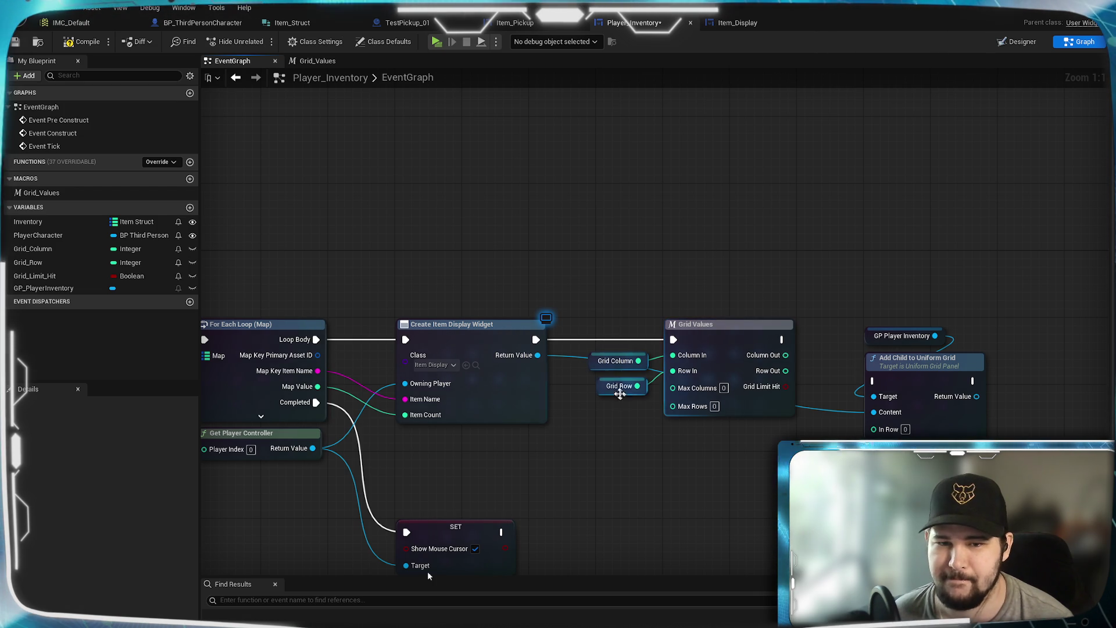
{"action": "left_click_drag", "start_coordinate": [782, 339], "coordinate": [873, 384]}
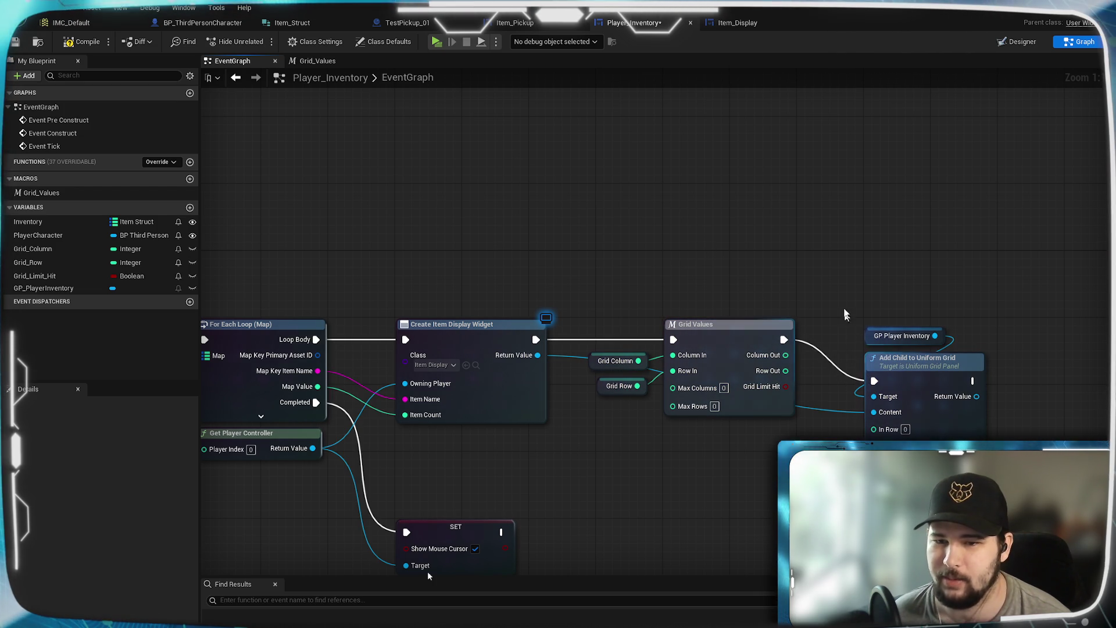
{"action": "double_click", "coordinate": [825, 409]}
{"action": "left_click_drag", "start_coordinate": [705, 444], "coordinate": [792, 436]}
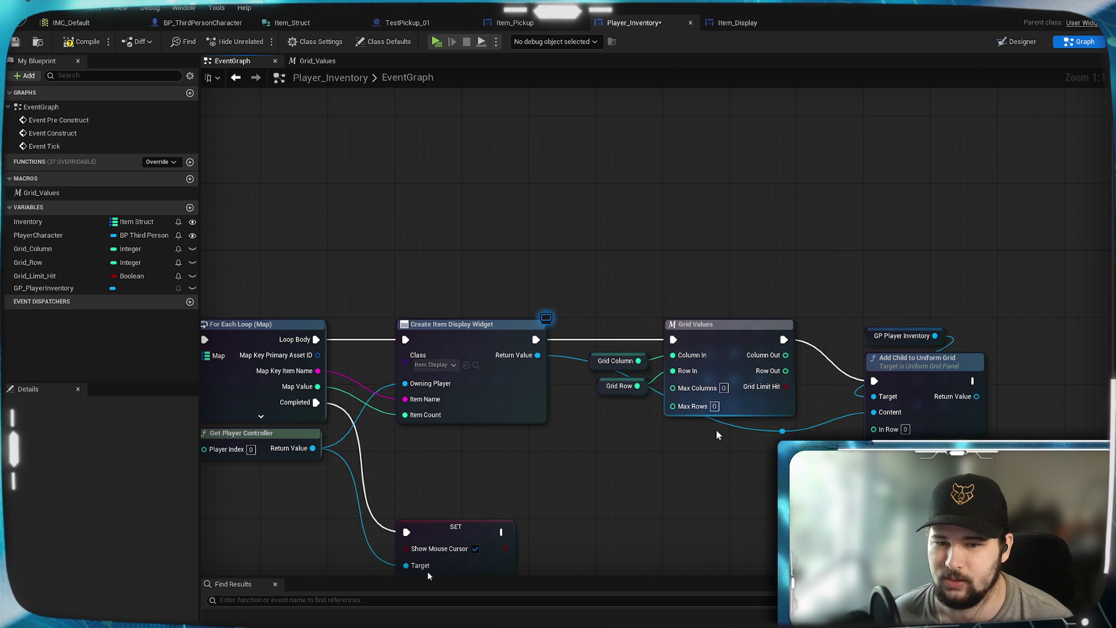
{"action": "double_click", "coordinate": [738, 427]}
{"action": "left_click_drag", "start_coordinate": [730, 436], "coordinate": [682, 442]}
{"action": "left_click", "coordinate": [591, 477]}
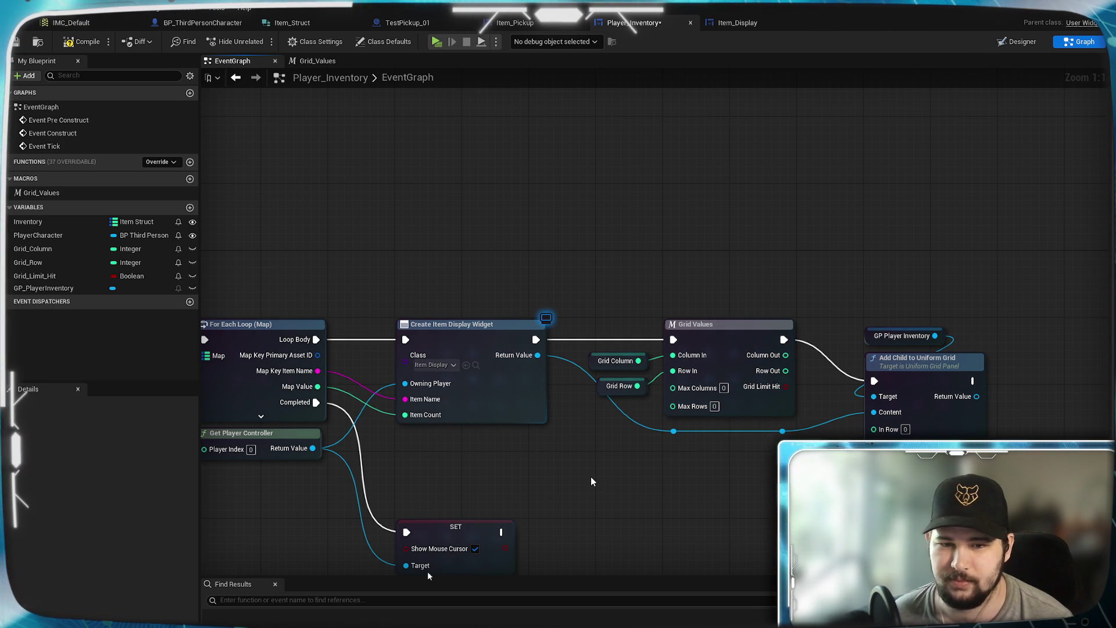
{"action": "mouse_move", "coordinate": [602, 452]}
{"action": "left_mouse_down"}
{"action": "mouse_move", "coordinate": [882, 421]}
{"action": "mouse_move", "coordinate": [641, 427]}
{"action": "left_mouse_up"}
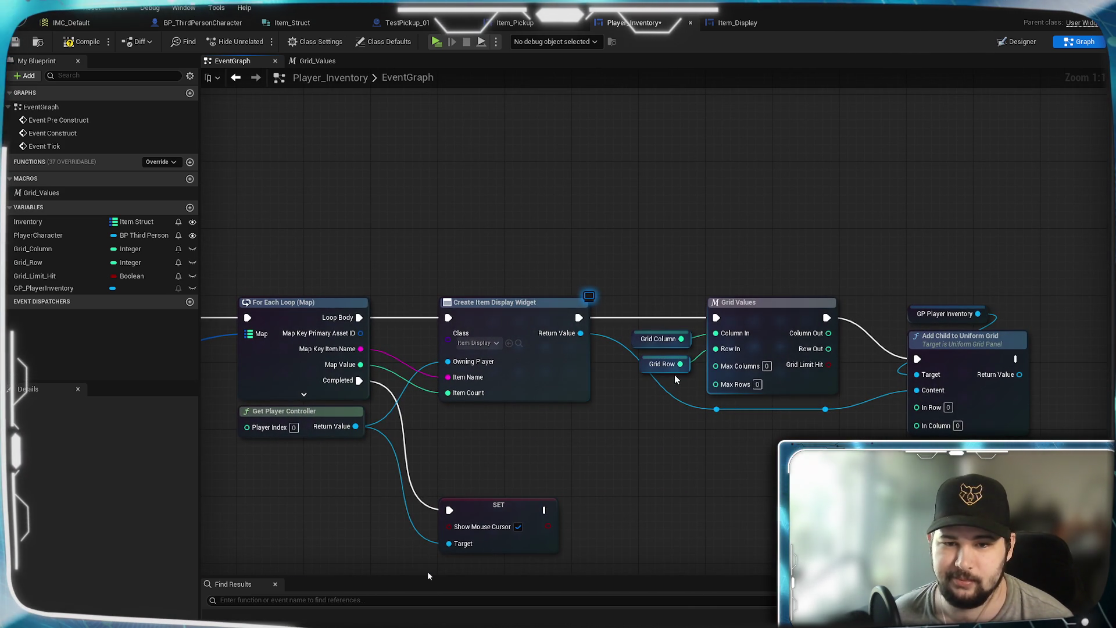
Connect Column Out and Row Out to In Column and In Row on Add Child.
{"action": "mouse_move", "coordinate": [898, 265]}
{"action": "left_mouse_down"}
{"action": "mouse_move", "coordinate": [1038, 377]}
{"action": "mouse_move", "coordinate": [954, 315]}
{"action": "left_mouse_up"}
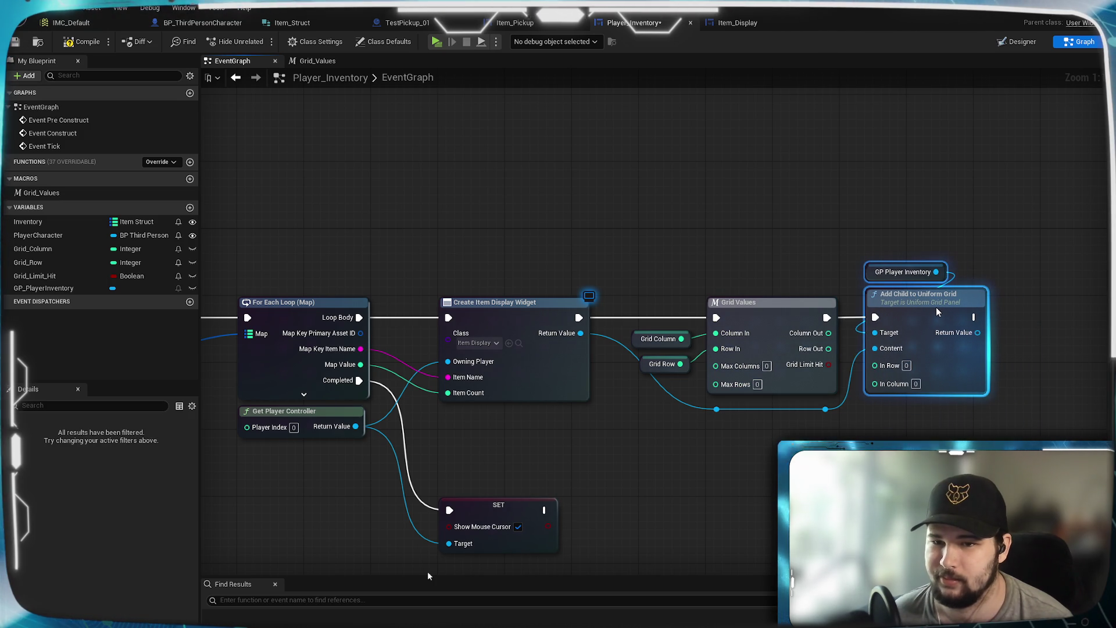
{"action": "left_click", "coordinate": [864, 348]}
{"action": "mouse_move", "coordinate": [829, 333]}
{"action": "left_mouse_down"}
{"action": "mouse_move", "coordinate": [881, 365]}
{"action": "mouse_move", "coordinate": [861, 355]}
{"action": "mouse_move", "coordinate": [881, 397]}
{"action": "mouse_move", "coordinate": [883, 384]}
{"action": "left_mouse_up"}
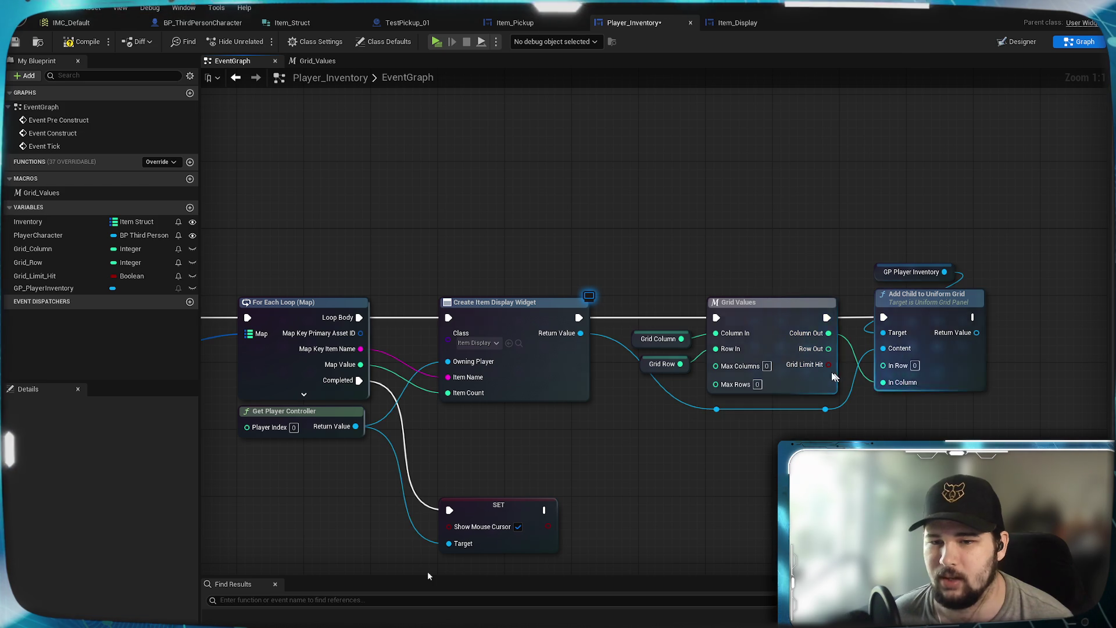
{"action": "left_click_drag", "start_coordinate": [828, 349], "coordinate": [885, 366]}
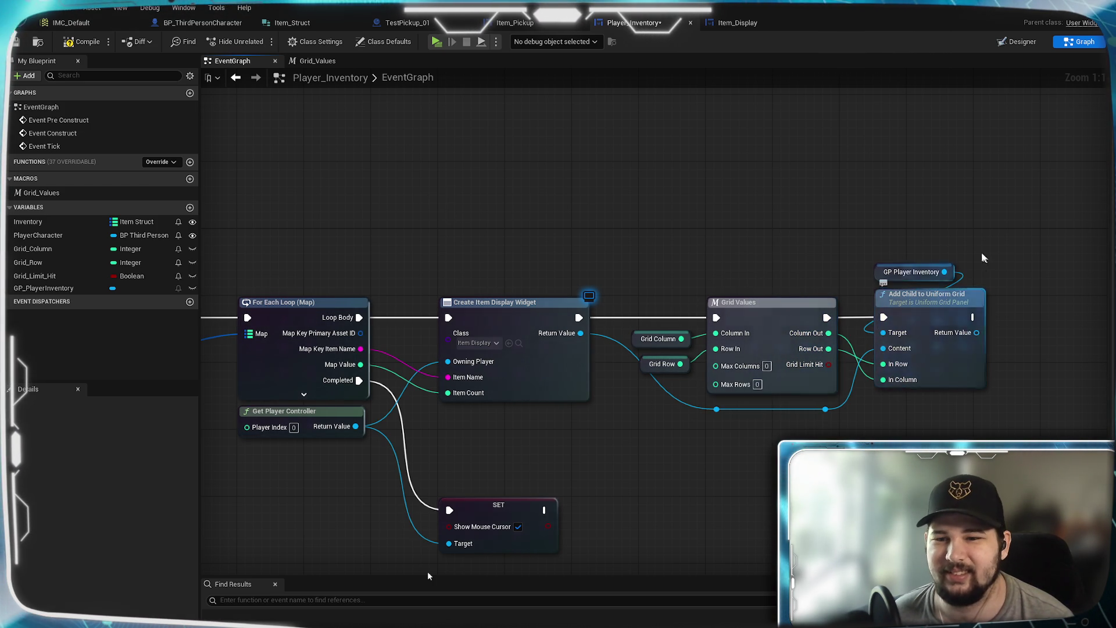
{"action": "left_click", "coordinate": [770, 316]}
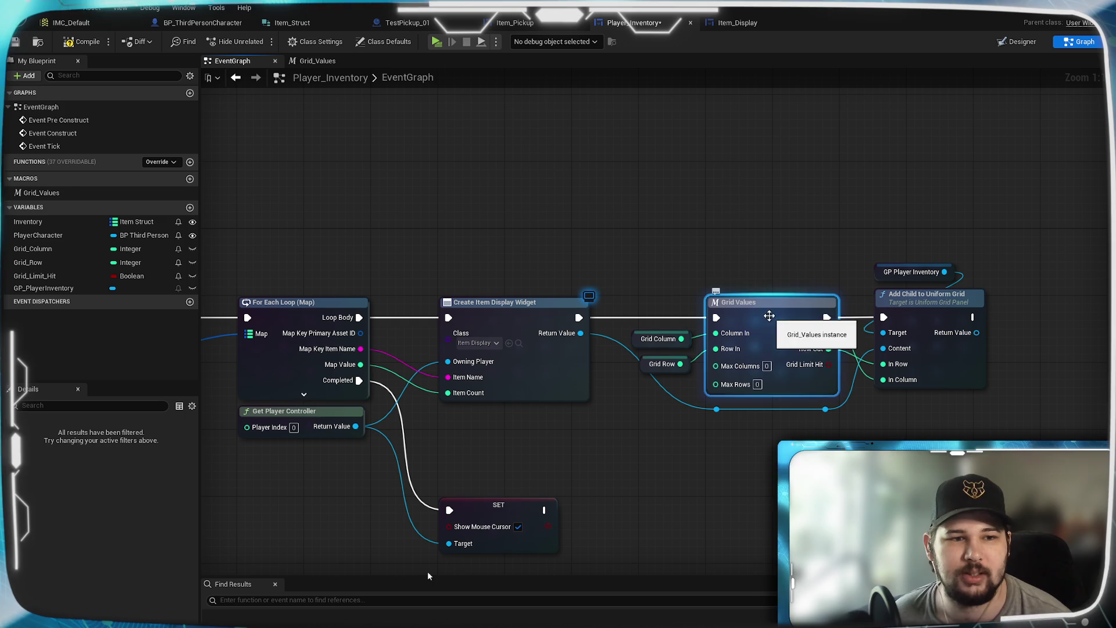
{"action": "double_click", "coordinate": [33, 193]}
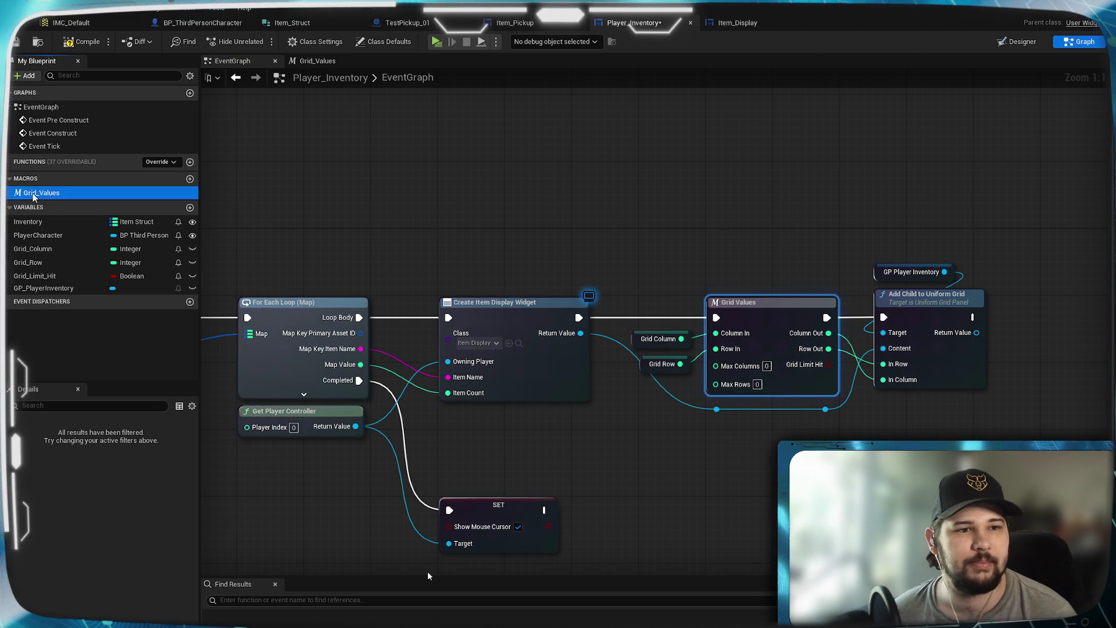
Move Row_In above Column_In and Max Rows above Max Columns in the macro's inputs, then save.
{"action": "left_click", "coordinate": [295, 250]}
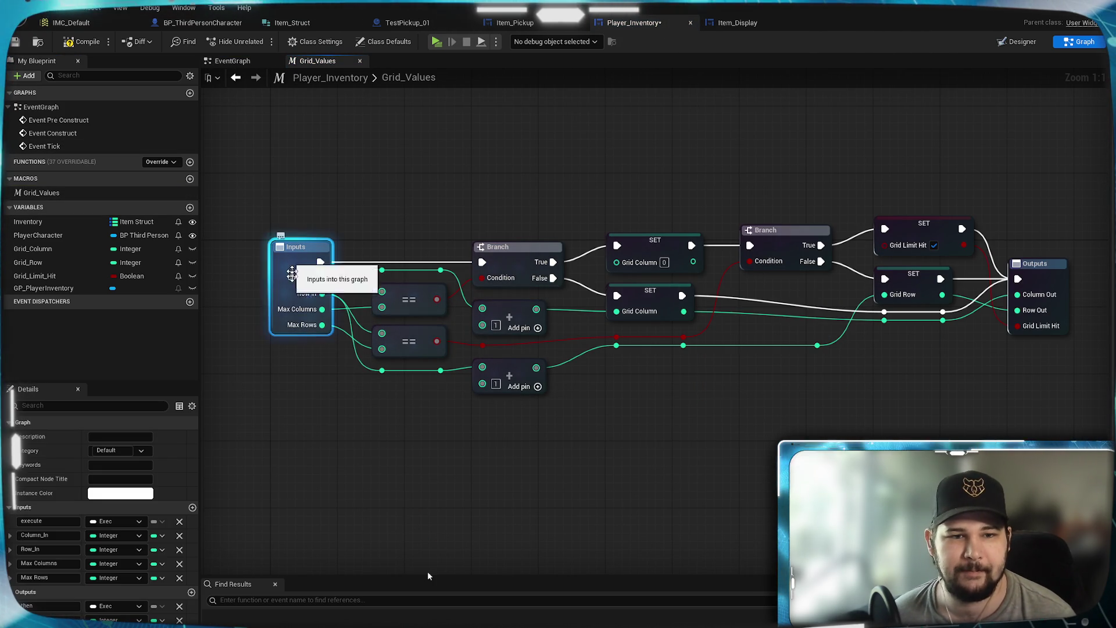
{"action": "left_click_drag", "start_coordinate": [23, 553], "coordinate": [23, 534]}
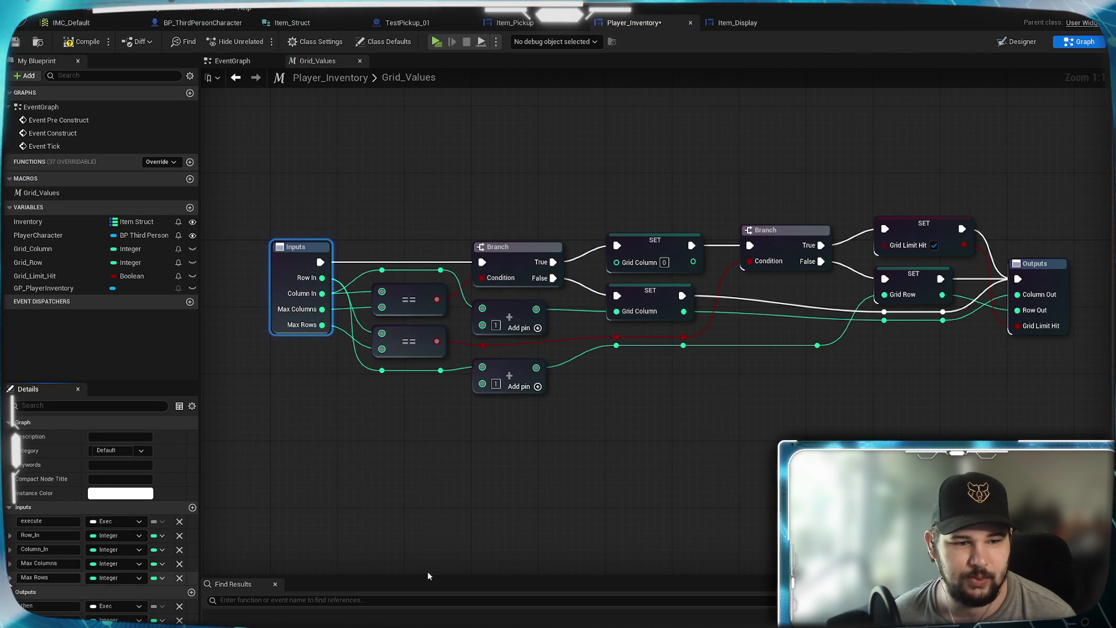
{"action": "left_click_drag", "start_coordinate": [23, 576], "coordinate": [23, 563]}
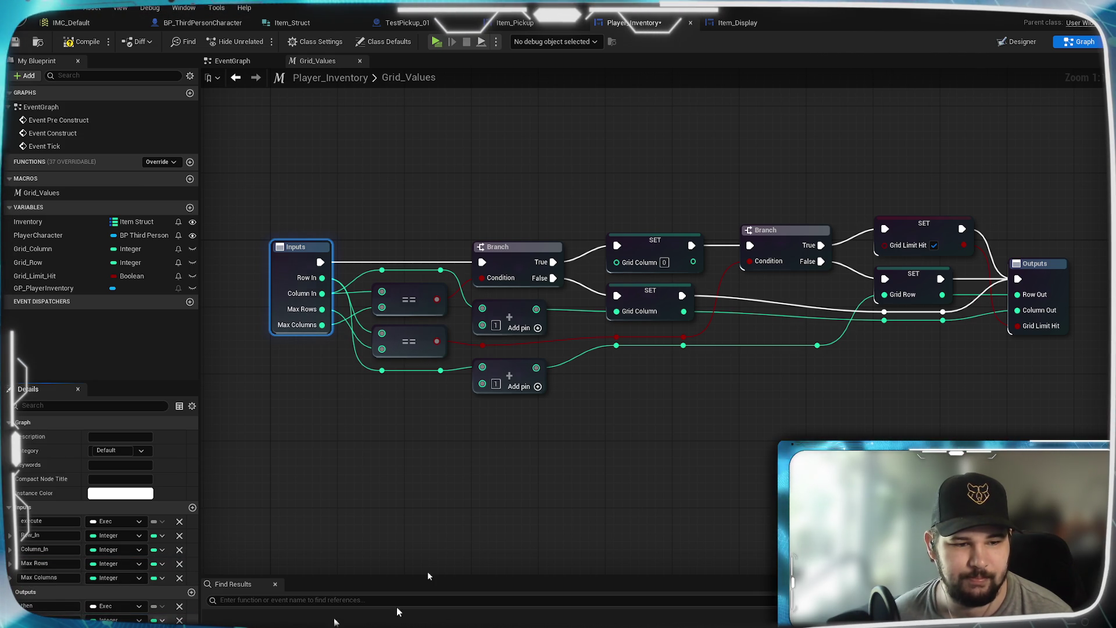
{"action": "key", "text": "ctrl+s"}
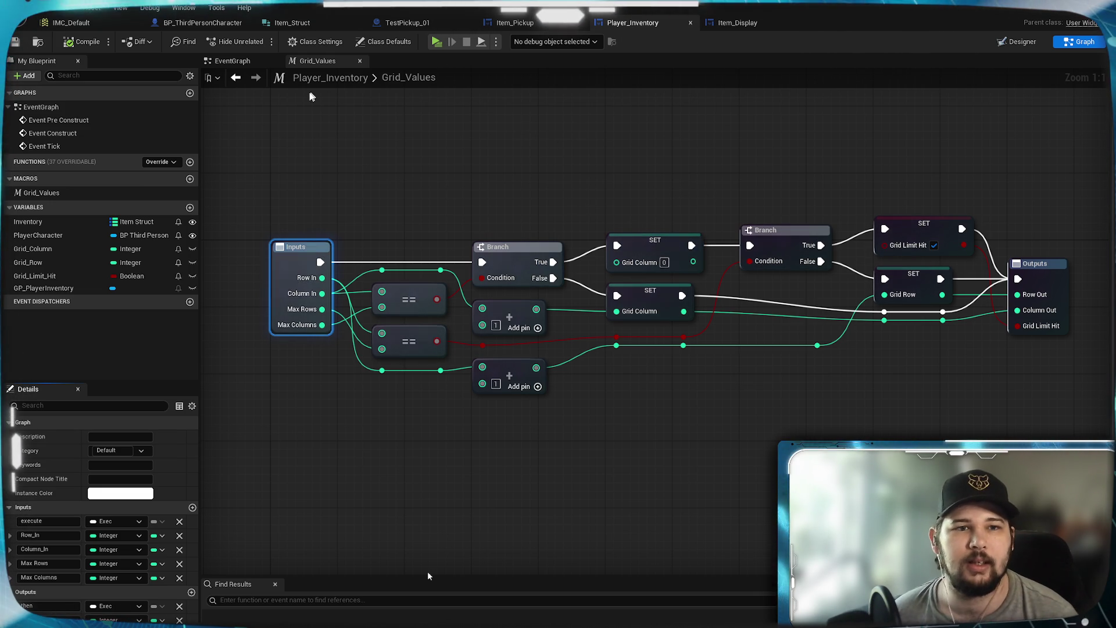
{"action": "left_click", "coordinate": [245, 62]}
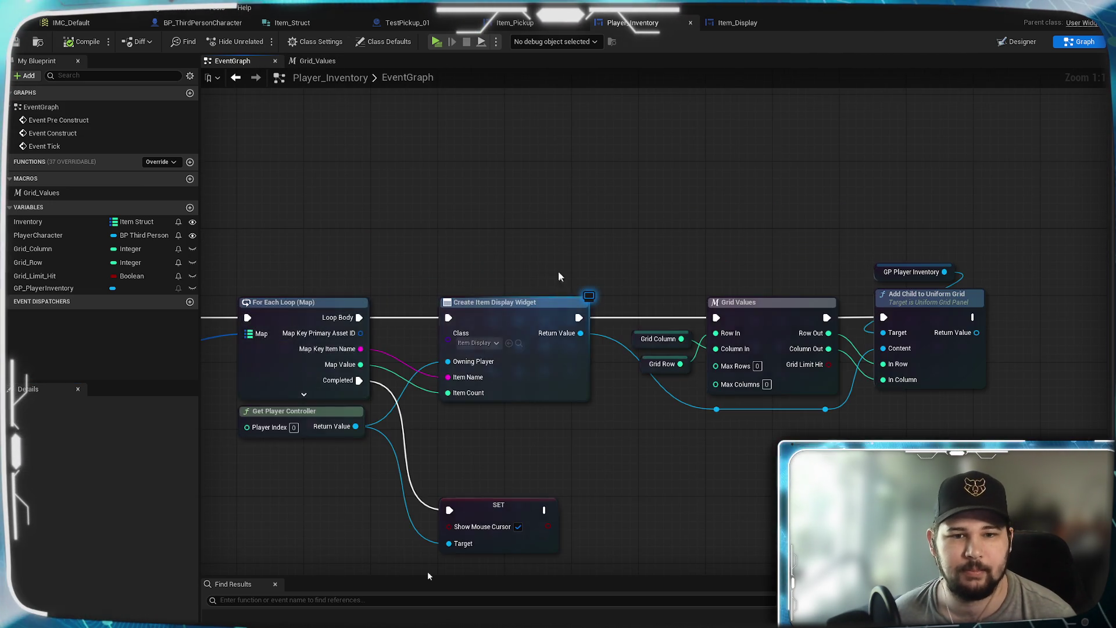
Line up the Grid Column getter under Grid Row and add a reroute point on its wire.
{"action": "scroll", "coordinate": [607, 240], "scroll_direction": "up", "scroll_amount": 5}
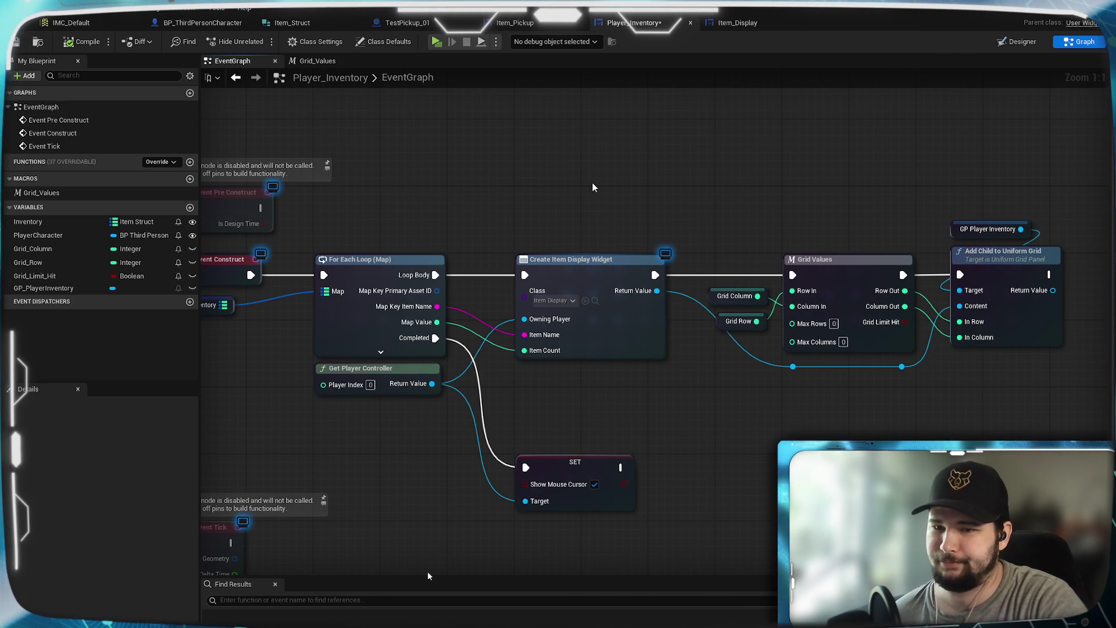
{"action": "mouse_move", "coordinate": [592, 183]}
{"action": "left_mouse_down"}
{"action": "mouse_move", "coordinate": [902, 167]}
{"action": "mouse_move", "coordinate": [730, 163]}
{"action": "mouse_move", "coordinate": [797, 180]}
{"action": "mouse_move", "coordinate": [779, 159]}
{"action": "mouse_move", "coordinate": [613, 147]}
{"action": "mouse_move", "coordinate": [623, 190]}
{"action": "left_mouse_up"}
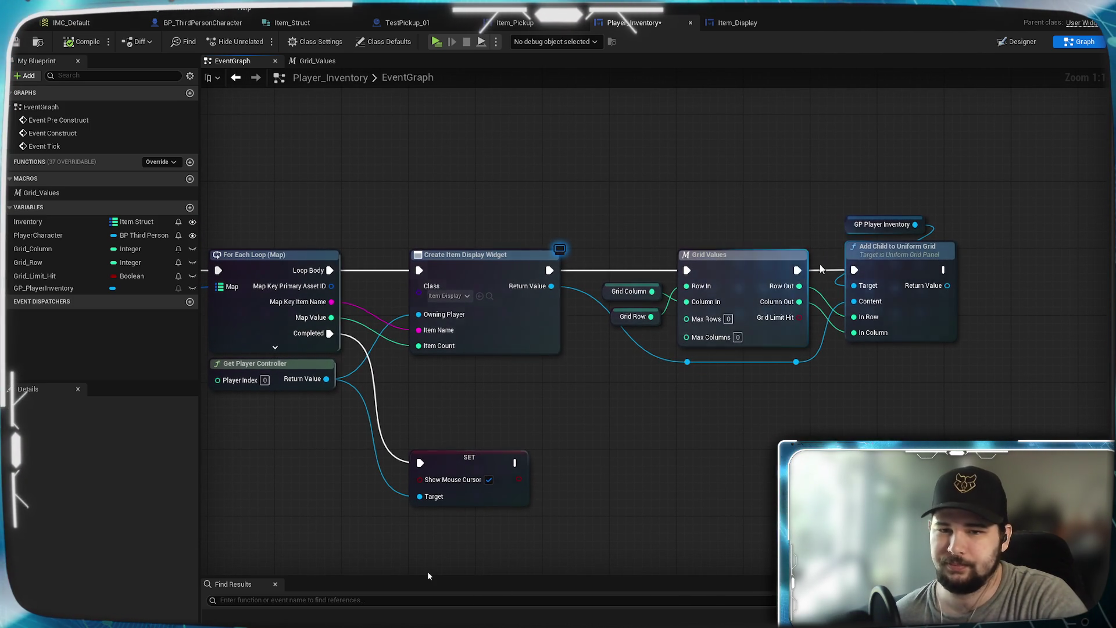
{"action": "mouse_move", "coordinate": [637, 300]}
{"action": "left_mouse_down"}
{"action": "mouse_move", "coordinate": [637, 350]}
{"action": "mouse_move", "coordinate": [638, 290]}
{"action": "left_mouse_up"}
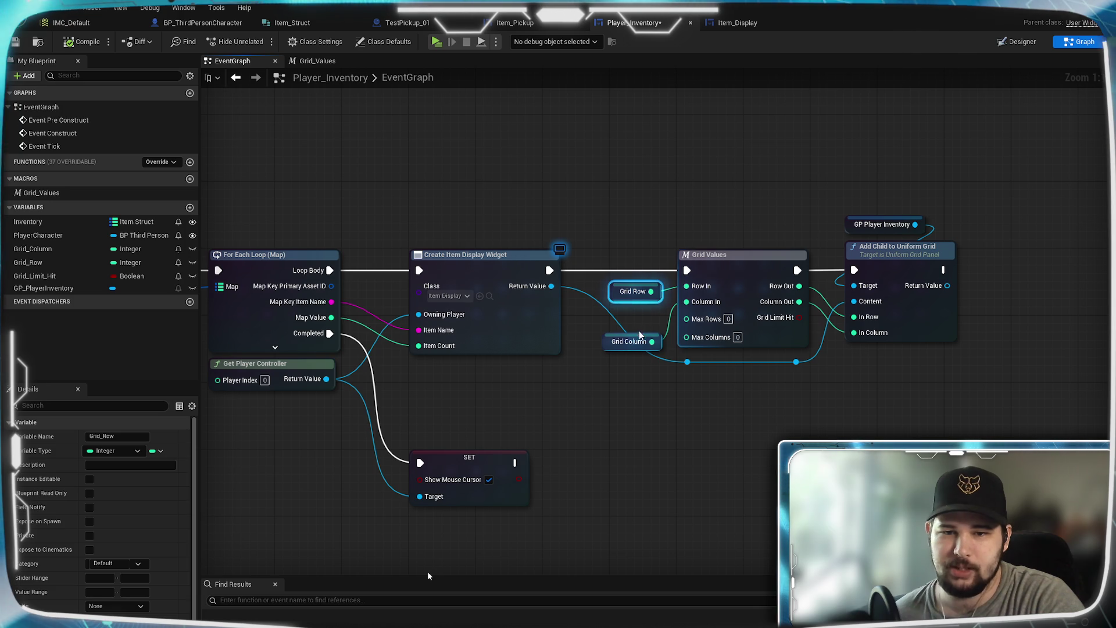
{"action": "left_click_drag", "start_coordinate": [639, 324], "coordinate": [640, 315]}
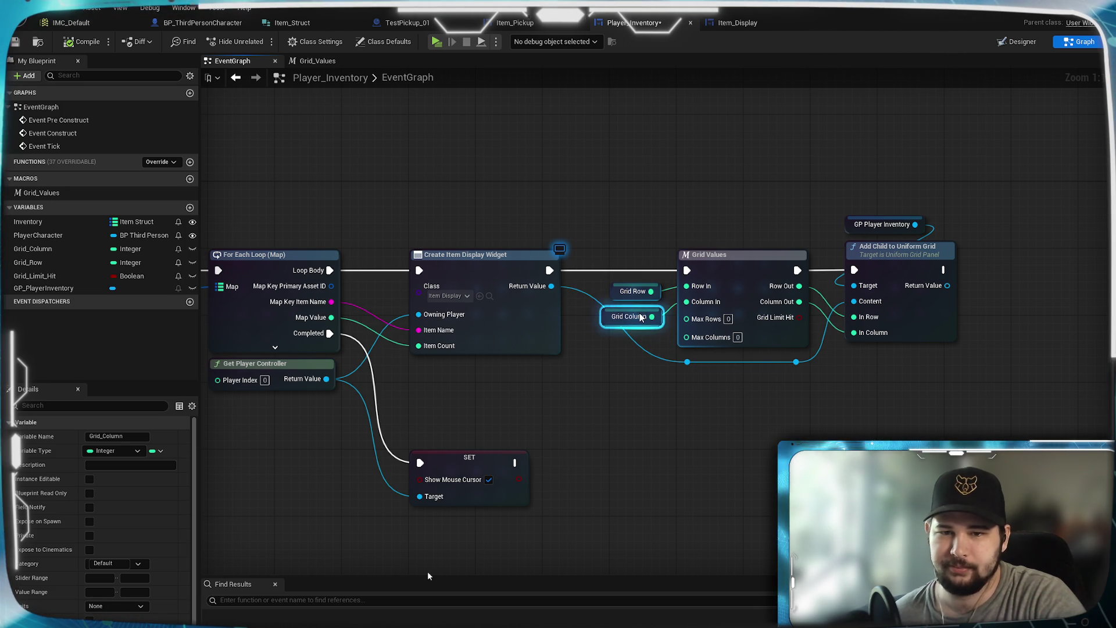
{"action": "left_click", "coordinate": [621, 376]}
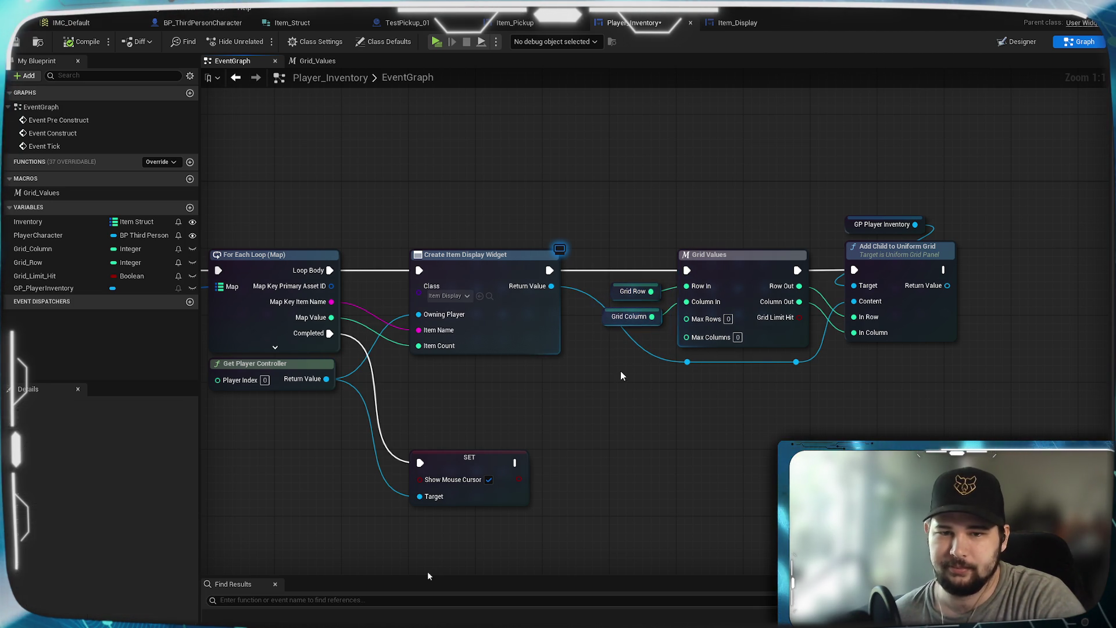
{"action": "double_click", "coordinate": [647, 349]}
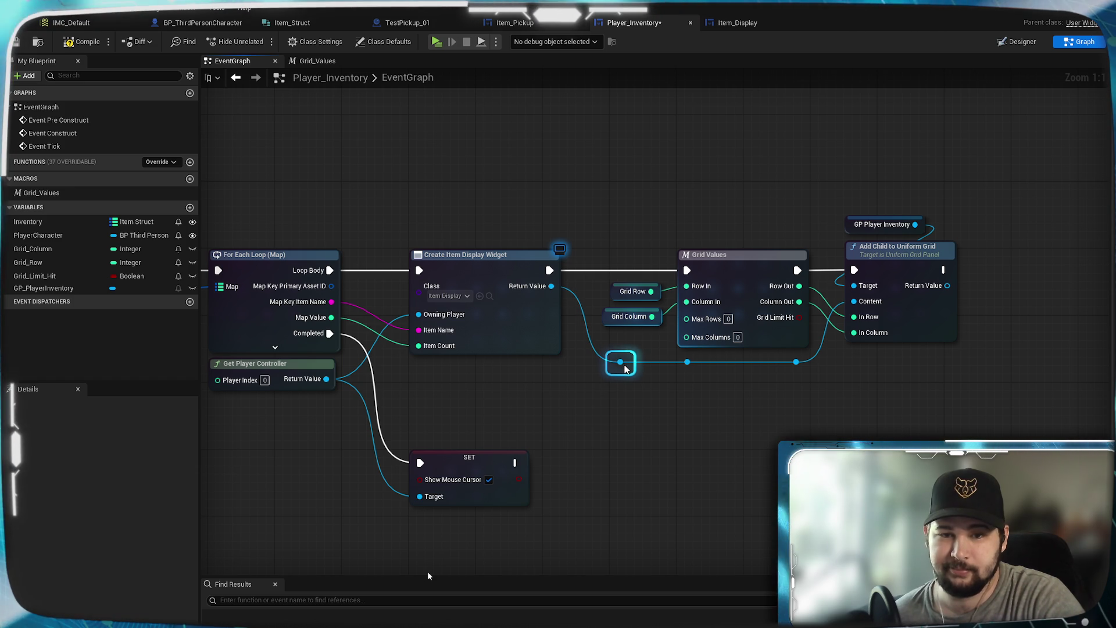
{"action": "left_click", "coordinate": [620, 425]}
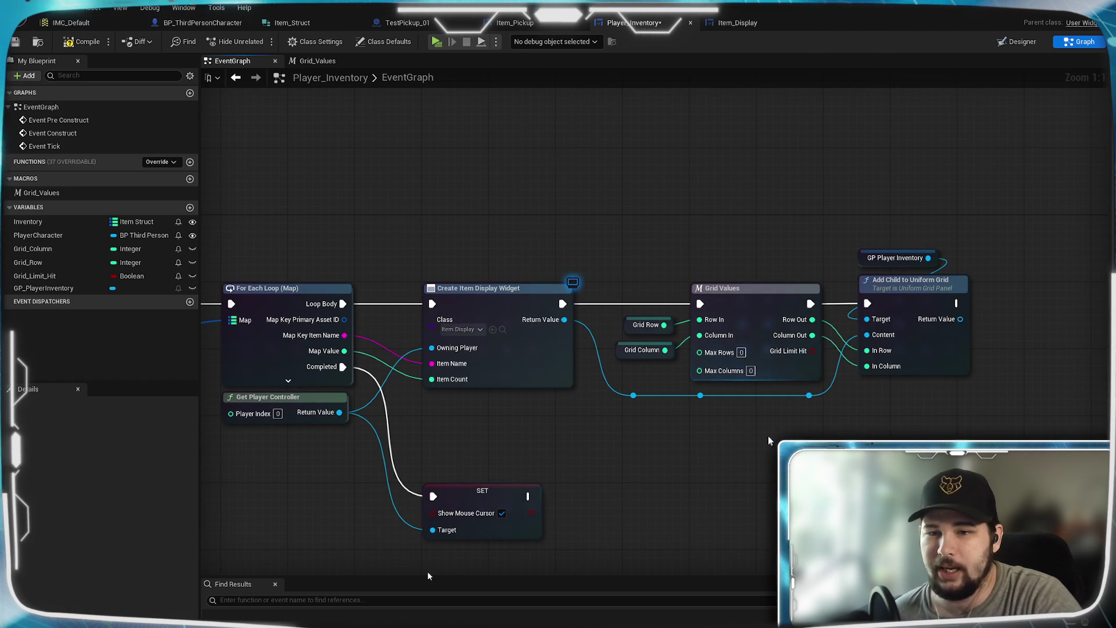
Nudge the SET node in the Event Construct area slightly down and save the blueprint.
{"action": "mouse_move", "coordinate": [925, 418]}
{"action": "left_mouse_down"}
{"action": "mouse_move", "coordinate": [872, 274]}
{"action": "mouse_move", "coordinate": [899, 309]}
{"action": "mouse_move", "coordinate": [875, 311]}
{"action": "left_mouse_up"}
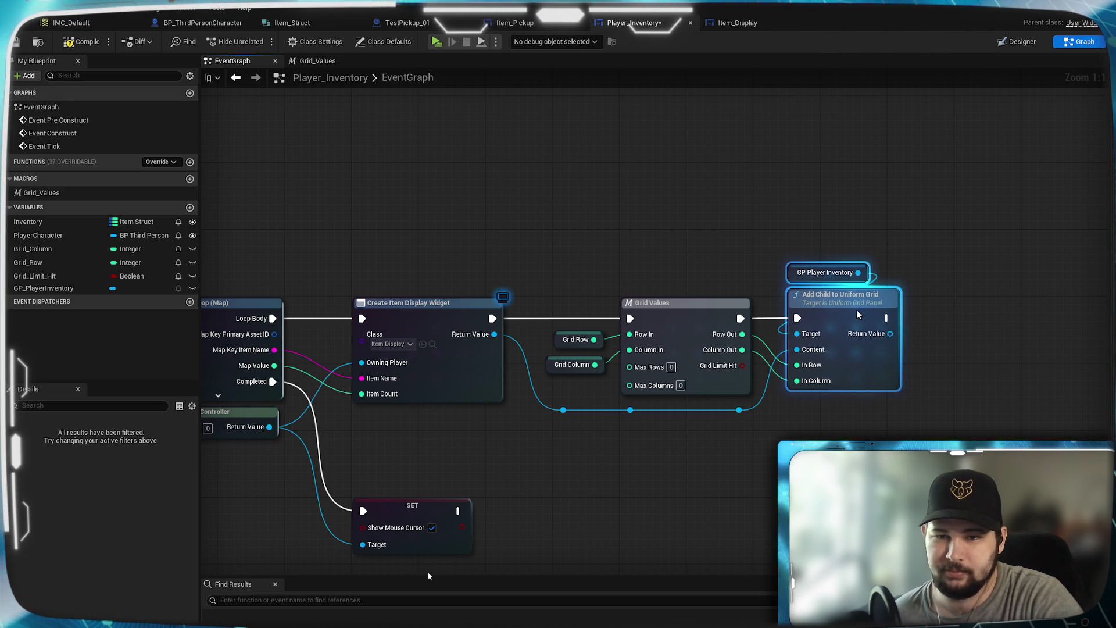
{"action": "left_click", "coordinate": [675, 484]}
{"action": "mouse_move", "coordinate": [521, 463]}
{"action": "left_mouse_down"}
{"action": "mouse_move", "coordinate": [782, 424]}
{"action": "mouse_move", "coordinate": [773, 355]}
{"action": "left_mouse_up"}
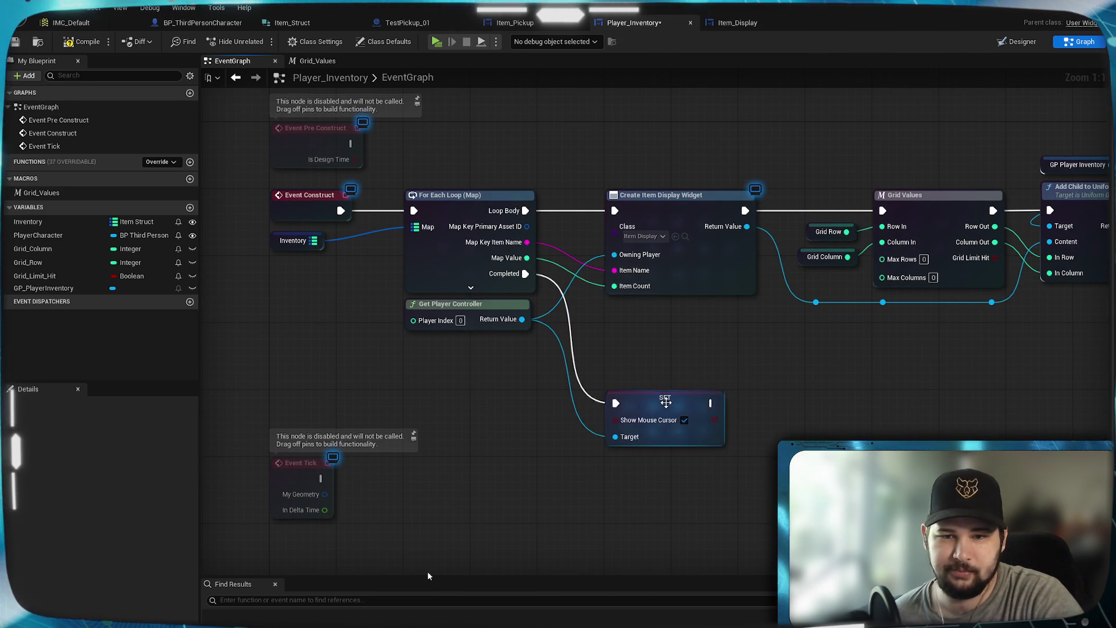
{"action": "left_click", "coordinate": [668, 327]}
{"action": "left_click_drag", "start_coordinate": [668, 326], "coordinate": [668, 333]}
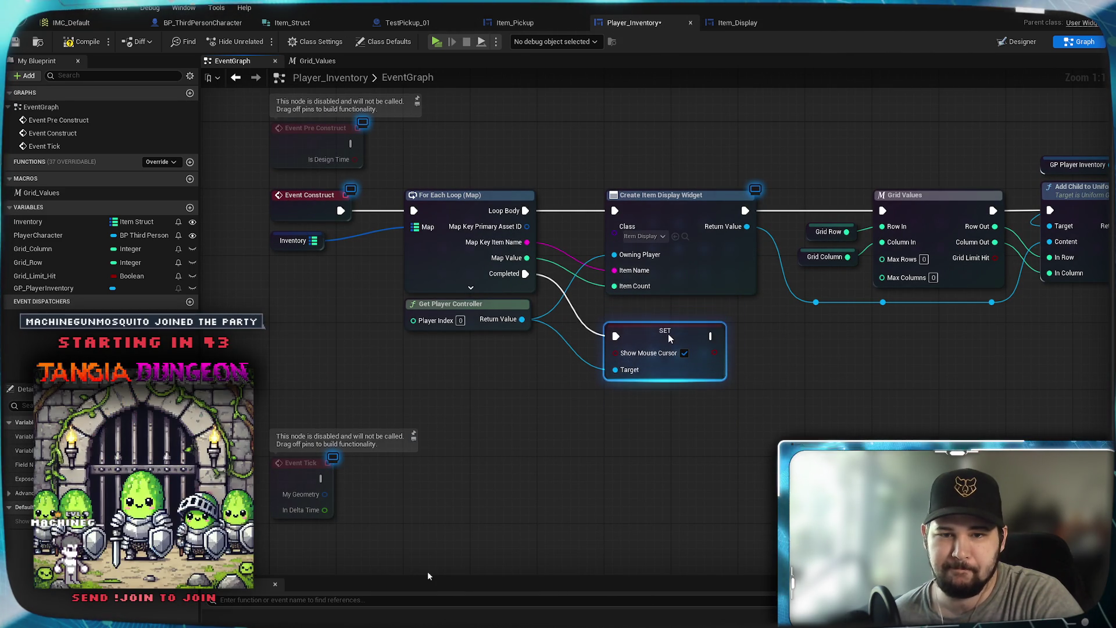
{"action": "left_click", "coordinate": [805, 384]}
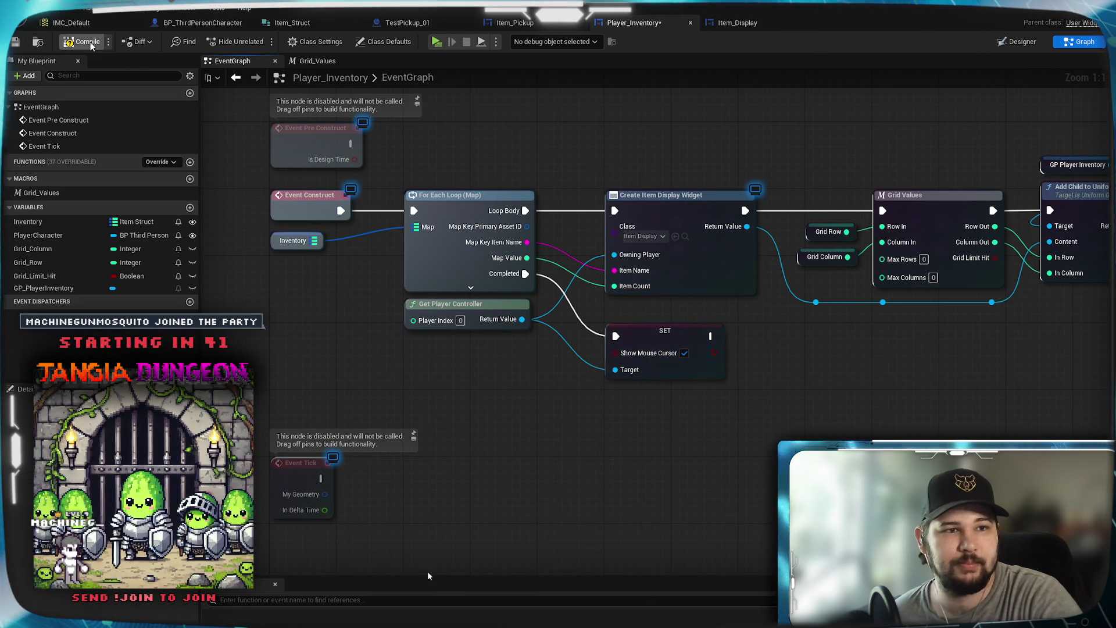
{"action": "key", "text": "ctrl+s"}
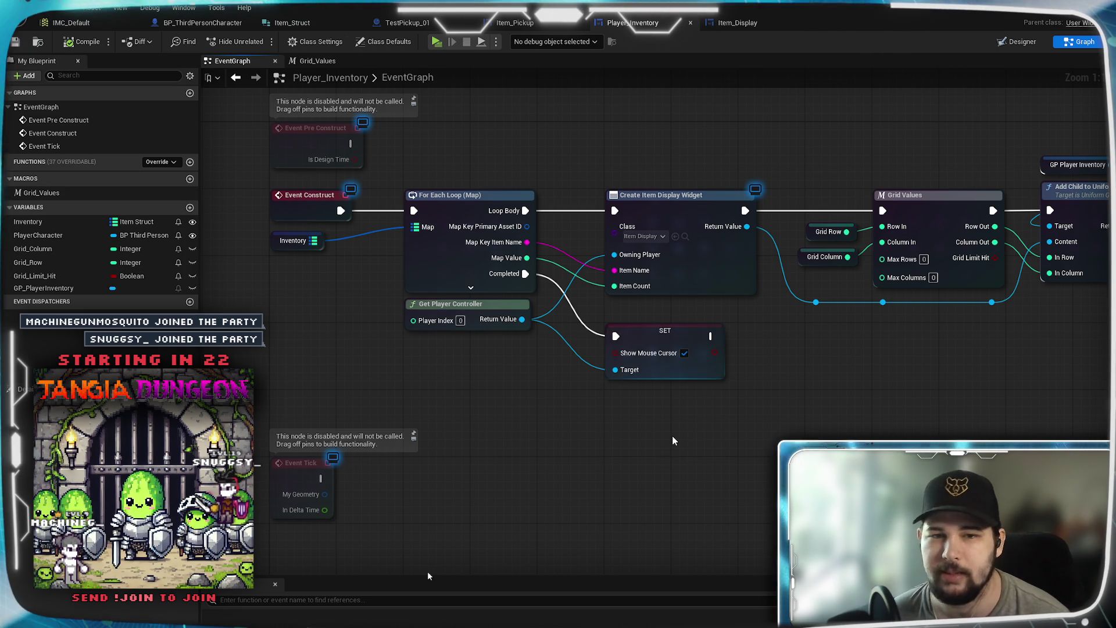
{"action": "mouse_move", "coordinate": [772, 450]}
{"action": "left_mouse_down"}
{"action": "mouse_move", "coordinate": [562, 455]}
{"action": "mouse_move", "coordinate": [763, 485]}
{"action": "mouse_move", "coordinate": [679, 474]}
{"action": "left_mouse_up"}
{"action": "mouse_move", "coordinate": [450, 451]}
{"action": "left_mouse_down"}
{"action": "mouse_move", "coordinate": [507, 454]}
{"action": "mouse_move", "coordinate": [517, 480]}
{"action": "left_mouse_up"}
{"action": "mouse_move", "coordinate": [916, 382]}
{"action": "left_mouse_down"}
{"action": "mouse_move", "coordinate": [866, 372]}
{"action": "mouse_move", "coordinate": [798, 390]}
{"action": "left_mouse_up"}
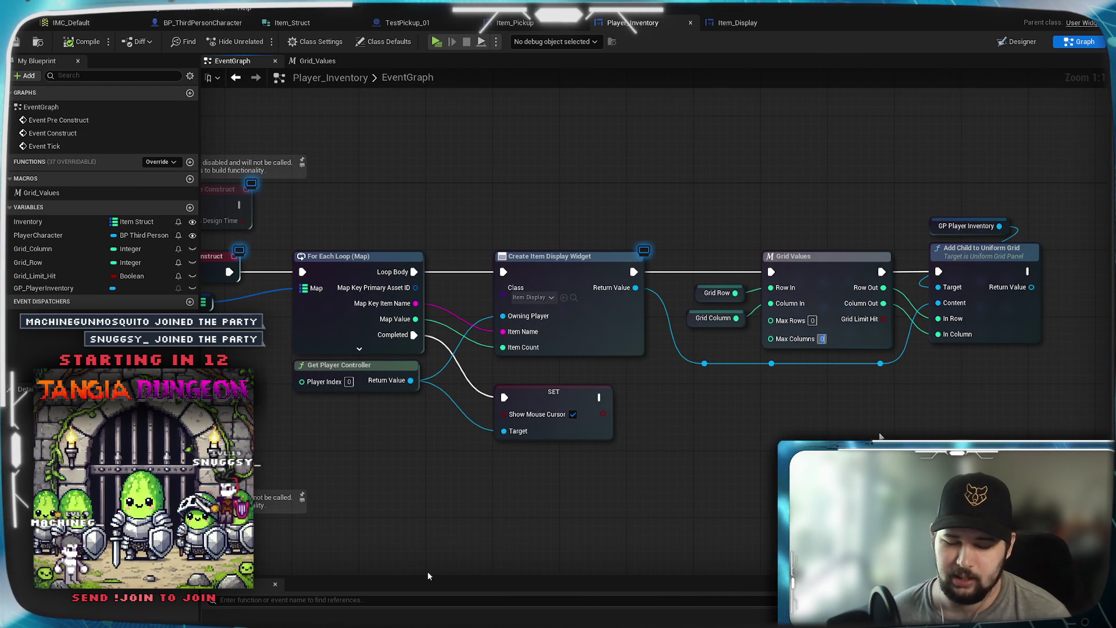
Enter 6 for Max Columns and 5 for Max Rows on Grid Values, then save.
{"action": "left_click", "coordinate": [821, 339]}
{"action": "type", "text": "6"}
{"action": "key", "text": "Return"}
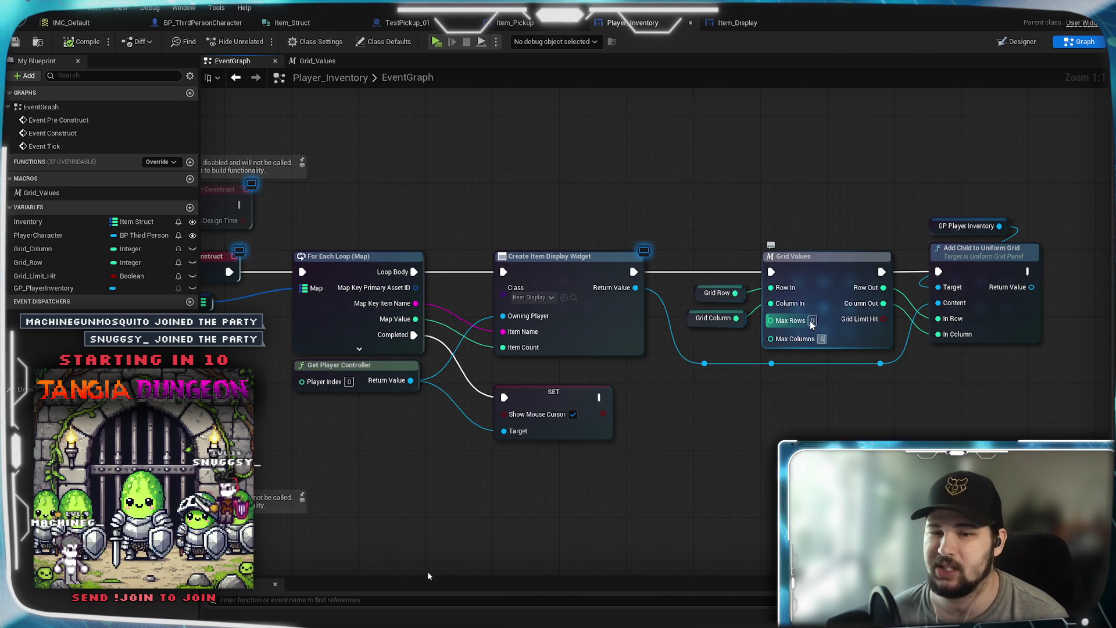
{"action": "left_click", "coordinate": [813, 321]}
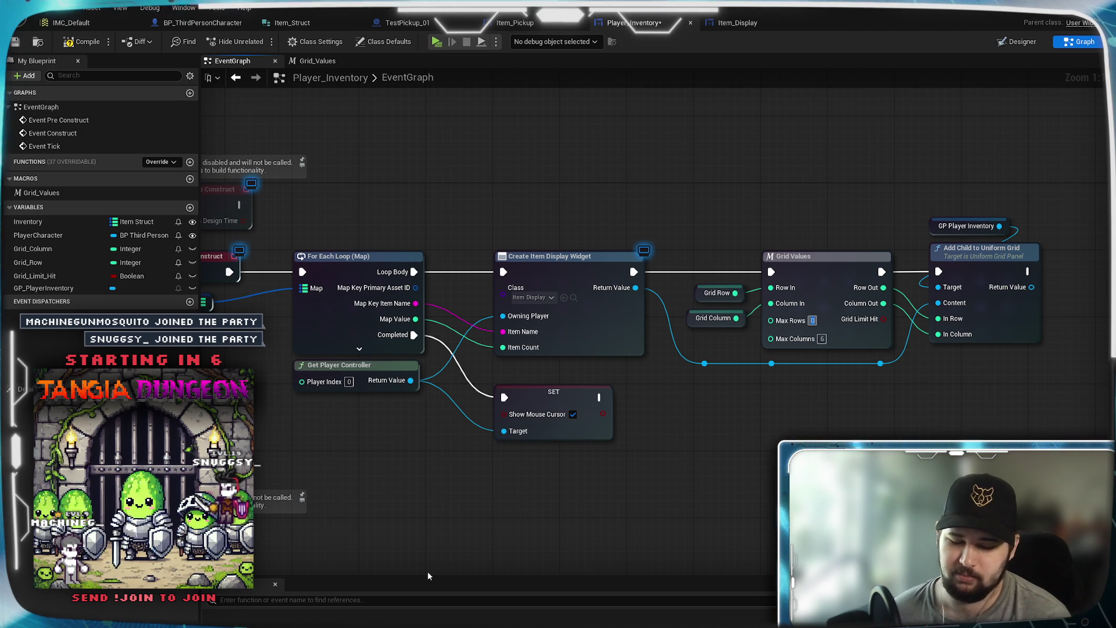
{"action": "type", "text": "5"}
{"action": "key", "text": "Return"}
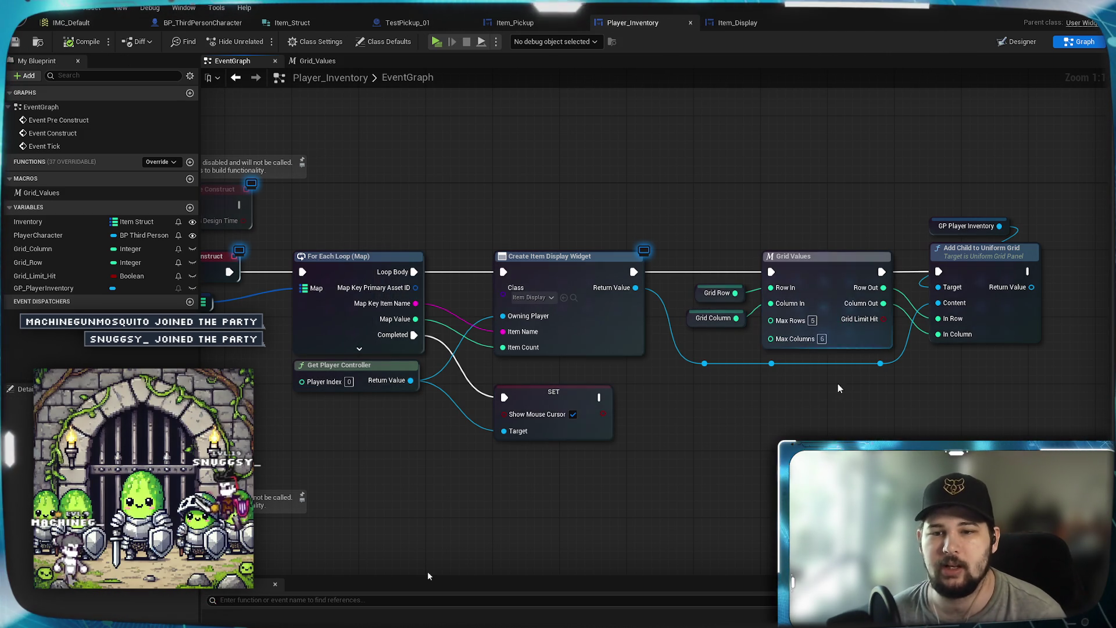
{"action": "key", "text": "ctrl+s"}
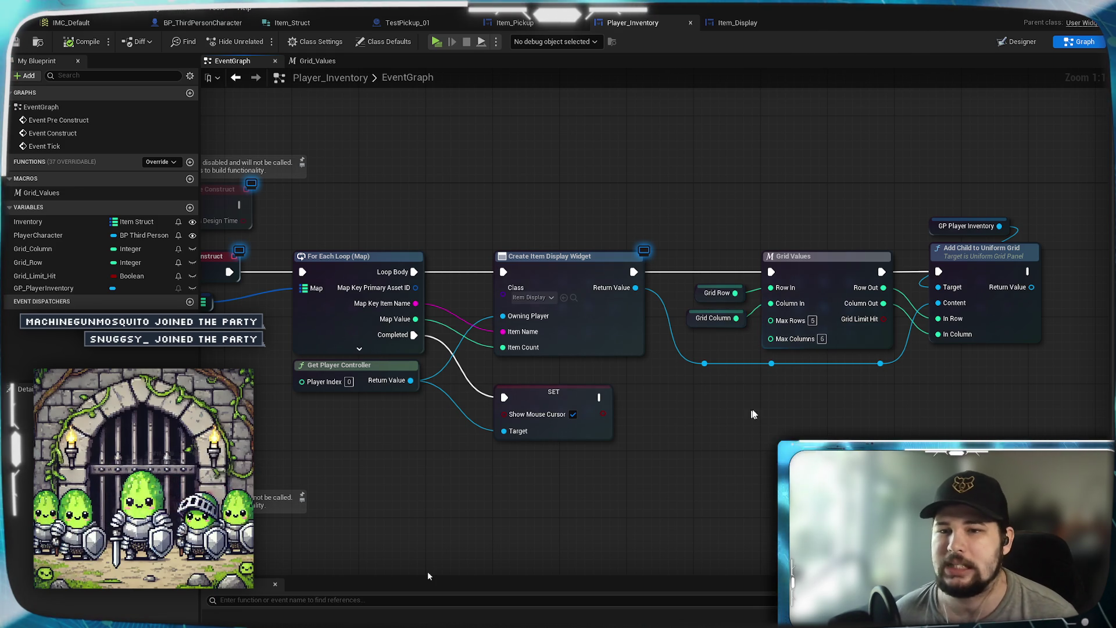
{"action": "mouse_move", "coordinate": [799, 407]}
{"action": "left_mouse_down"}
{"action": "mouse_move", "coordinate": [734, 446]}
{"action": "mouse_move", "coordinate": [749, 441]}
{"action": "left_mouse_up"}
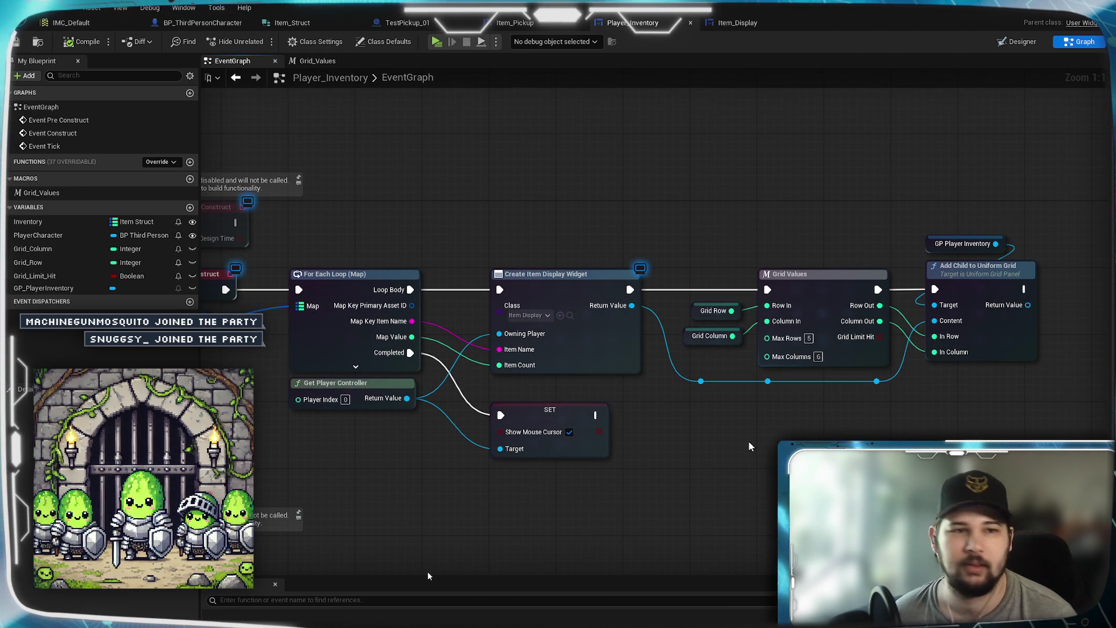
{"action": "mouse_move", "coordinate": [646, 151]}
{"action": "left_mouse_down"}
{"action": "mouse_move", "coordinate": [662, 176]}
{"action": "mouse_move", "coordinate": [643, 174]}
{"action": "left_mouse_up"}
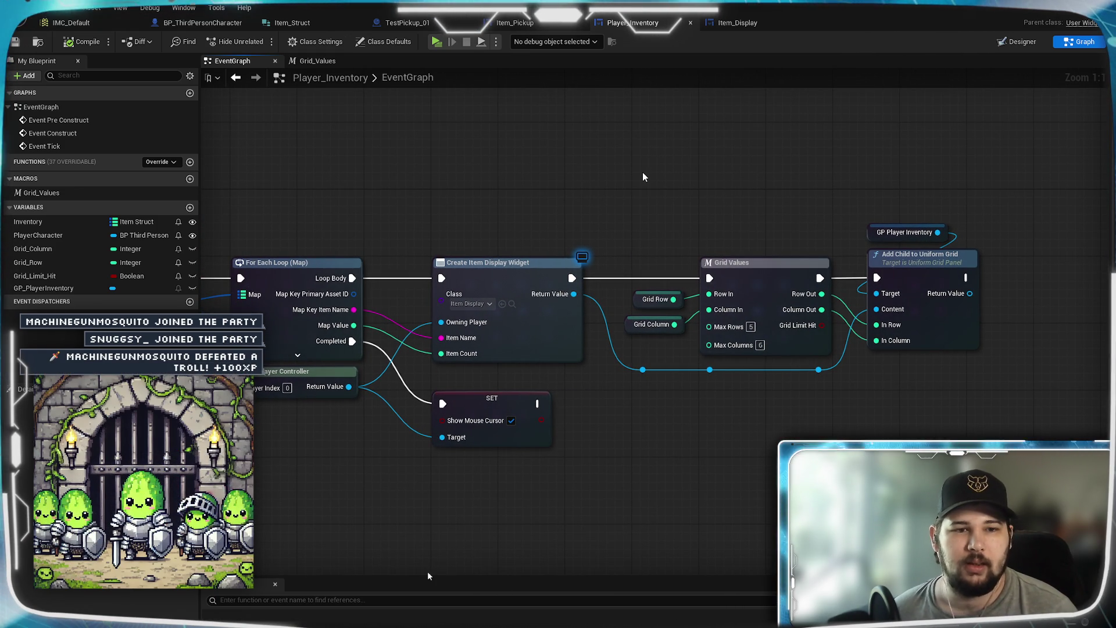
{"action": "mouse_move", "coordinate": [514, 177]}
{"action": "left_mouse_down"}
{"action": "mouse_move", "coordinate": [764, 169]}
{"action": "mouse_move", "coordinate": [686, 183]}
{"action": "left_mouse_up"}
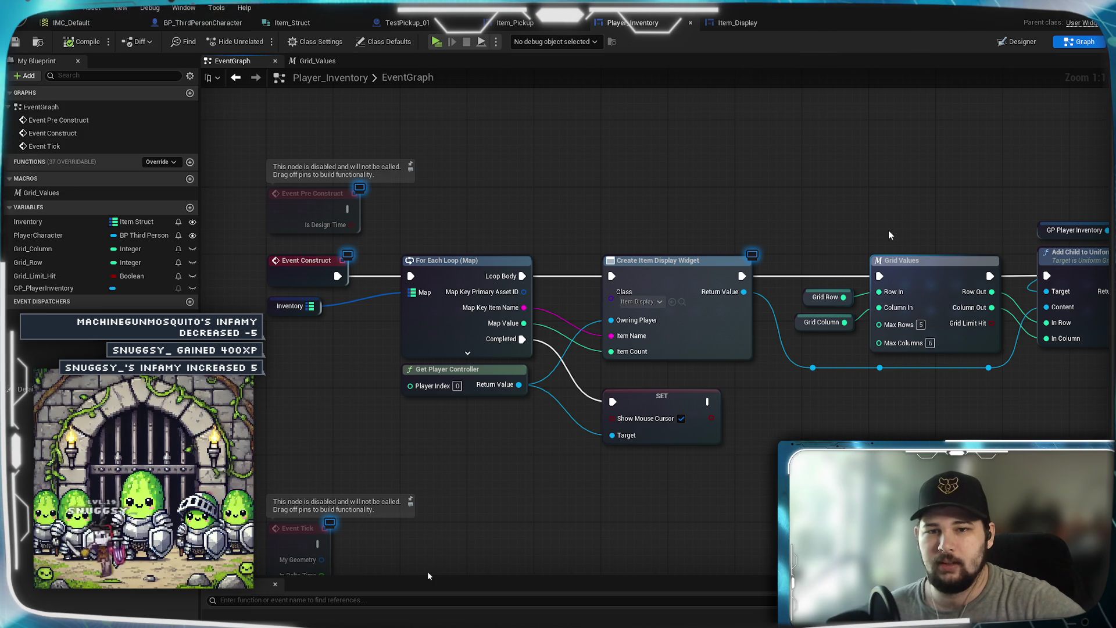
{"action": "mouse_move", "coordinate": [884, 218]}
{"action": "left_mouse_down"}
{"action": "mouse_move", "coordinate": [683, 210]}
{"action": "mouse_move", "coordinate": [866, 252]}
{"action": "mouse_move", "coordinate": [839, 204]}
{"action": "left_mouse_up"}
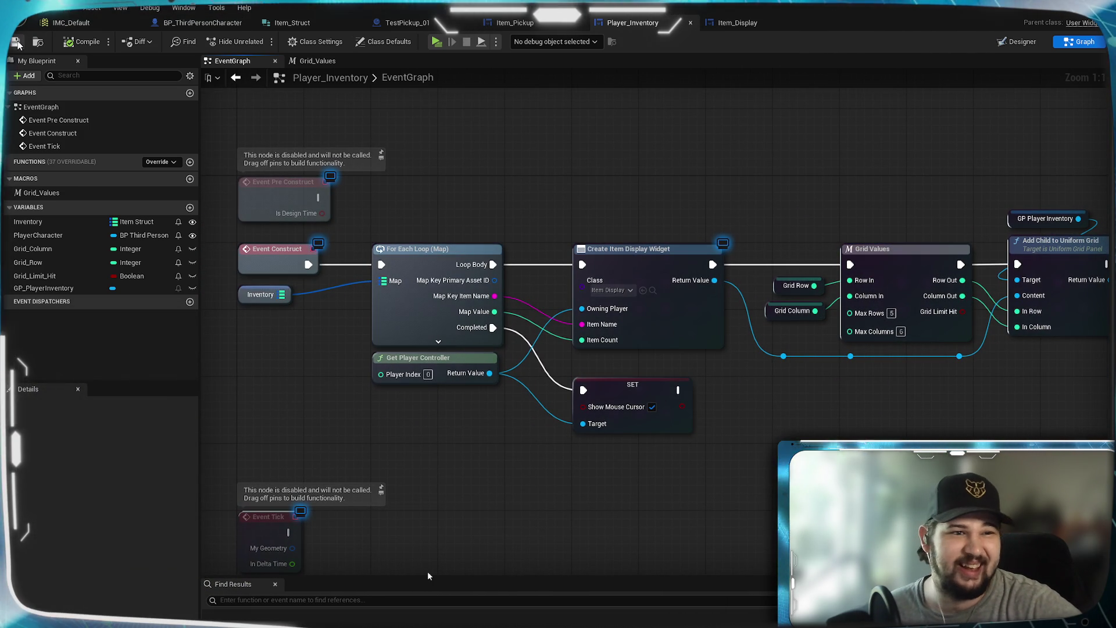
{"action": "left_click_drag", "start_coordinate": [573, 151], "coordinate": [598, 127]}
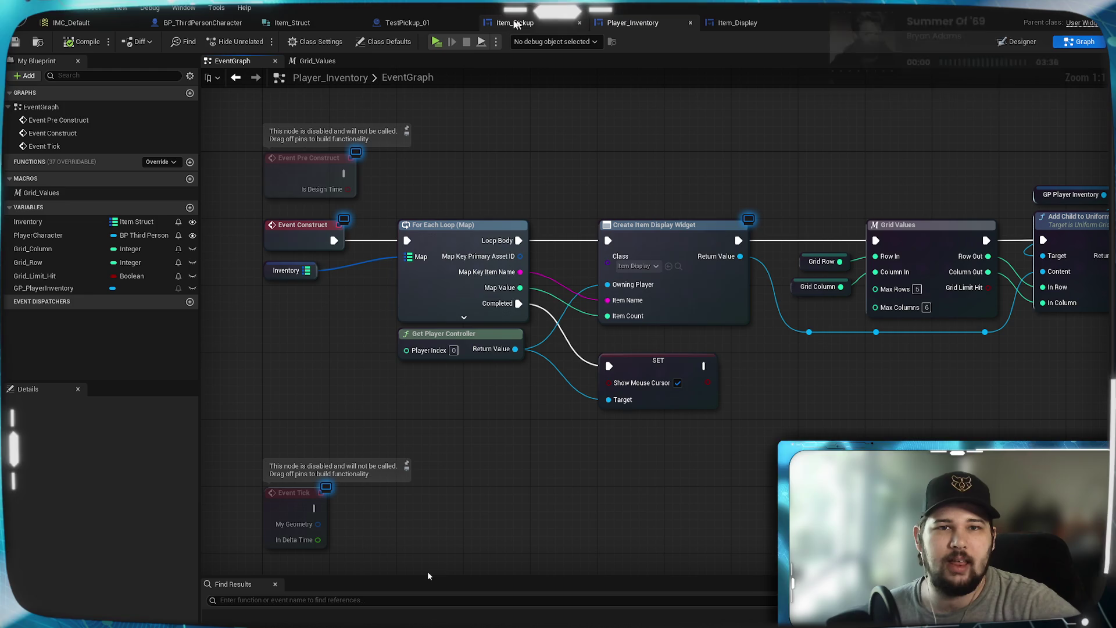
Switch to BP_ThirdPersonCharacter and pan to the Interact section's FIND, Branch, ADD, REMOVE and End Pickup nodes.
{"action": "left_click", "coordinate": [211, 28]}
{"action": "mouse_move", "coordinate": [563, 403]}
{"action": "left_mouse_down"}
{"action": "mouse_move", "coordinate": [682, 415]}
{"action": "mouse_move", "coordinate": [413, 389]}
{"action": "mouse_move", "coordinate": [644, 385]}
{"action": "left_mouse_up"}
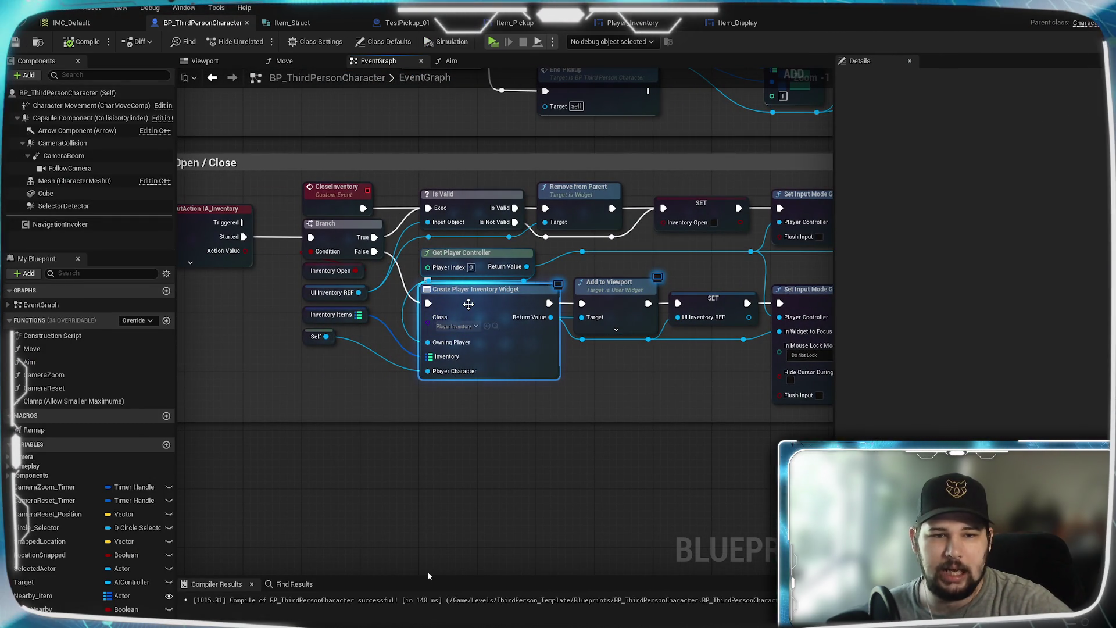
{"action": "left_click_drag", "start_coordinate": [654, 318], "coordinate": [703, 548]}
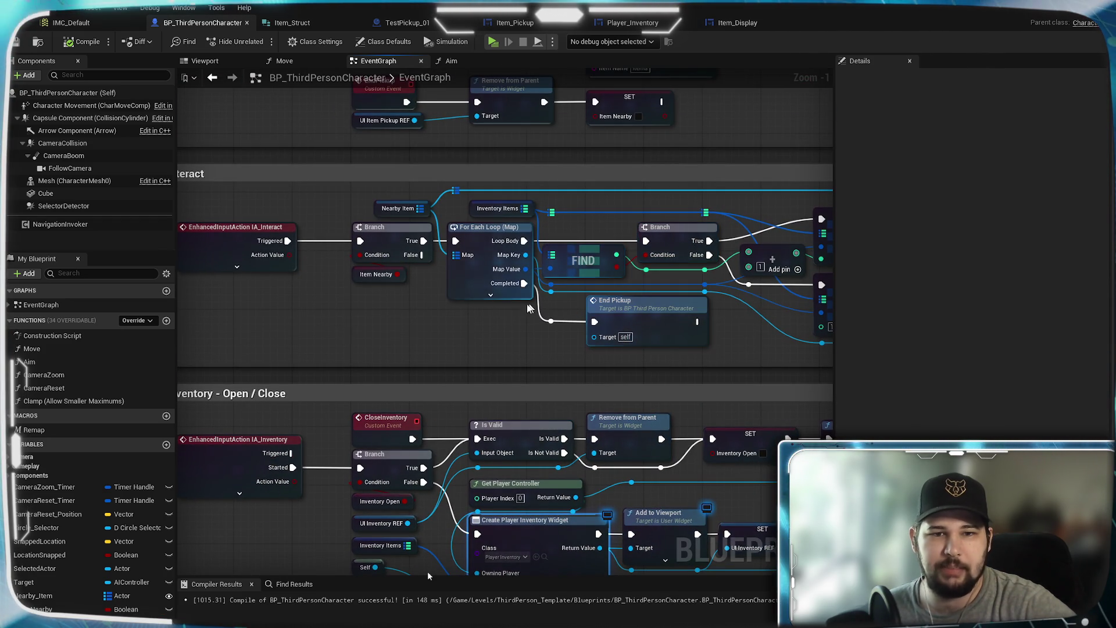
{"action": "left_click_drag", "start_coordinate": [503, 316], "coordinate": [320, 343]}
{"action": "mouse_move", "coordinate": [570, 381]}
{"action": "left_mouse_down"}
{"action": "mouse_move", "coordinate": [375, 372]}
{"action": "mouse_move", "coordinate": [536, 341]}
{"action": "mouse_move", "coordinate": [790, 345]}
{"action": "left_mouse_up"}
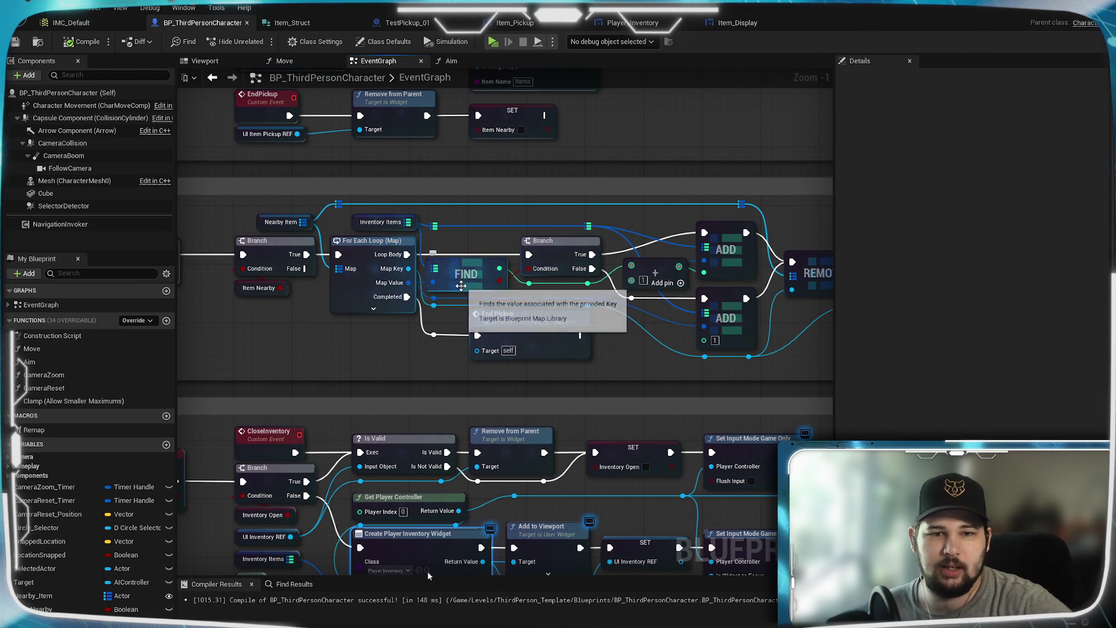
{"action": "mouse_move", "coordinate": [636, 342]}
{"action": "left_mouse_down"}
{"action": "mouse_move", "coordinate": [453, 351]}
{"action": "mouse_move", "coordinate": [680, 341]}
{"action": "left_mouse_up"}
{"action": "left_click_drag", "start_coordinate": [424, 349], "coordinate": [748, 359]}
{"action": "mouse_move", "coordinate": [806, 235]}
{"action": "left_mouse_down"}
{"action": "mouse_move", "coordinate": [302, 349]}
{"action": "mouse_move", "coordinate": [268, 389]}
{"action": "left_mouse_up"}
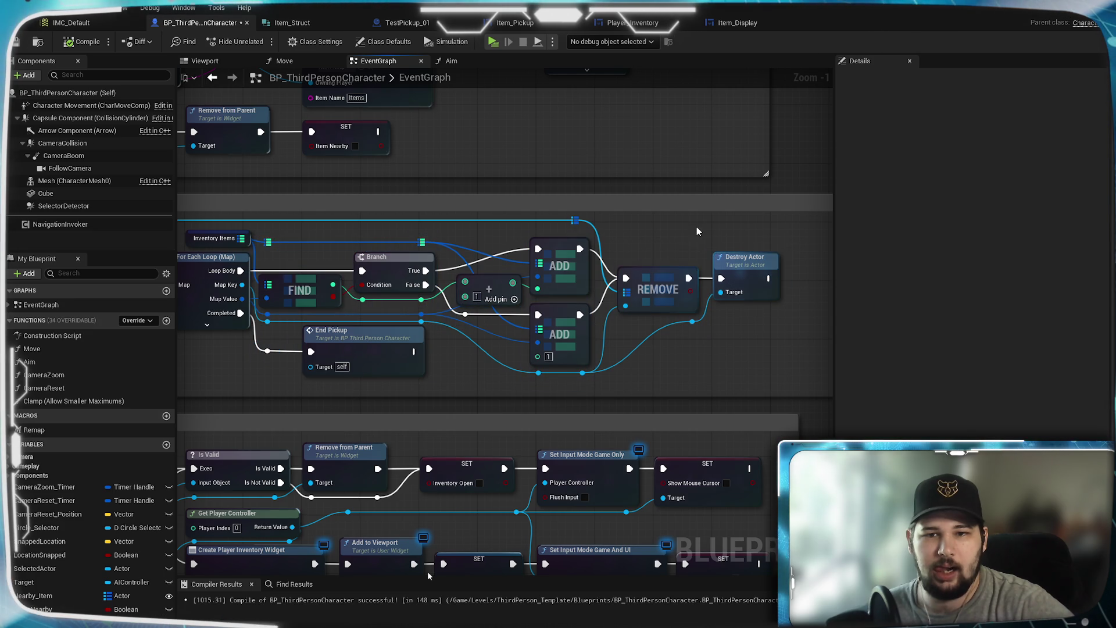
{"action": "left_click_drag", "start_coordinate": [481, 383], "coordinate": [704, 372]}
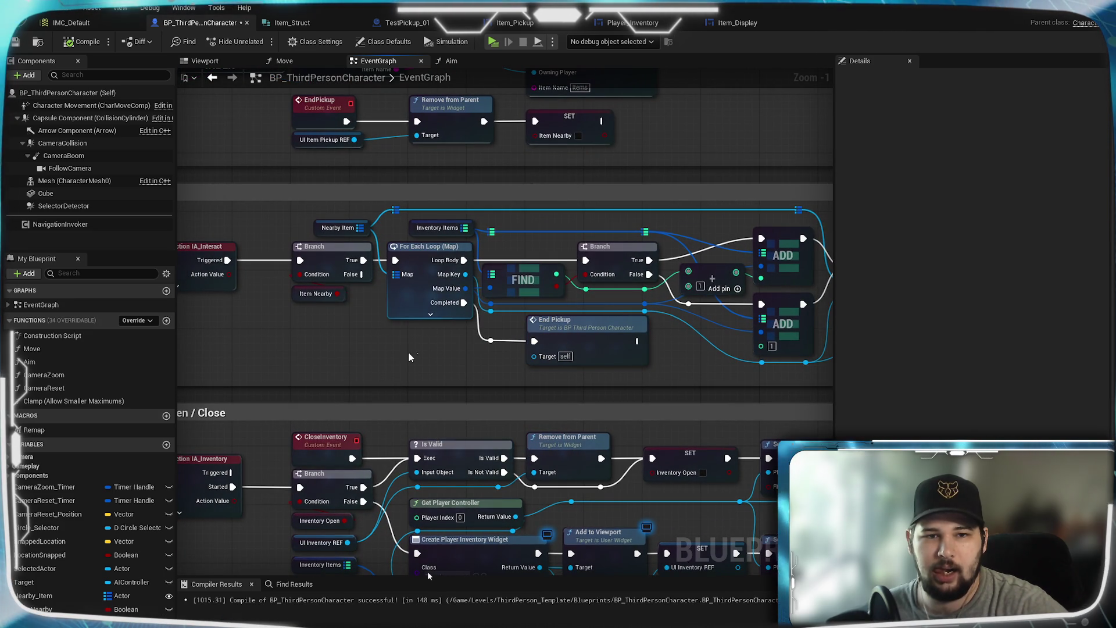
{"action": "mouse_move", "coordinate": [465, 227]}
{"action": "left_mouse_down"}
{"action": "mouse_move", "coordinate": [266, 375]}
{"action": "mouse_move", "coordinate": [266, 352]}
{"action": "left_mouse_up"}
Add a Length node off the Inventory Items map via 'length' and place it near the loop.
{"action": "type", "text": "length"}
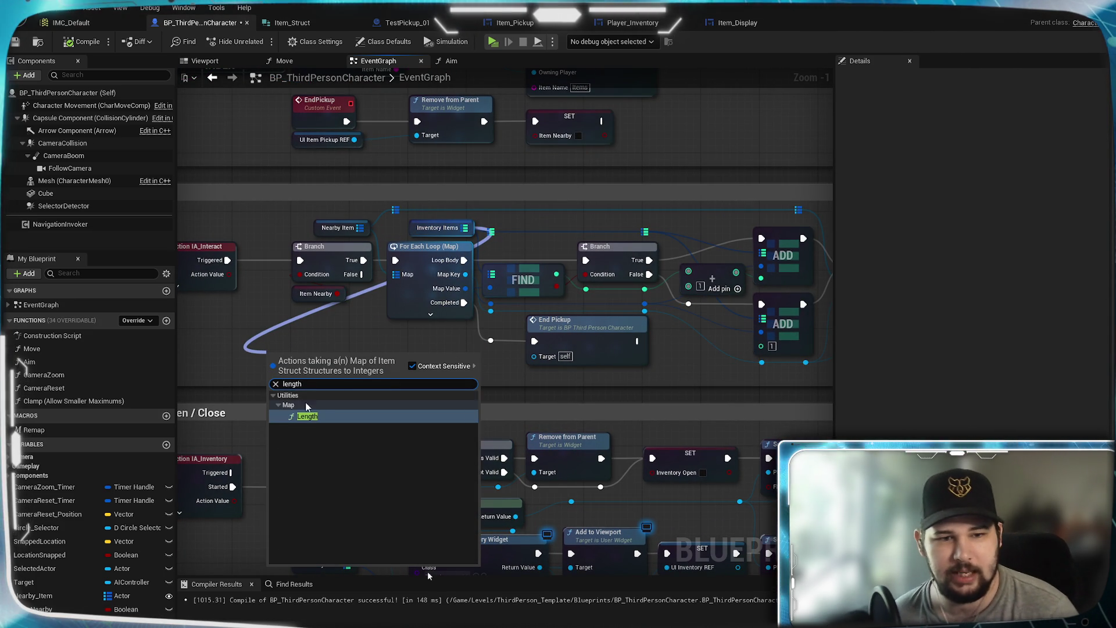
{"action": "left_click", "coordinate": [315, 413]}
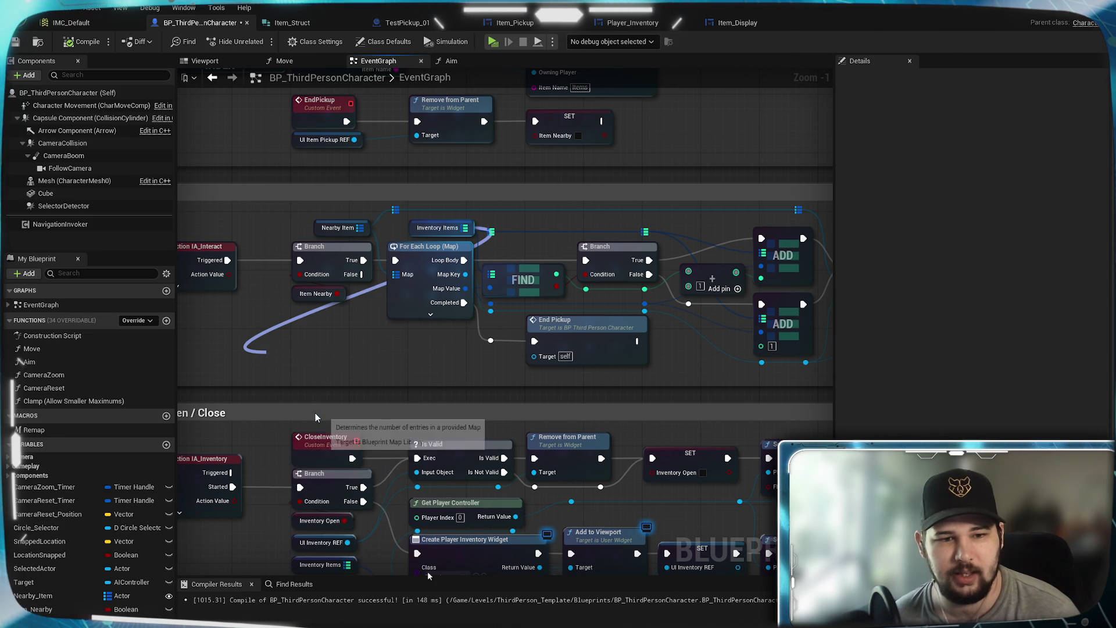
{"action": "left_click_drag", "start_coordinate": [341, 363], "coordinate": [399, 347]}
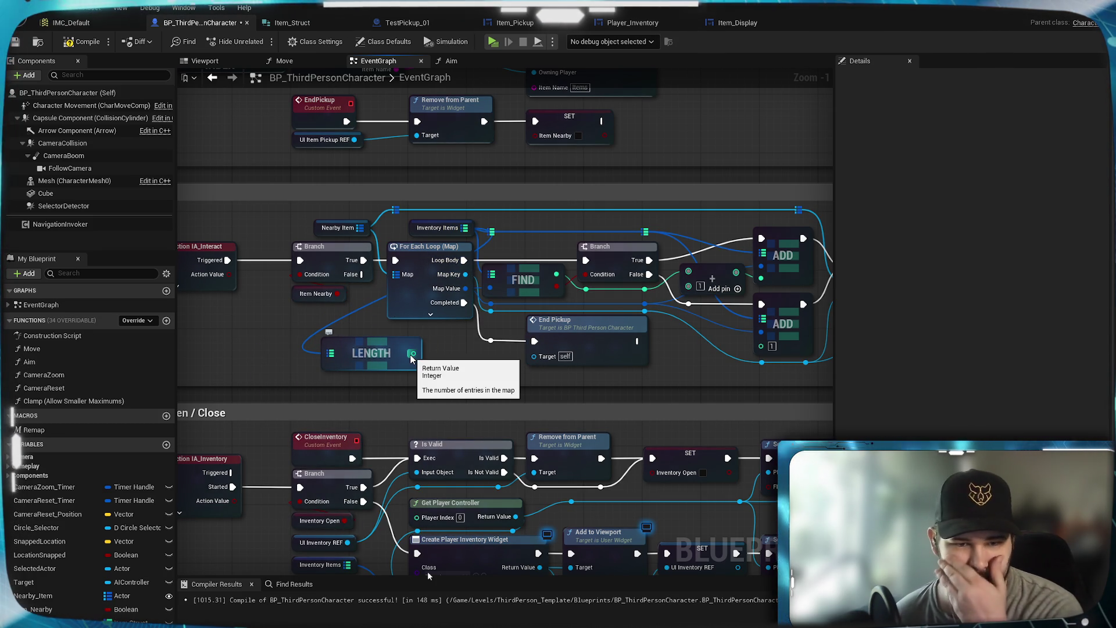
{"action": "mouse_move", "coordinate": [412, 359]}
{"action": "left_mouse_down"}
{"action": "mouse_move", "coordinate": [358, 343]}
{"action": "mouse_move", "coordinate": [407, 222]}
{"action": "mouse_move", "coordinate": [445, 201]}
{"action": "mouse_move", "coordinate": [407, 357]}
{"action": "left_mouse_up"}
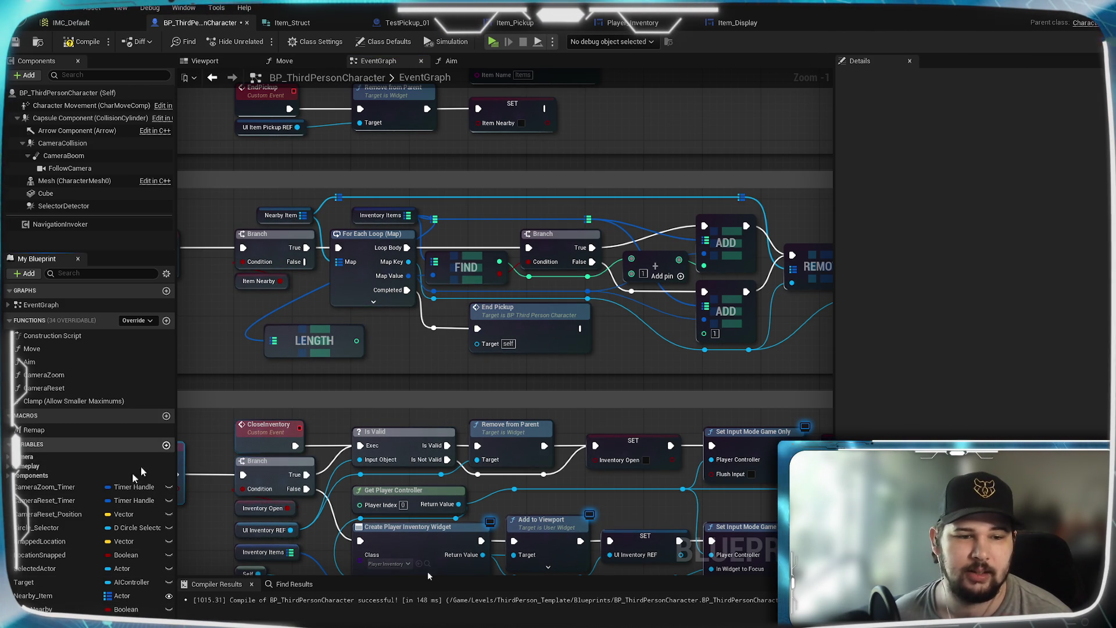
Create a new Integer variable named Max_Slots.
{"action": "left_click", "coordinate": [166, 444]}
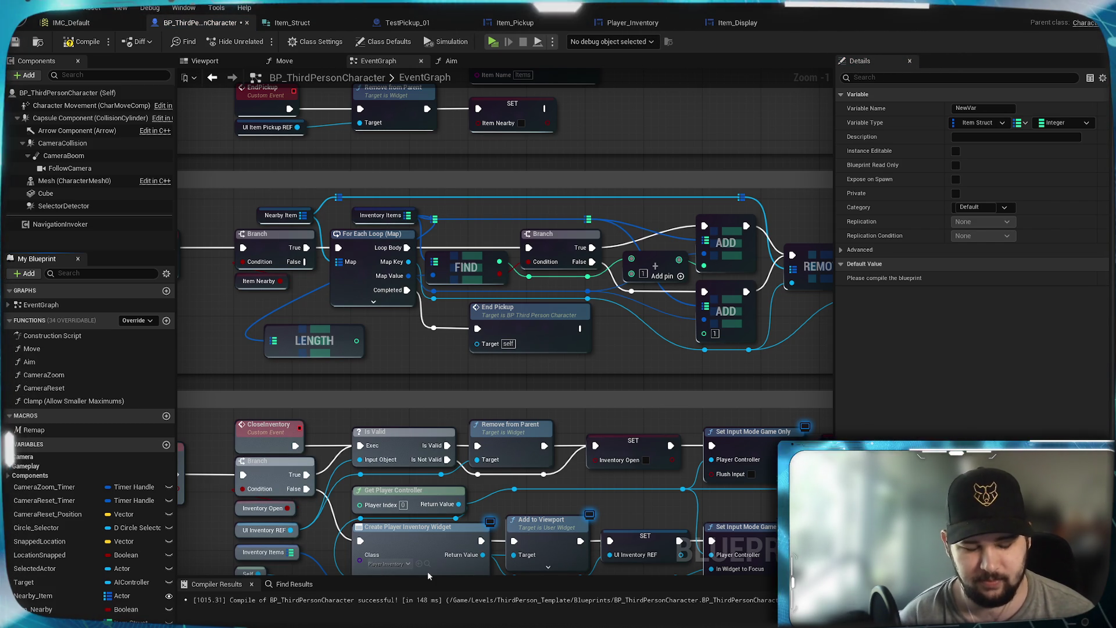
{"action": "key", "text": "Return"}
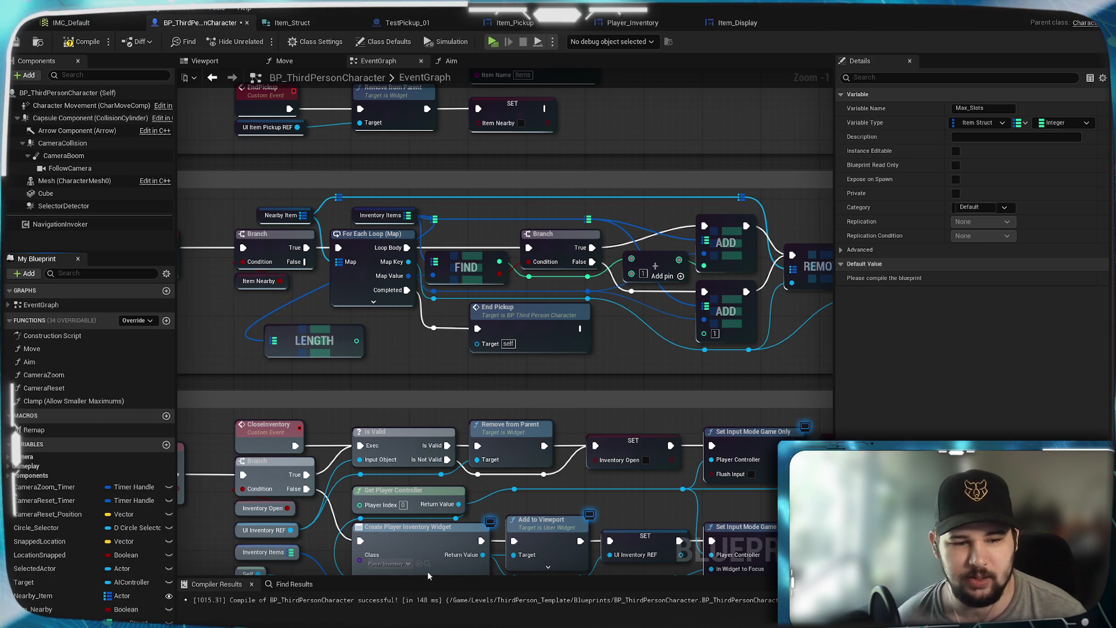
{"action": "left_click", "coordinate": [133, 621]}
{"action": "left_click", "coordinate": [133, 504]}
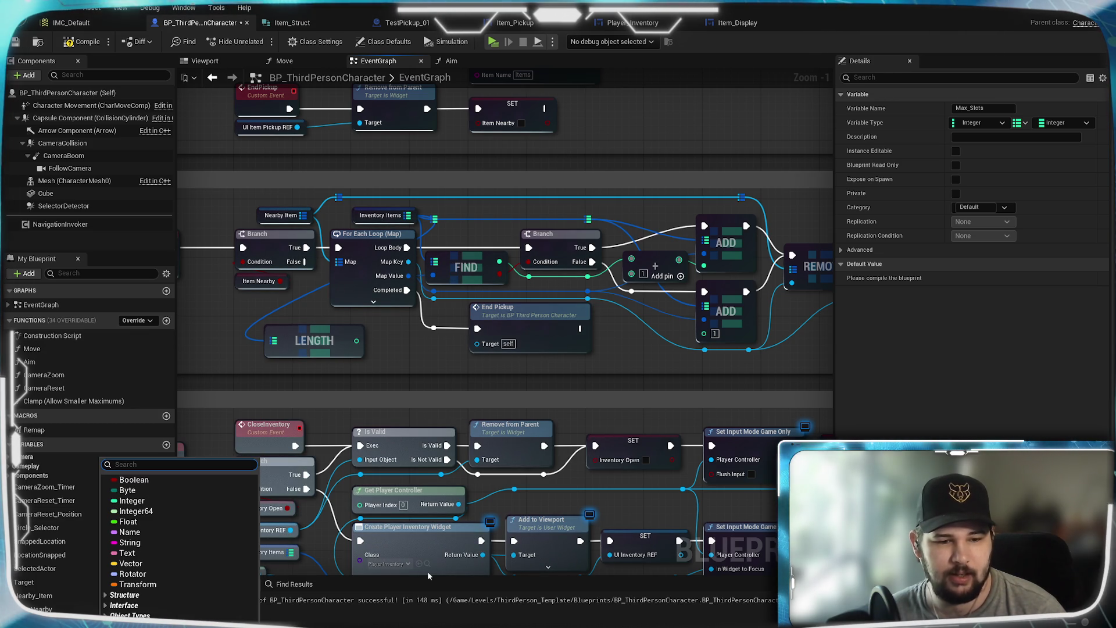
Keep Max_Slots a single value, set its default to 30, and save the Blueprint.
{"action": "left_click", "coordinate": [1021, 123]}
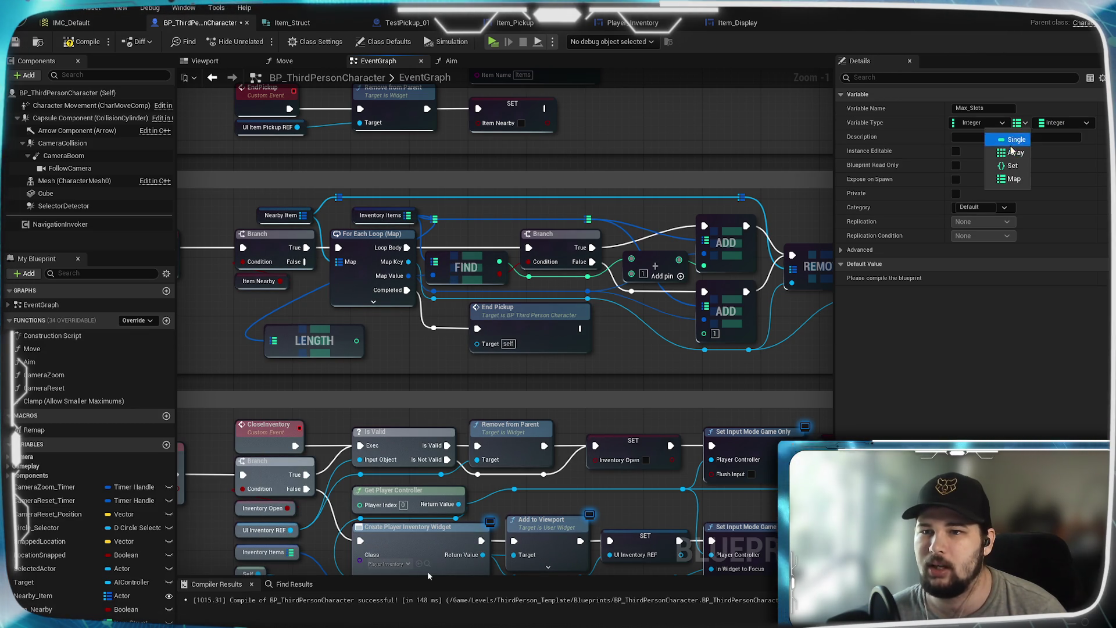
{"action": "left_click", "coordinate": [1011, 137]}
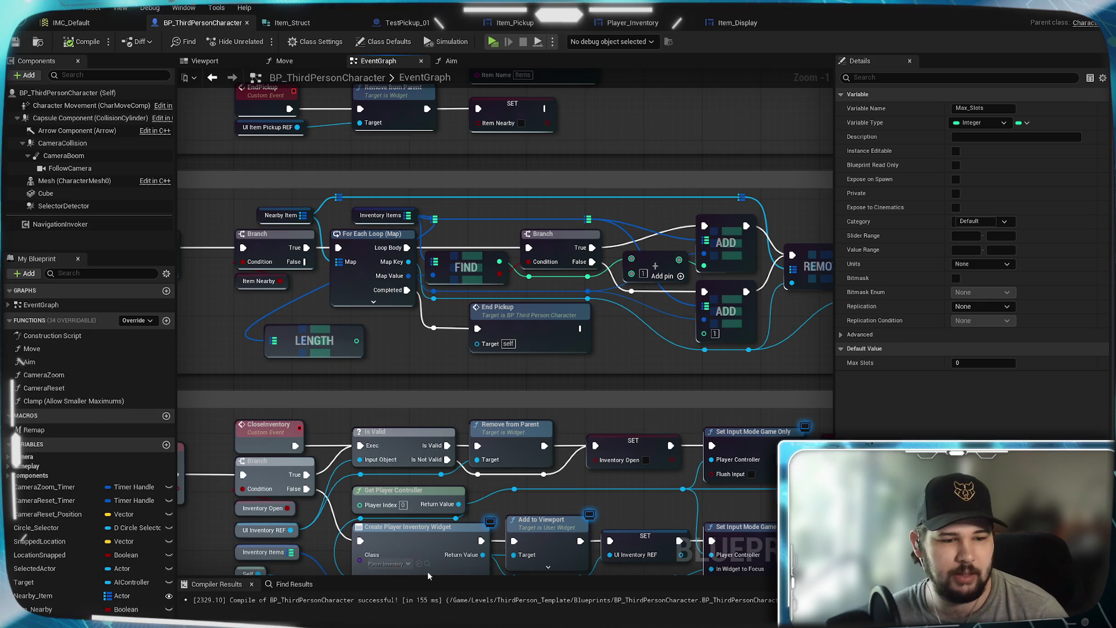
{"action": "type", "text": "3"}
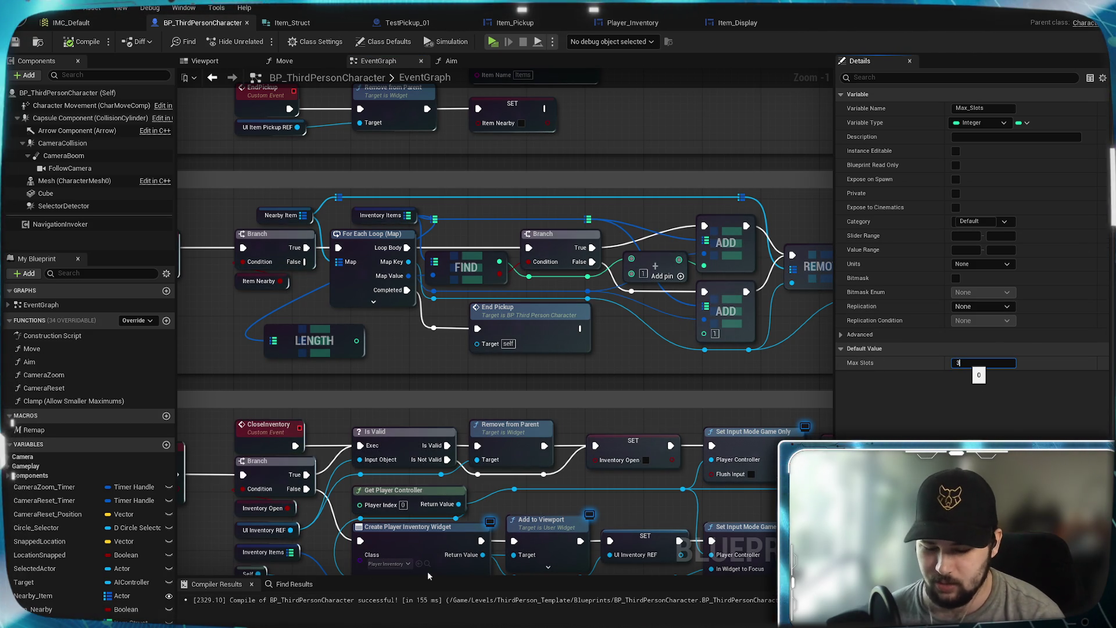
{"action": "key", "text": "Return"}
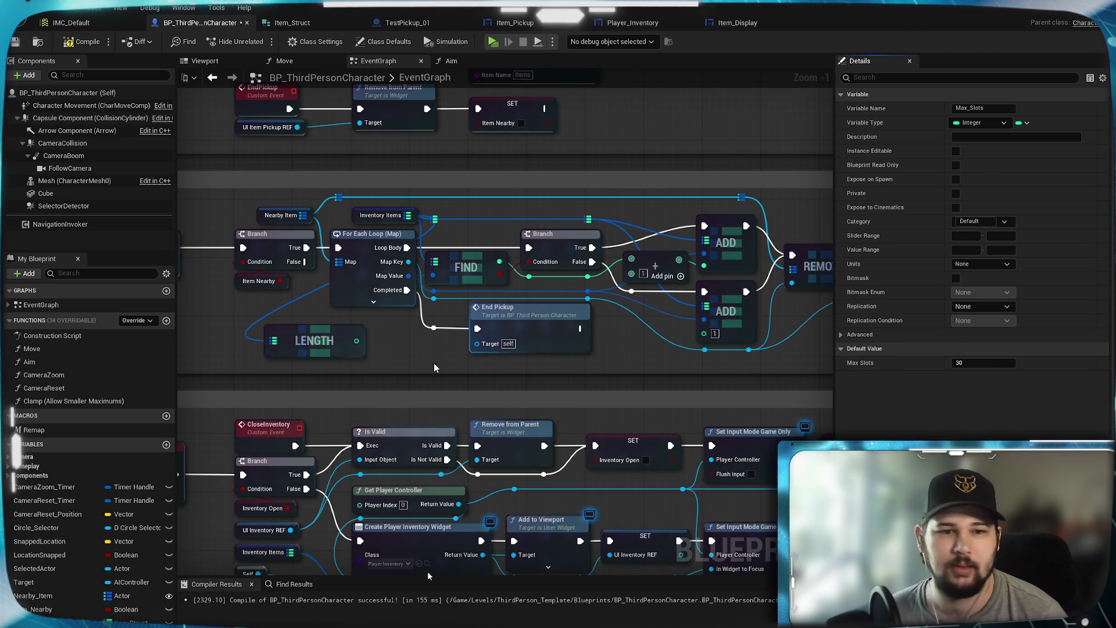
{"action": "left_click", "coordinate": [14, 45]}
{"action": "mouse_move", "coordinate": [403, 364]}
{"action": "left_mouse_down"}
{"action": "mouse_move", "coordinate": [511, 359]}
{"action": "mouse_move", "coordinate": [399, 376]}
{"action": "mouse_move", "coordinate": [538, 417]}
{"action": "mouse_move", "coordinate": [673, 394]}
{"action": "mouse_move", "coordinate": [493, 412]}
{"action": "mouse_move", "coordinate": [550, 427]}
{"action": "left_mouse_up"}
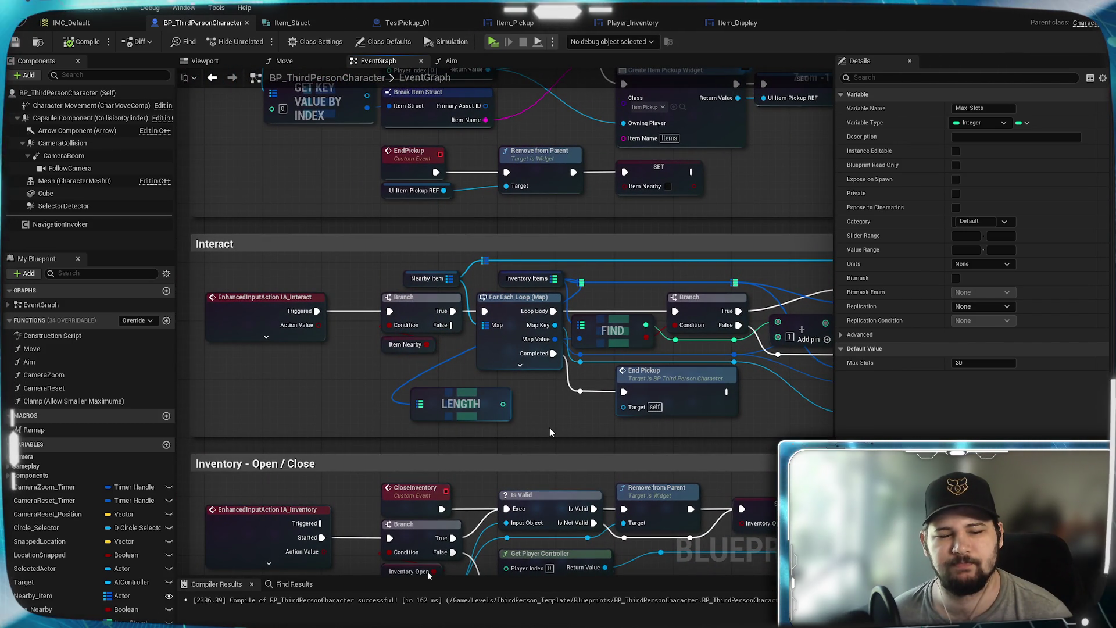
Place LENGTH beside the Branch and add an == comparison node off it.
{"action": "left_click_drag", "start_coordinate": [549, 432], "coordinate": [487, 432]}
{"action": "scroll", "coordinate": [508, 427], "scroll_direction": "up", "scroll_amount": 1}
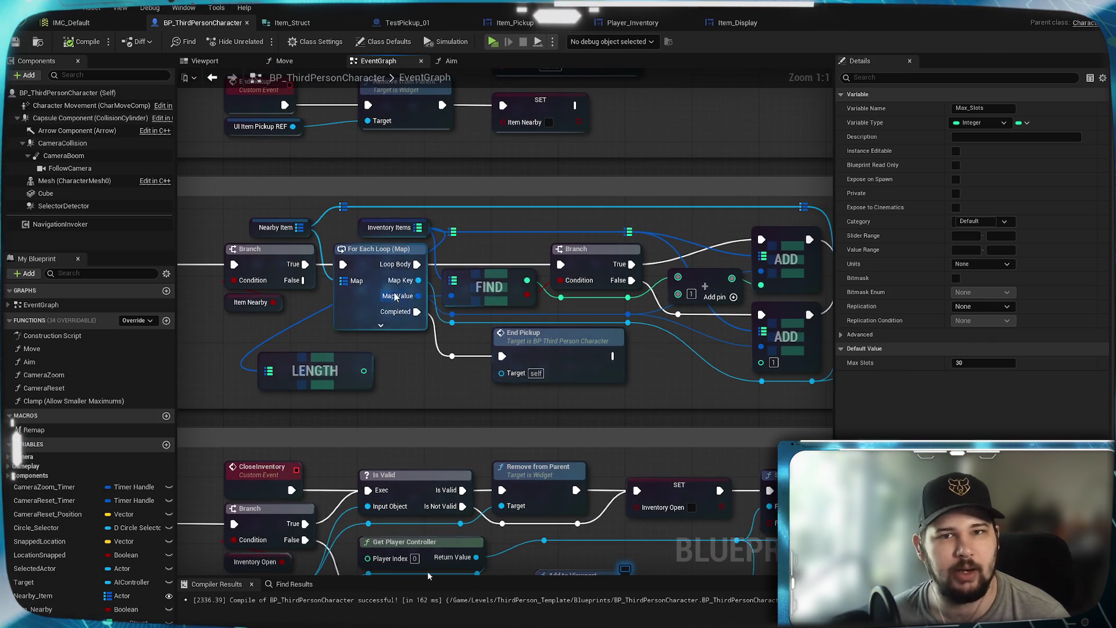
{"action": "mouse_move", "coordinate": [482, 249]}
{"action": "left_mouse_down"}
{"action": "mouse_move", "coordinate": [357, 251]}
{"action": "mouse_move", "coordinate": [469, 195]}
{"action": "left_mouse_up"}
{"action": "mouse_move", "coordinate": [356, 319]}
{"action": "left_mouse_down"}
{"action": "mouse_move", "coordinate": [372, 320]}
{"action": "mouse_move", "coordinate": [310, 303]}
{"action": "mouse_move", "coordinate": [336, 320]}
{"action": "left_mouse_up"}
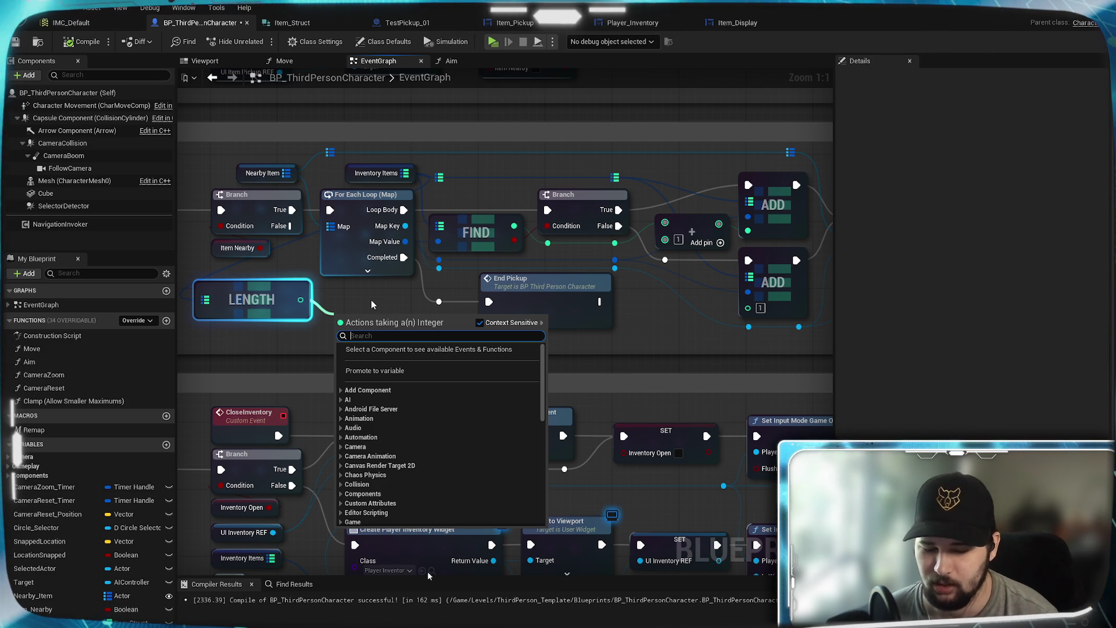
{"action": "type", "text": "=="}
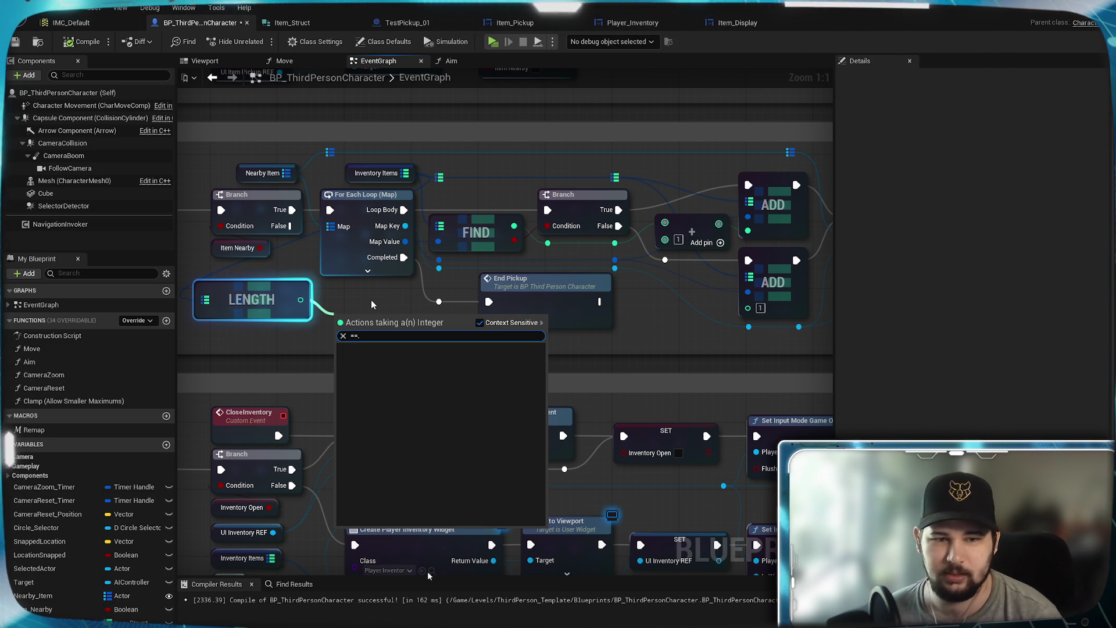
{"action": "key", "text": "Return"}
Add a Max Slots getter and wire it into the == node's second input.
{"action": "mouse_move", "coordinate": [270, 346]}
{"action": "left_mouse_down"}
{"action": "mouse_move", "coordinate": [290, 348]}
{"action": "mouse_move", "coordinate": [362, 496]}
{"action": "mouse_move", "coordinate": [386, 369]}
{"action": "left_mouse_up"}
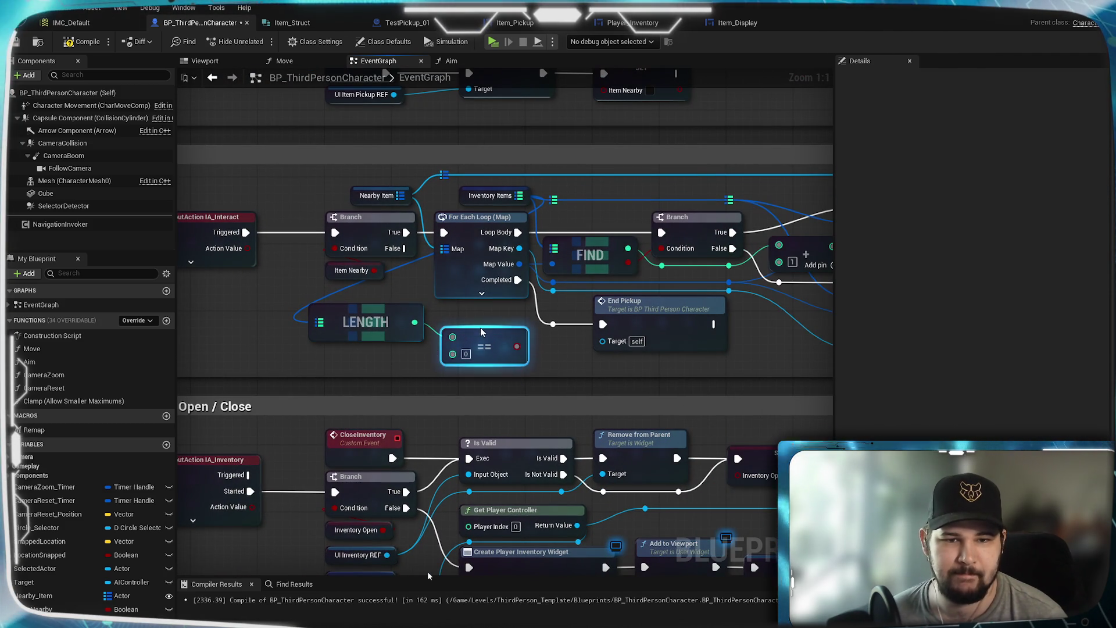
{"action": "mouse_move", "coordinate": [128, 567]}
{"action": "left_mouse_down"}
{"action": "mouse_move", "coordinate": [372, 384]}
{"action": "mouse_move", "coordinate": [329, 368]}
{"action": "left_mouse_up"}
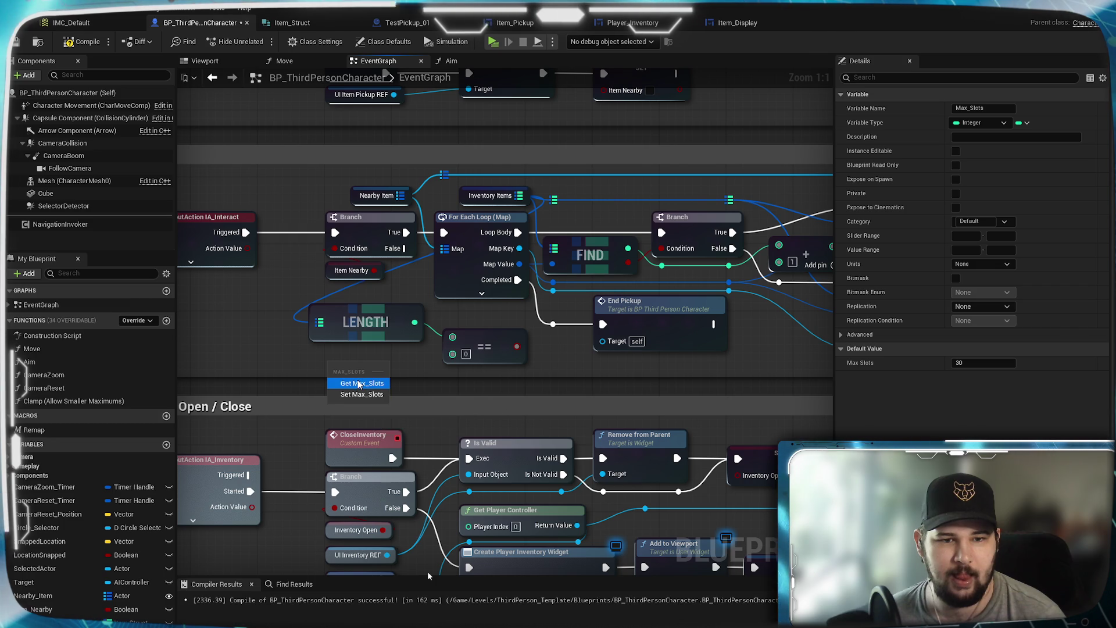
{"action": "left_click", "coordinate": [362, 383]}
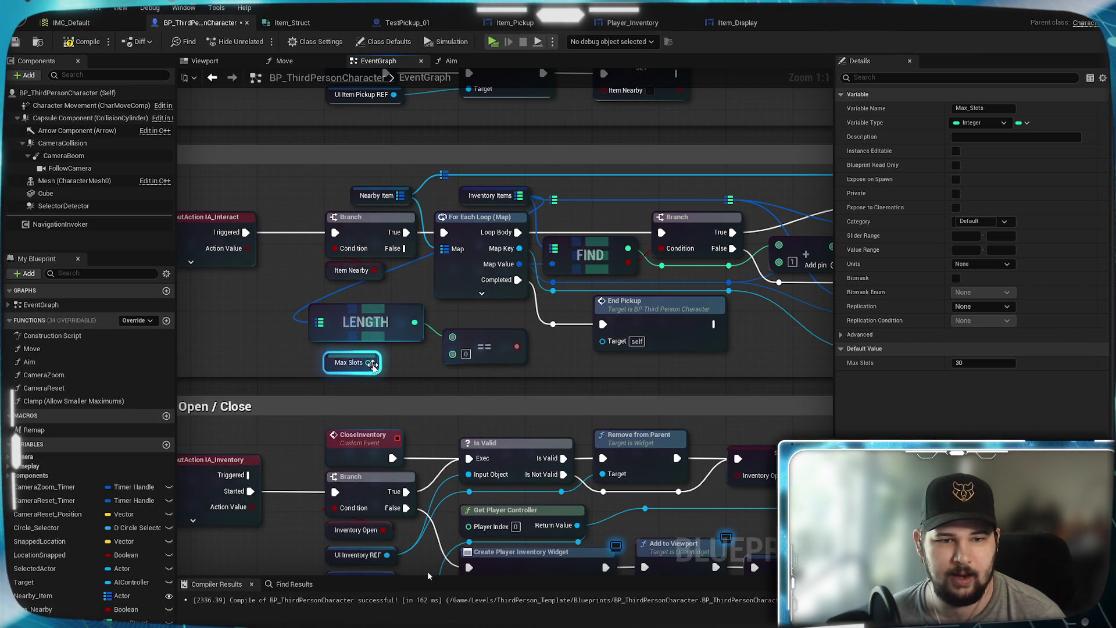
{"action": "left_click_drag", "start_coordinate": [368, 362], "coordinate": [453, 352]}
{"action": "left_click_drag", "start_coordinate": [327, 365], "coordinate": [370, 362]}
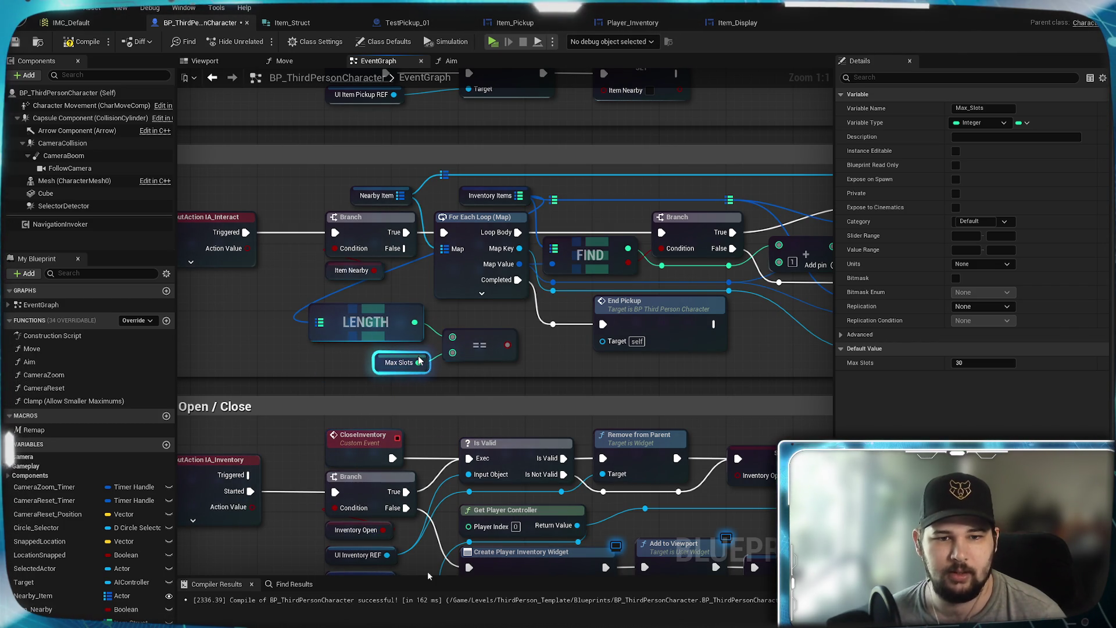
{"action": "left_click", "coordinate": [562, 367]}
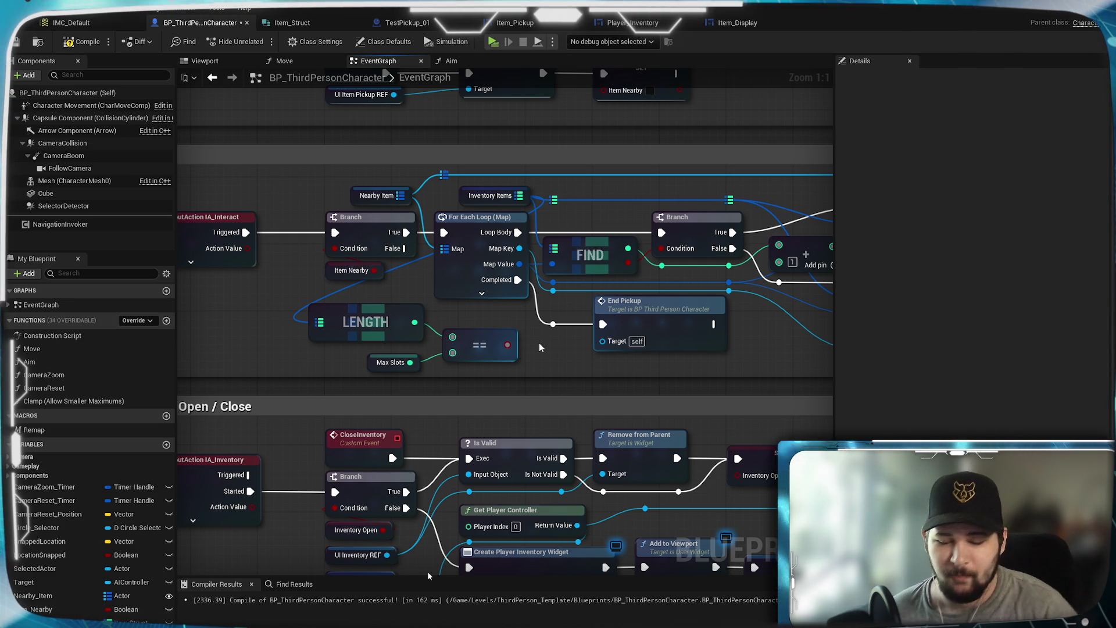
{"action": "scroll", "coordinate": [540, 347], "scroll_direction": "down", "scroll_amount": 2}
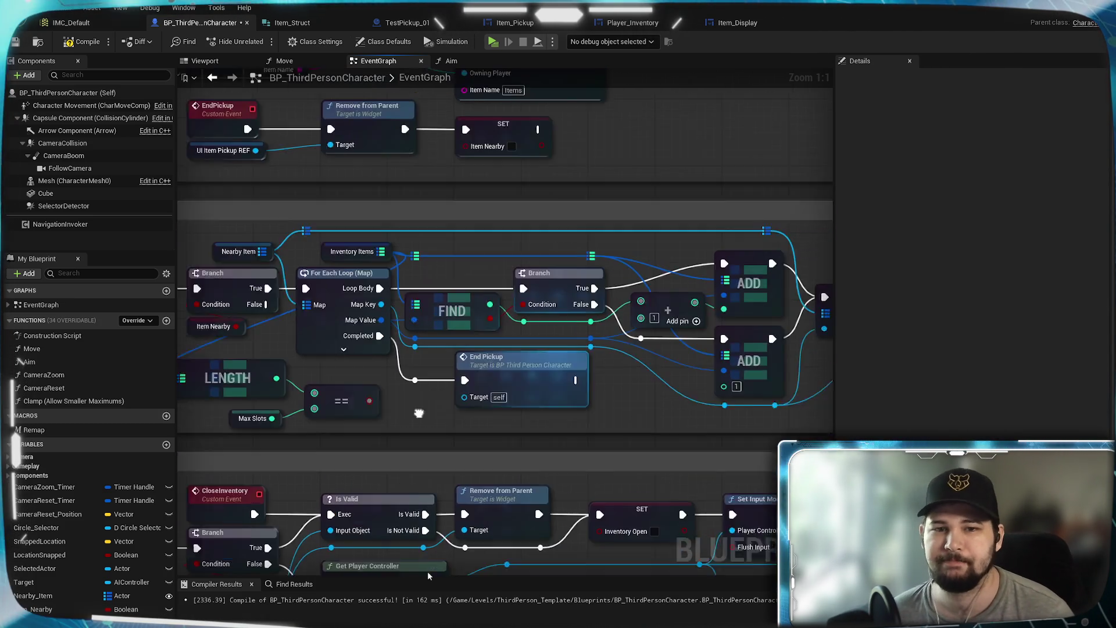
Move the FIND, Branch, ADD and REMOVE nodes right to make room.
{"action": "left_click_drag", "start_coordinate": [748, 384], "coordinate": [260, 254]}
{"action": "left_click_drag", "start_coordinate": [286, 308], "coordinate": [372, 308]}
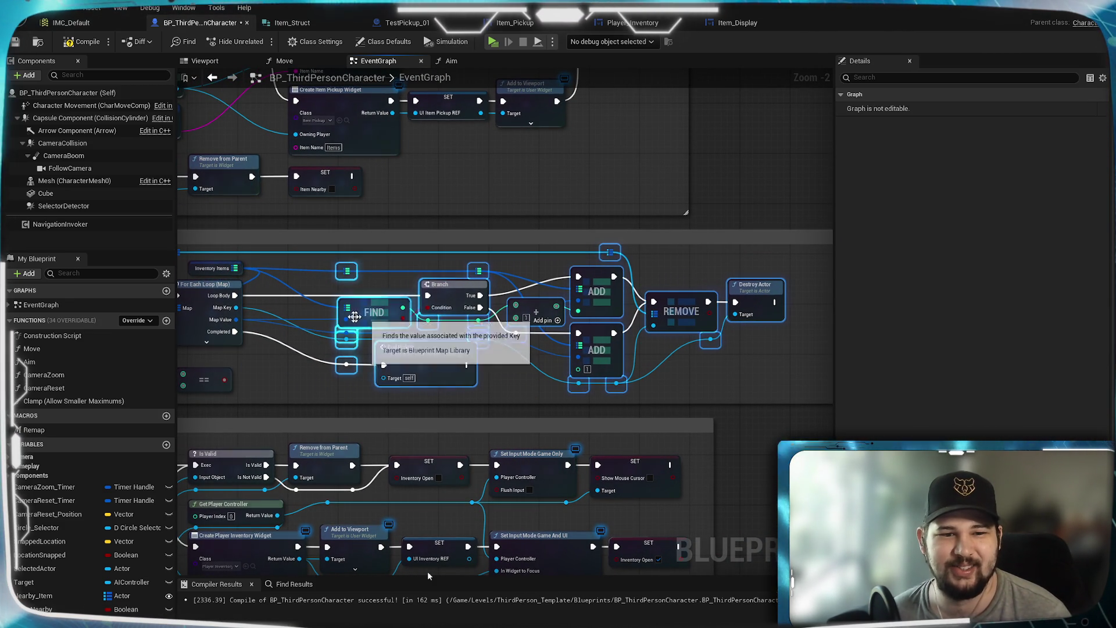
{"action": "left_click", "coordinate": [299, 323]}
{"action": "scroll", "coordinate": [299, 323], "scroll_direction": "up", "scroll_amount": 2}
{"action": "mouse_move", "coordinate": [300, 323]}
{"action": "left_mouse_down"}
{"action": "mouse_move", "coordinate": [462, 343]}
{"action": "mouse_move", "coordinate": [513, 331]}
{"action": "left_mouse_up"}
Add a Branch driven by the == result, wiring its False output onward through reroute points.
{"action": "mouse_move", "coordinate": [403, 399]}
{"action": "left_mouse_down"}
{"action": "mouse_move", "coordinate": [489, 328]}
{"action": "mouse_move", "coordinate": [496, 287]}
{"action": "mouse_move", "coordinate": [450, 287]}
{"action": "left_mouse_up"}
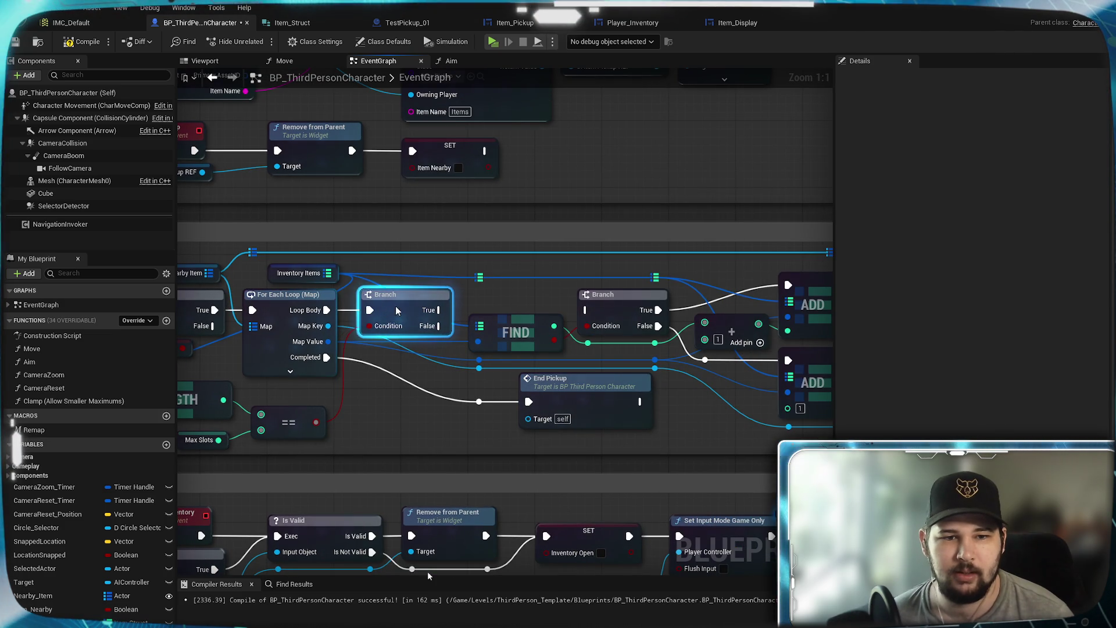
{"action": "left_click_drag", "start_coordinate": [440, 326], "coordinate": [586, 310]}
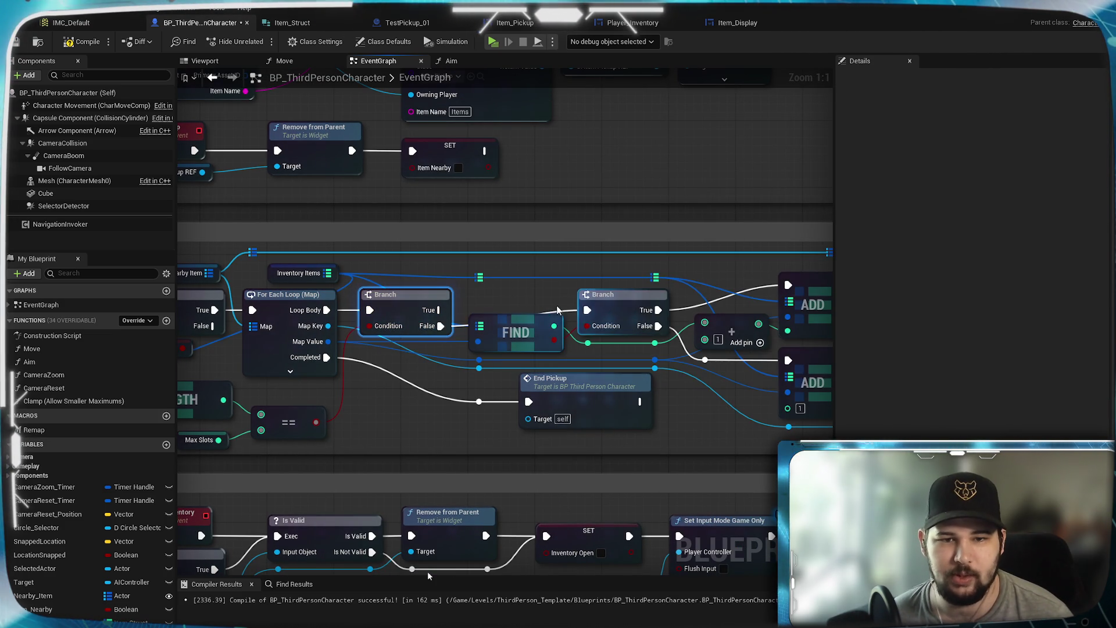
{"action": "double_click", "coordinate": [564, 303]}
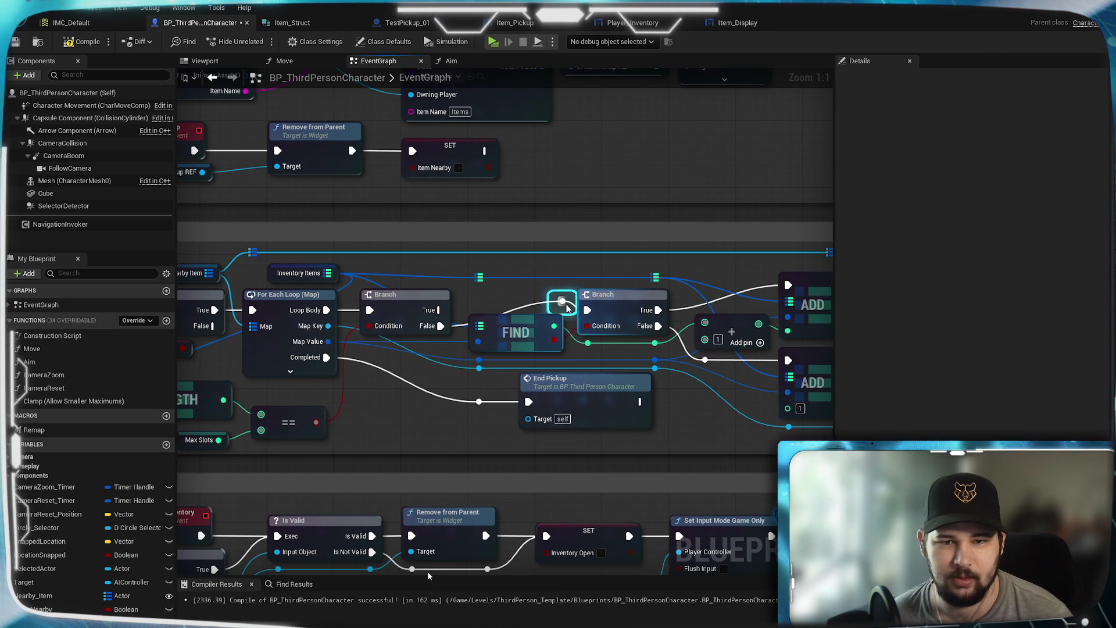
{"action": "left_click_drag", "start_coordinate": [565, 307], "coordinate": [490, 305]}
{"action": "double_click", "coordinate": [514, 304]}
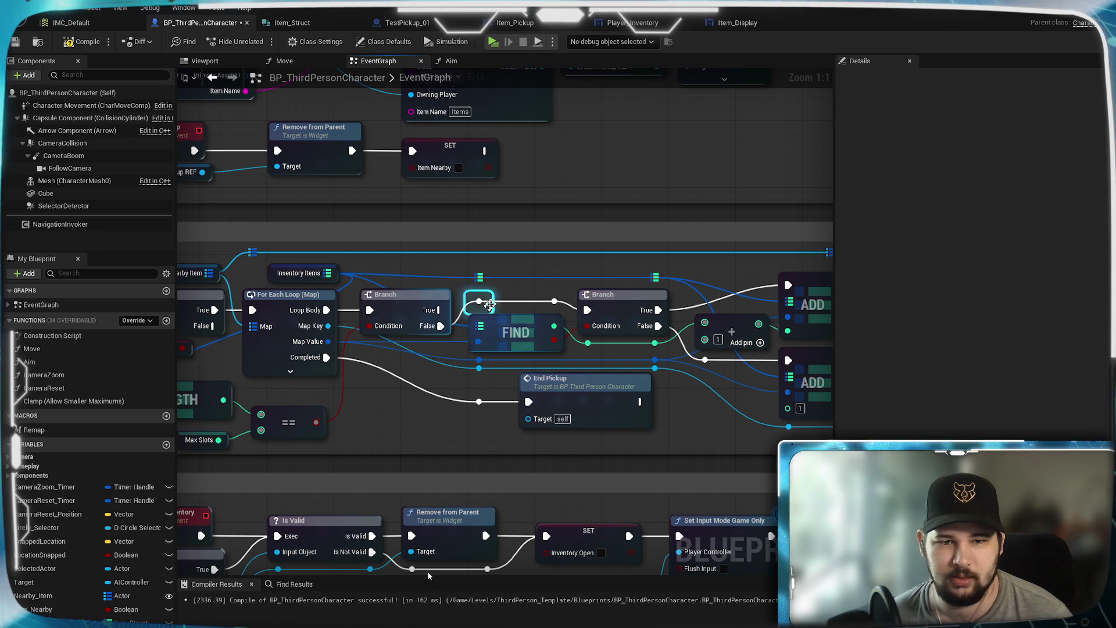
Place the new Branch below For Each Loop and connect Loop Body to its execution input.
{"action": "mouse_move", "coordinate": [259, 411]}
{"action": "left_mouse_down"}
{"action": "mouse_move", "coordinate": [425, 377]}
{"action": "mouse_move", "coordinate": [364, 389]}
{"action": "left_mouse_up"}
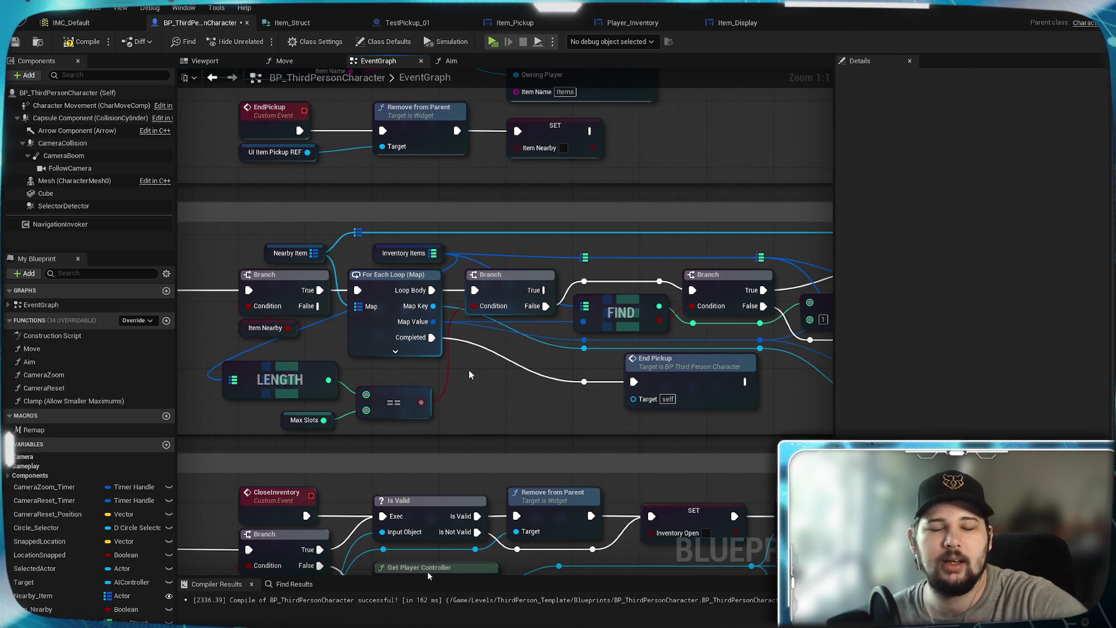
{"action": "left_click_drag", "start_coordinate": [471, 350], "coordinate": [209, 324]}
{"action": "left_click_drag", "start_coordinate": [416, 353], "coordinate": [612, 353]}
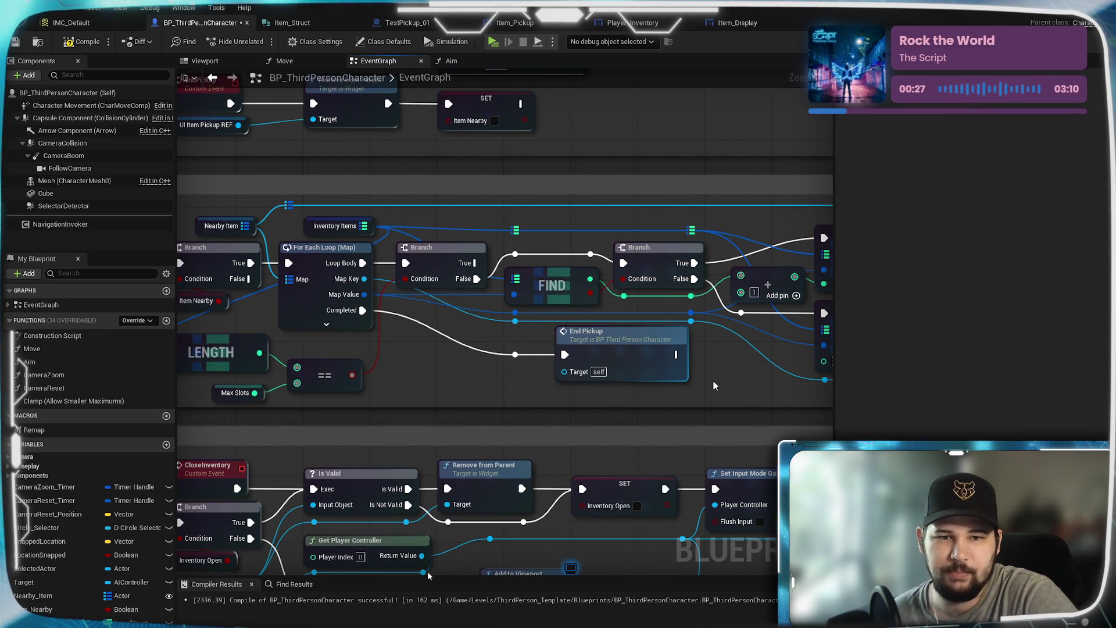
{"action": "left_click_drag", "start_coordinate": [465, 259], "coordinate": [451, 363]}
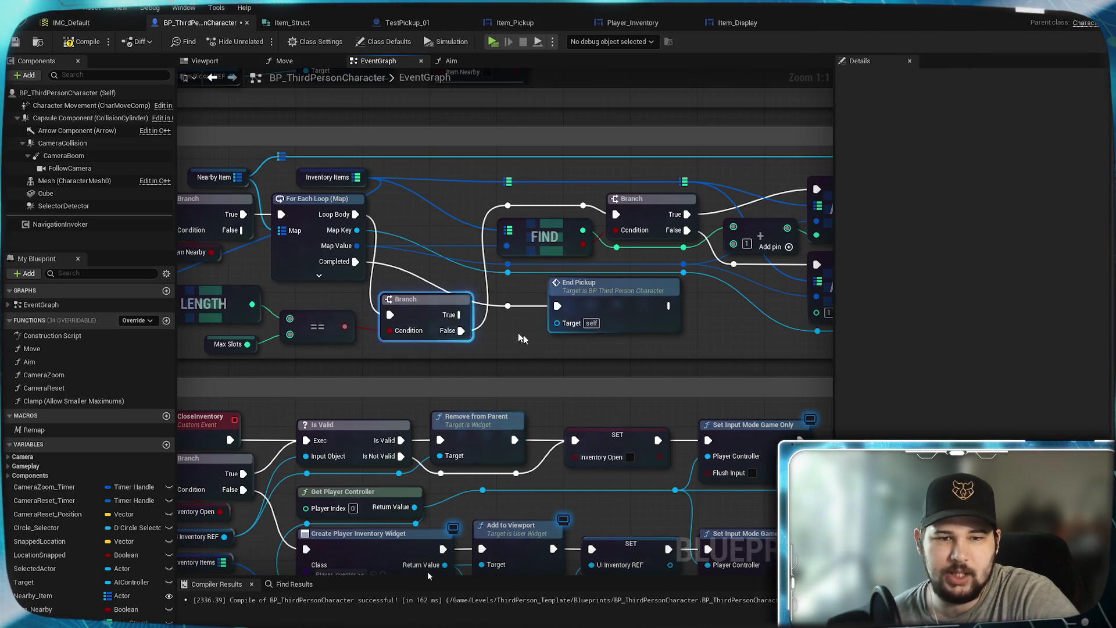
{"action": "mouse_move", "coordinate": [432, 313]}
{"action": "left_mouse_down"}
{"action": "mouse_move", "coordinate": [478, 362]}
{"action": "mouse_move", "coordinate": [573, 364]}
{"action": "left_mouse_up"}
{"action": "mouse_move", "coordinate": [355, 214]}
{"action": "left_mouse_down"}
{"action": "mouse_move", "coordinate": [633, 215]}
{"action": "mouse_move", "coordinate": [616, 214]}
{"action": "left_mouse_up"}
{"action": "left_click_drag", "start_coordinate": [484, 194], "coordinate": [599, 216]}
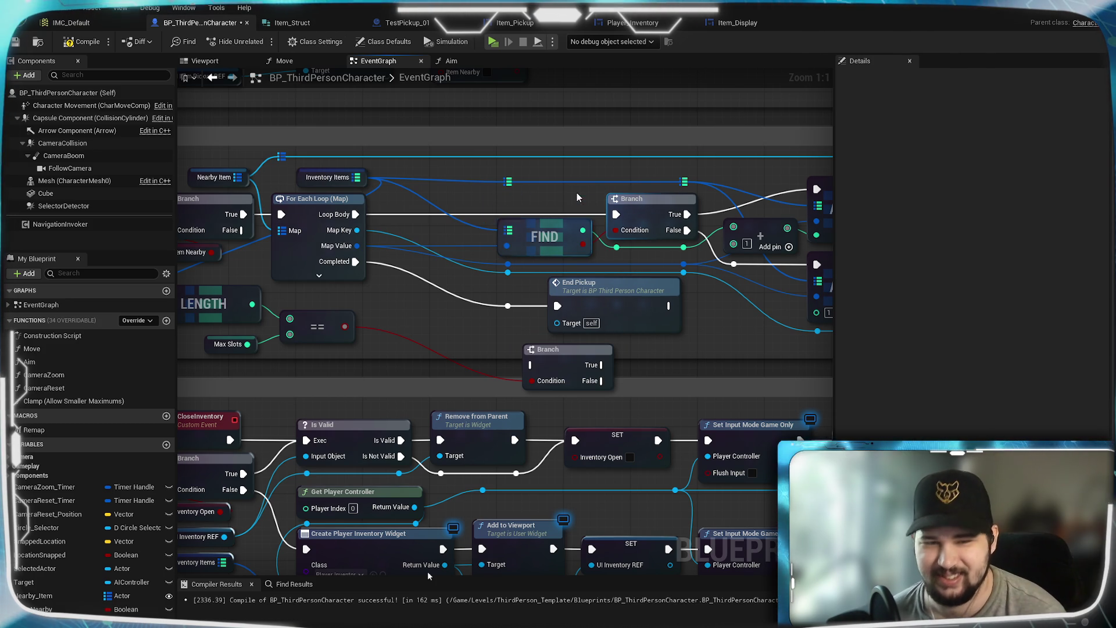
Route the upper Branch's False into the lower Branch, and the lower Branch's False to the reroute point.
{"action": "scroll", "coordinate": [590, 340], "scroll_direction": "down", "scroll_amount": 1}
{"action": "mouse_move", "coordinate": [590, 340]}
{"action": "left_mouse_down"}
{"action": "mouse_move", "coordinate": [523, 352]}
{"action": "mouse_move", "coordinate": [599, 293]}
{"action": "mouse_move", "coordinate": [672, 189]}
{"action": "mouse_move", "coordinate": [604, 221]}
{"action": "mouse_move", "coordinate": [530, 219]}
{"action": "left_mouse_up"}
{"action": "scroll", "coordinate": [523, 352], "scroll_direction": "up", "scroll_amount": 1}
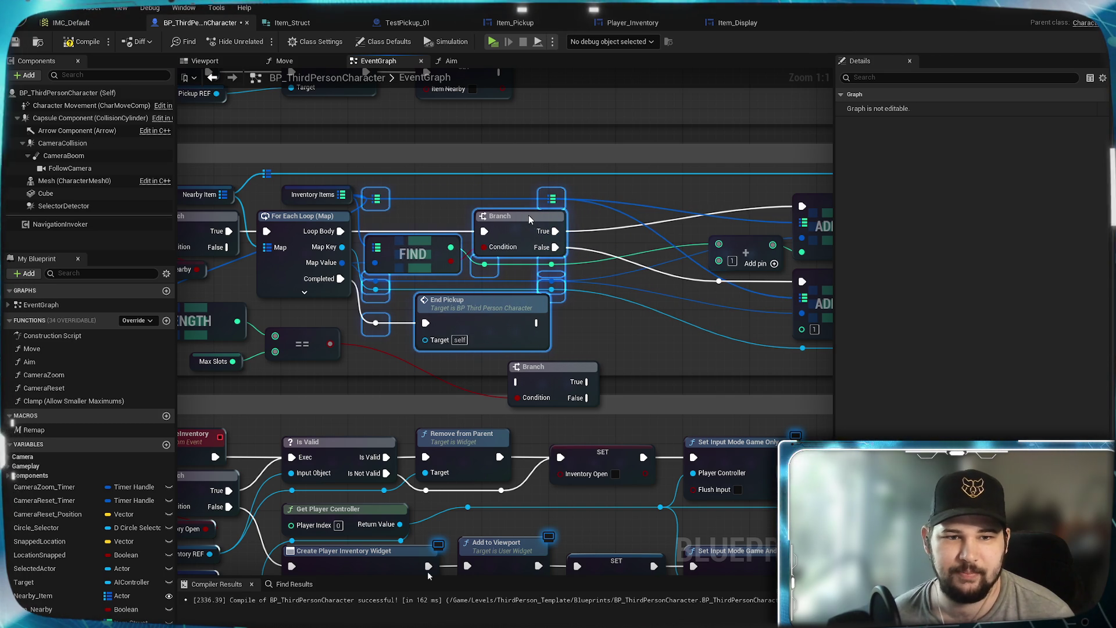
{"action": "left_click", "coordinate": [625, 325]}
{"action": "mouse_move", "coordinate": [621, 329]}
{"action": "left_mouse_down"}
{"action": "mouse_move", "coordinate": [697, 337]}
{"action": "mouse_move", "coordinate": [589, 320]}
{"action": "mouse_move", "coordinate": [518, 329]}
{"action": "mouse_move", "coordinate": [538, 333]}
{"action": "mouse_move", "coordinate": [514, 369]}
{"action": "mouse_move", "coordinate": [500, 356]}
{"action": "mouse_move", "coordinate": [432, 374]}
{"action": "left_mouse_up"}
{"action": "left_click", "coordinate": [511, 349]}
{"action": "mouse_move", "coordinate": [541, 380]}
{"action": "left_mouse_down"}
{"action": "mouse_move", "coordinate": [480, 376]}
{"action": "mouse_move", "coordinate": [496, 348]}
{"action": "mouse_move", "coordinate": [553, 347]}
{"action": "left_mouse_up"}
{"action": "mouse_move", "coordinate": [417, 240]}
{"action": "left_mouse_down"}
{"action": "mouse_move", "coordinate": [477, 351]}
{"action": "mouse_move", "coordinate": [509, 281]}
{"action": "mouse_move", "coordinate": [581, 274]}
{"action": "left_mouse_up"}
{"action": "mouse_move", "coordinate": [503, 286]}
{"action": "left_mouse_down"}
{"action": "mouse_move", "coordinate": [500, 252]}
{"action": "mouse_move", "coordinate": [690, 288]}
{"action": "mouse_move", "coordinate": [439, 289]}
{"action": "mouse_move", "coordinate": [436, 342]}
{"action": "mouse_move", "coordinate": [758, 350]}
{"action": "mouse_move", "coordinate": [426, 333]}
{"action": "mouse_move", "coordinate": [854, 351]}
{"action": "mouse_move", "coordinate": [541, 323]}
{"action": "left_mouse_up"}
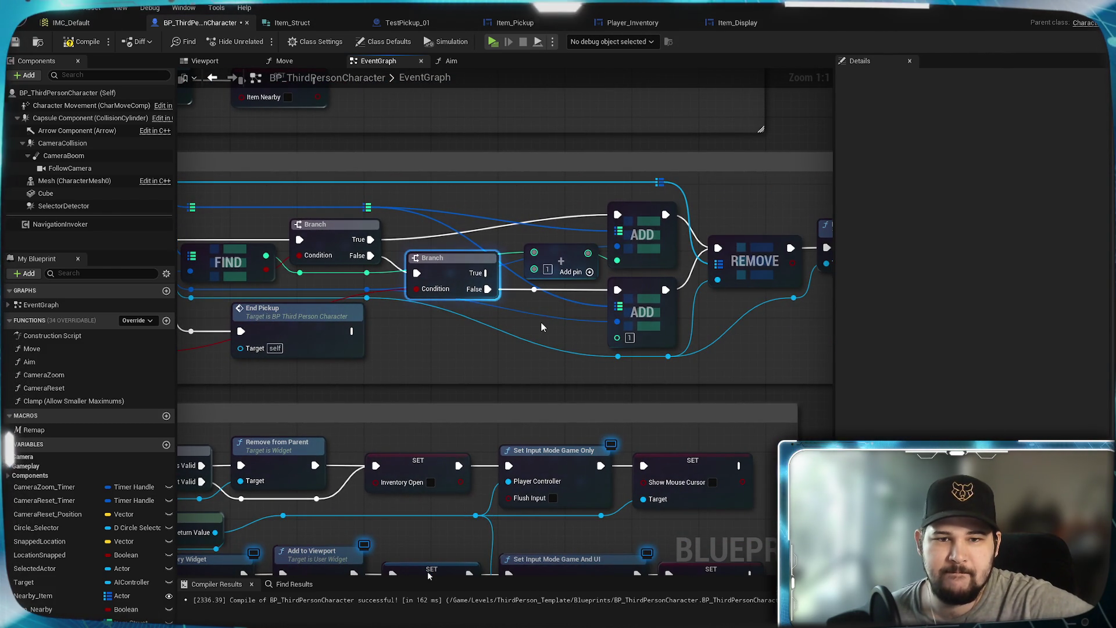
Move the Branch node down below the wires to tidy the layout.
{"action": "left_click_drag", "start_coordinate": [540, 327], "coordinate": [684, 371]}
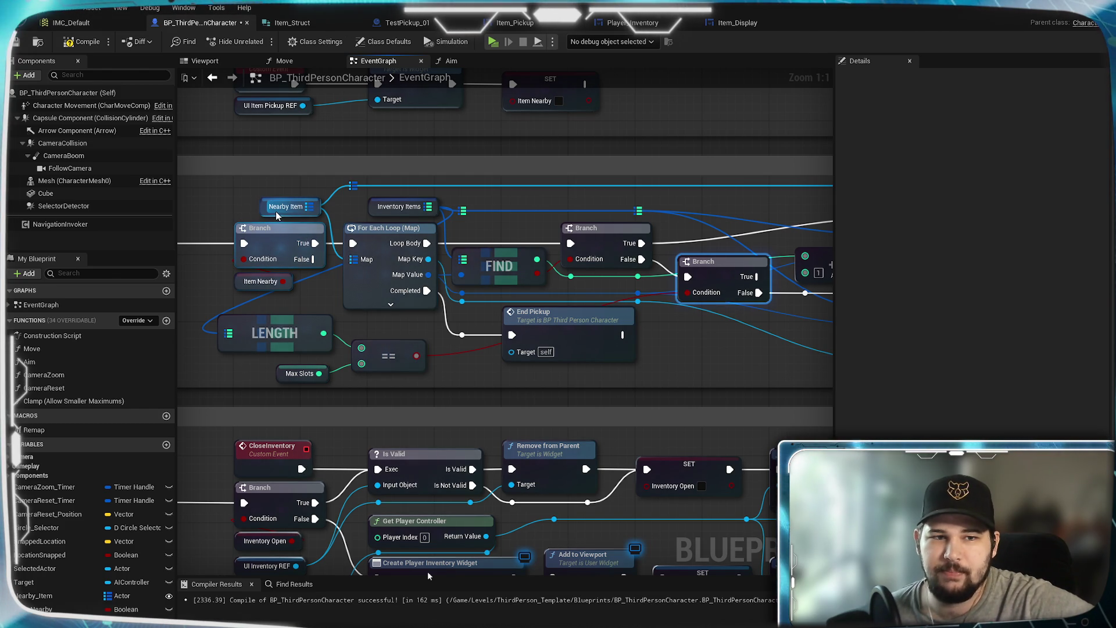
{"action": "left_click_drag", "start_coordinate": [734, 373], "coordinate": [611, 368]}
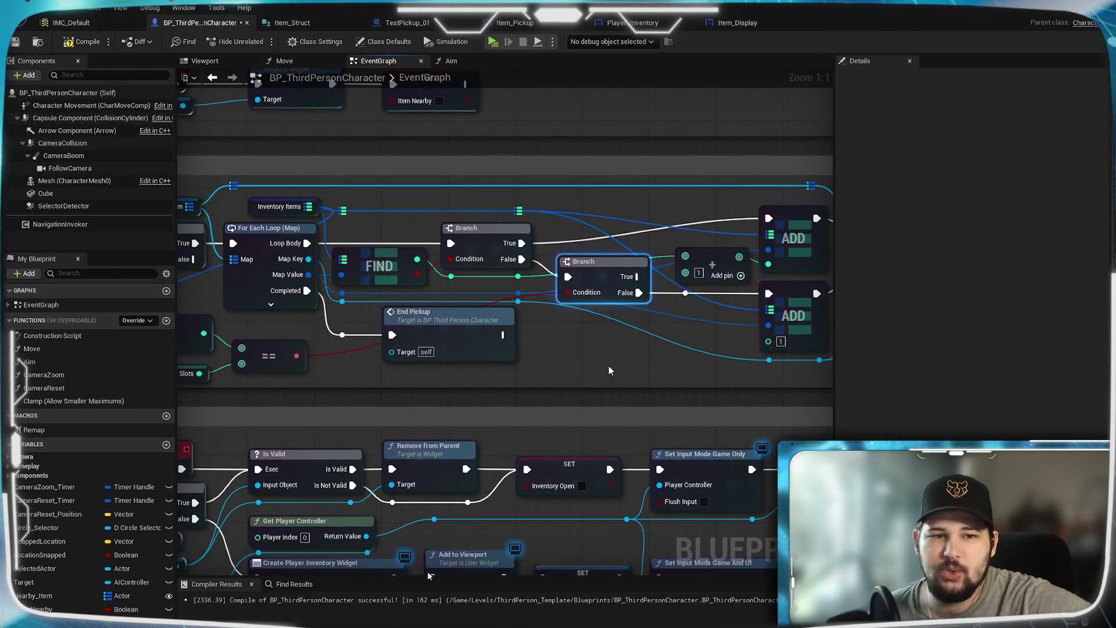
{"action": "left_click_drag", "start_coordinate": [597, 275], "coordinate": [596, 351]}
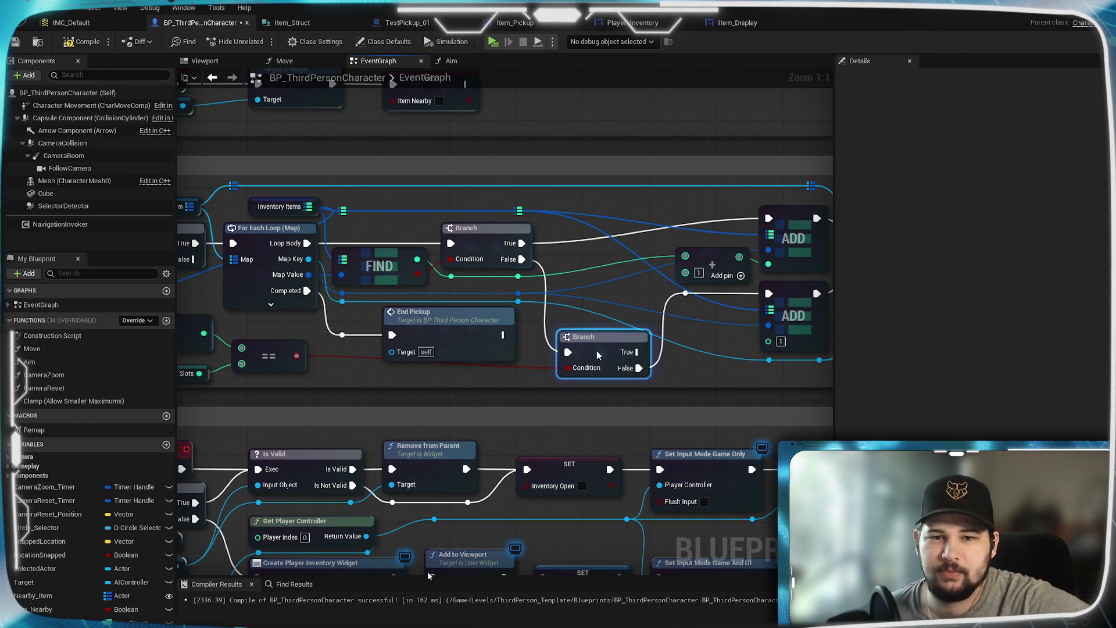
{"action": "left_click", "coordinate": [674, 376]}
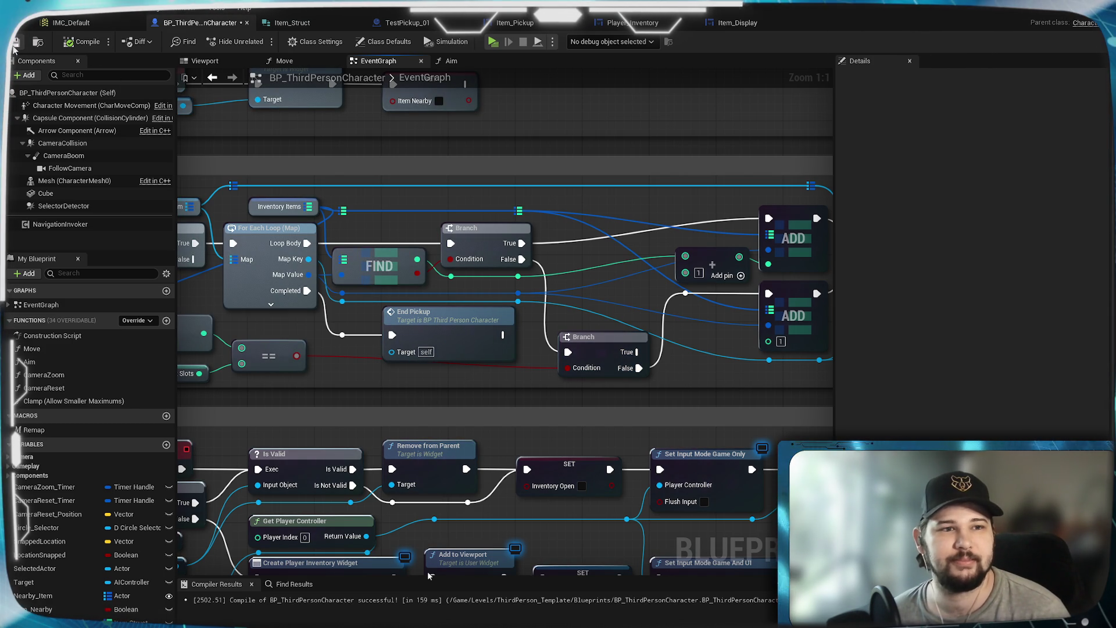
Review End Pickup's wiring after the For Each Loop and save BP_ThirdPersonCharacter.
{"action": "mouse_move", "coordinate": [689, 364]}
{"action": "left_mouse_down"}
{"action": "mouse_move", "coordinate": [522, 363]}
{"action": "mouse_move", "coordinate": [800, 391]}
{"action": "mouse_move", "coordinate": [1105, 391]}
{"action": "left_mouse_up"}
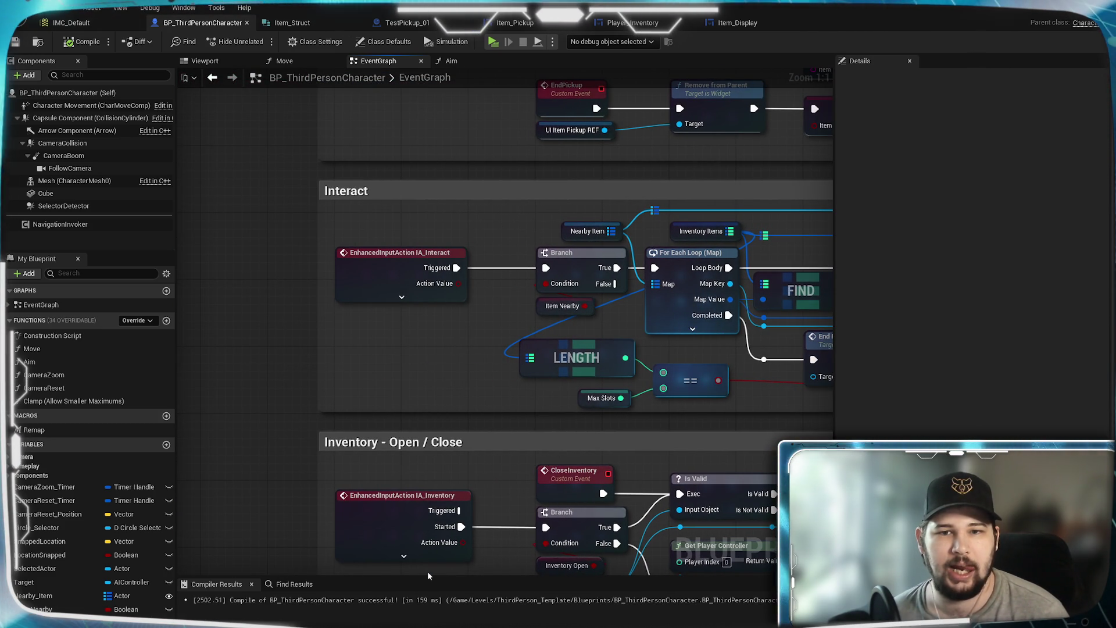
{"action": "mouse_move", "coordinate": [1106, 391]}
{"action": "left_mouse_down"}
{"action": "mouse_move", "coordinate": [782, 378]}
{"action": "mouse_move", "coordinate": [933, 380]}
{"action": "mouse_move", "coordinate": [577, 354]}
{"action": "mouse_move", "coordinate": [796, 356]}
{"action": "mouse_move", "coordinate": [709, 349]}
{"action": "mouse_move", "coordinate": [783, 350]}
{"action": "left_mouse_up"}
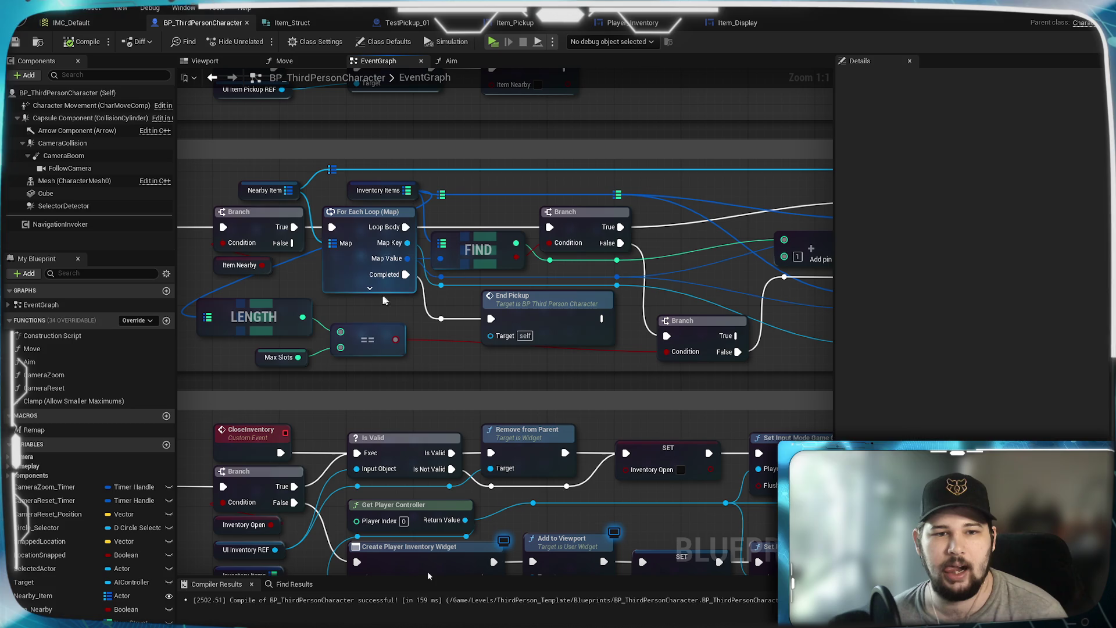
{"action": "left_click_drag", "start_coordinate": [639, 329], "coordinate": [372, 320]}
{"action": "left_click_drag", "start_coordinate": [407, 262], "coordinate": [734, 273]}
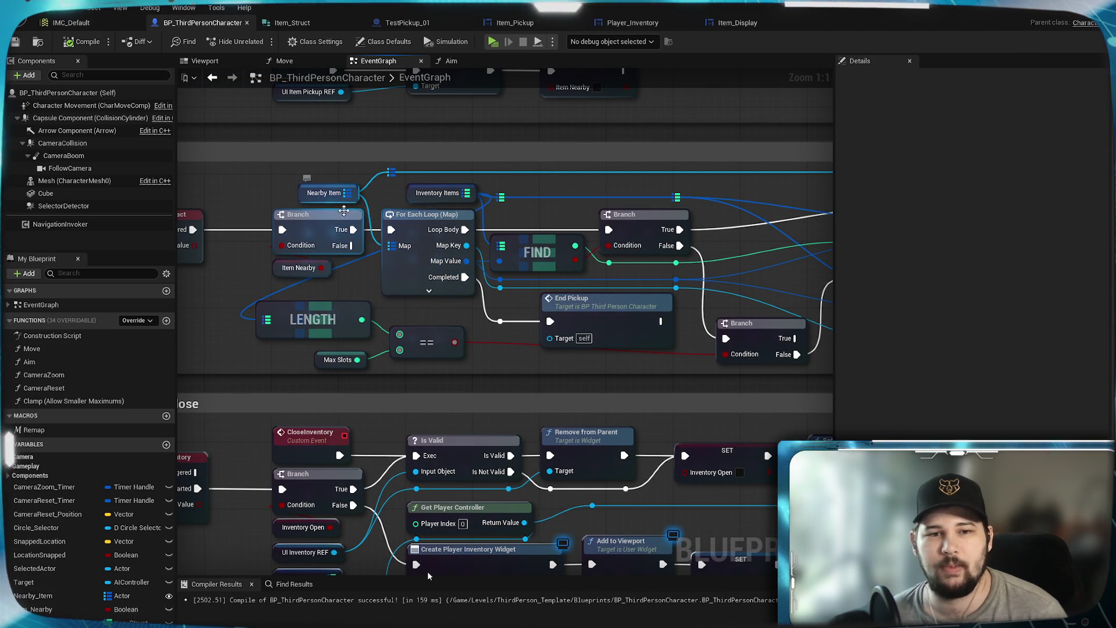
{"action": "mouse_move", "coordinate": [695, 342]}
{"action": "left_mouse_down"}
{"action": "mouse_move", "coordinate": [548, 330]}
{"action": "mouse_move", "coordinate": [706, 347]}
{"action": "left_mouse_up"}
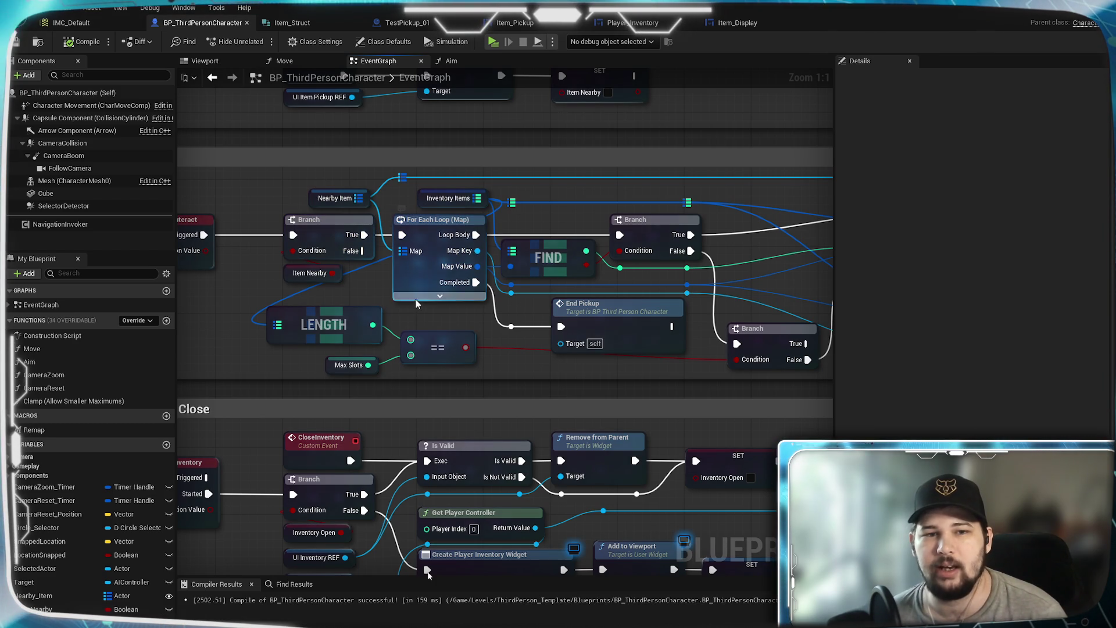
{"action": "mouse_move", "coordinate": [428, 319]}
{"action": "left_mouse_down"}
{"action": "mouse_move", "coordinate": [551, 310]}
{"action": "mouse_move", "coordinate": [262, 275]}
{"action": "left_mouse_up"}
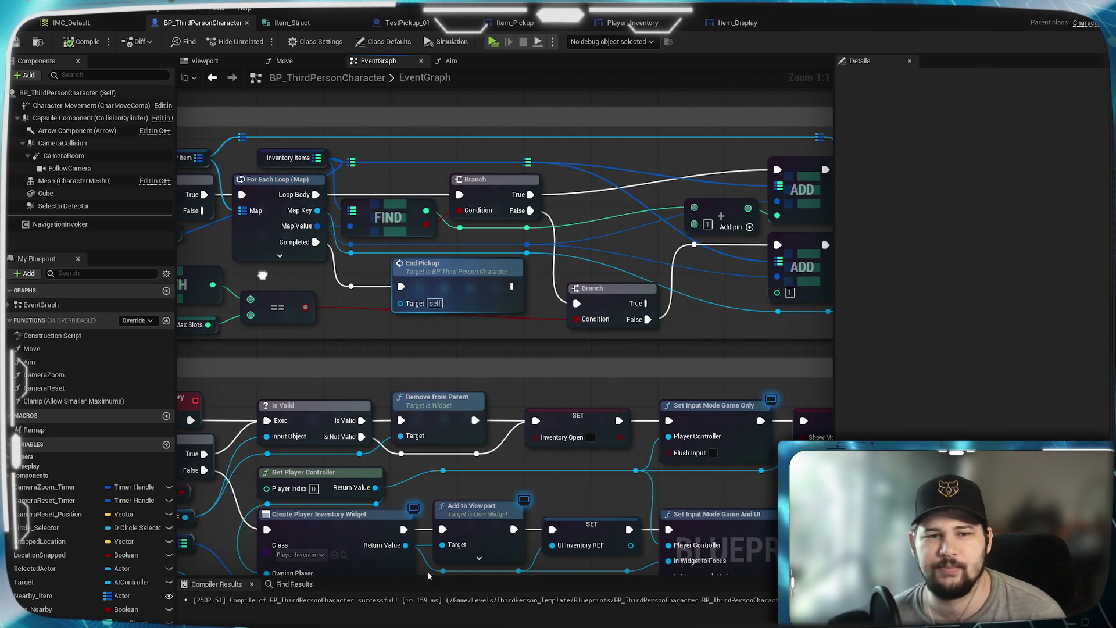
{"action": "left_click_drag", "start_coordinate": [262, 275], "coordinate": [482, 299]}
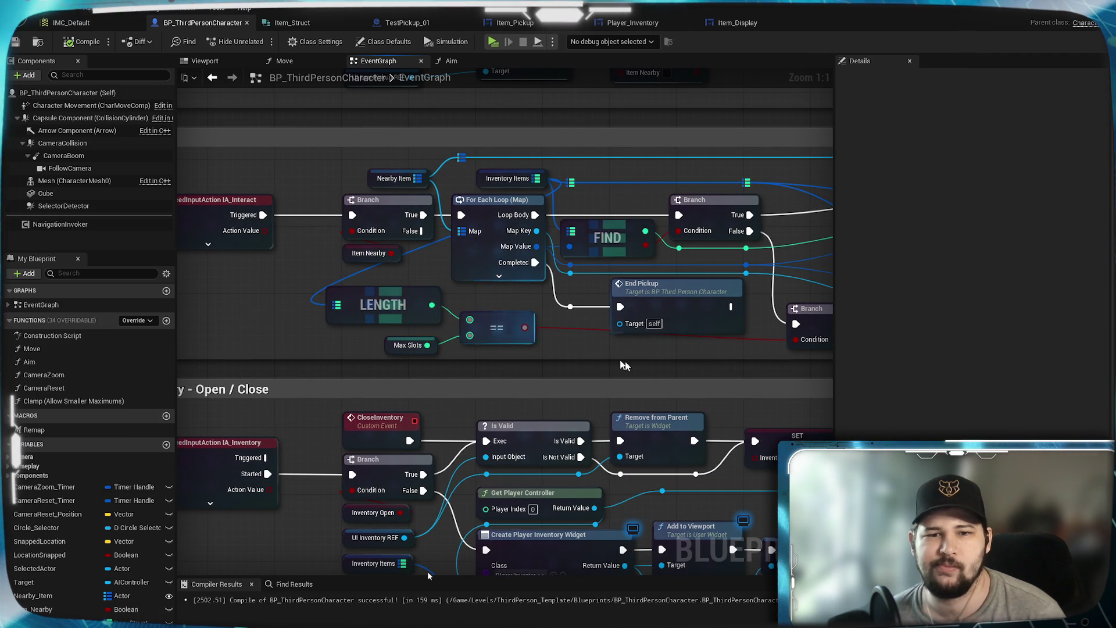
{"action": "left_click_drag", "start_coordinate": [634, 361], "coordinate": [464, 353]}
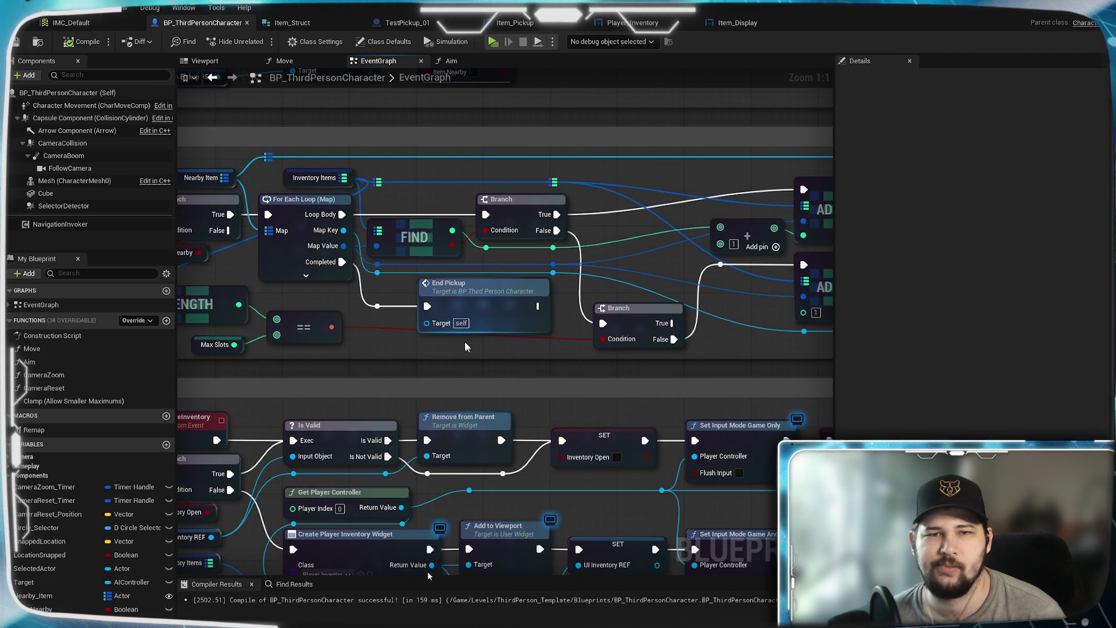
{"action": "left_click", "coordinate": [20, 45]}
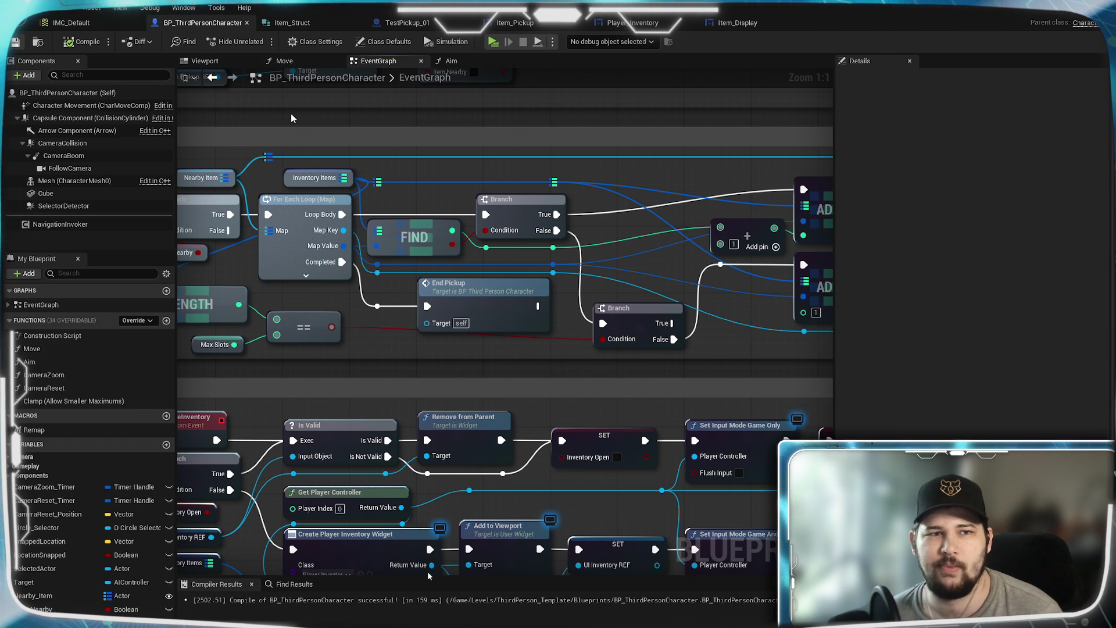
{"action": "left_click_drag", "start_coordinate": [393, 121], "coordinate": [204, 122]}
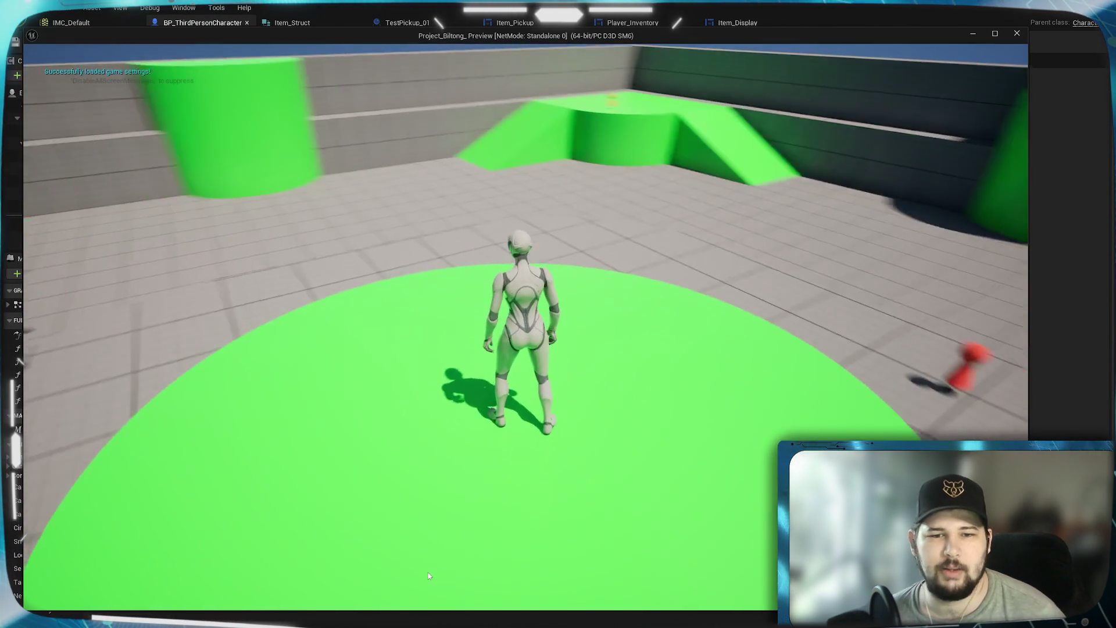
{"action": "key", "text": "w"}
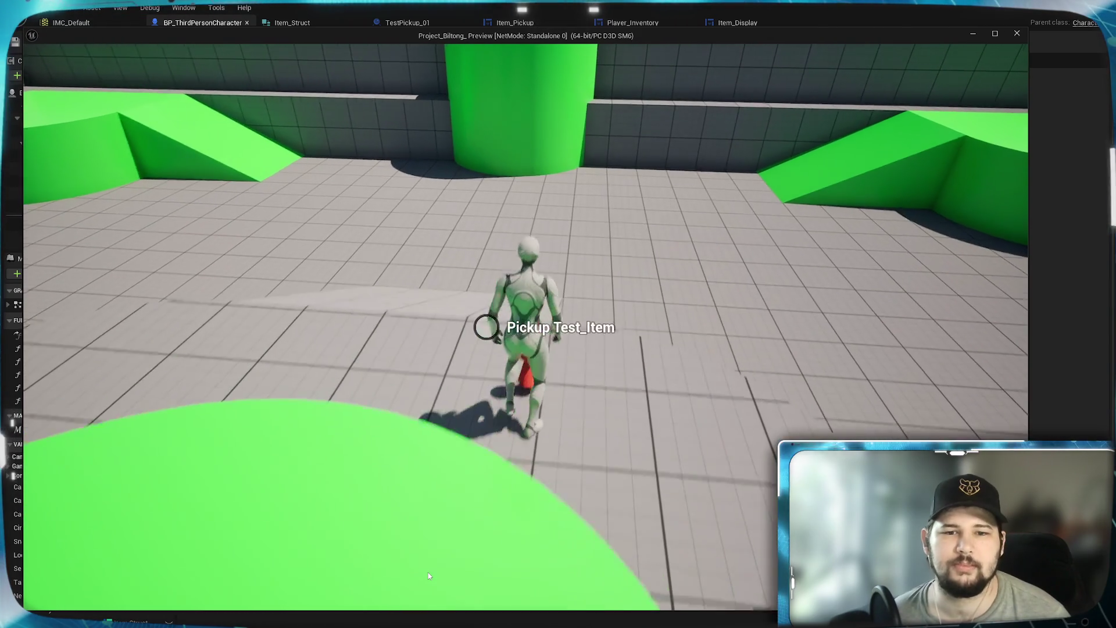
{"action": "key", "text": "s"}
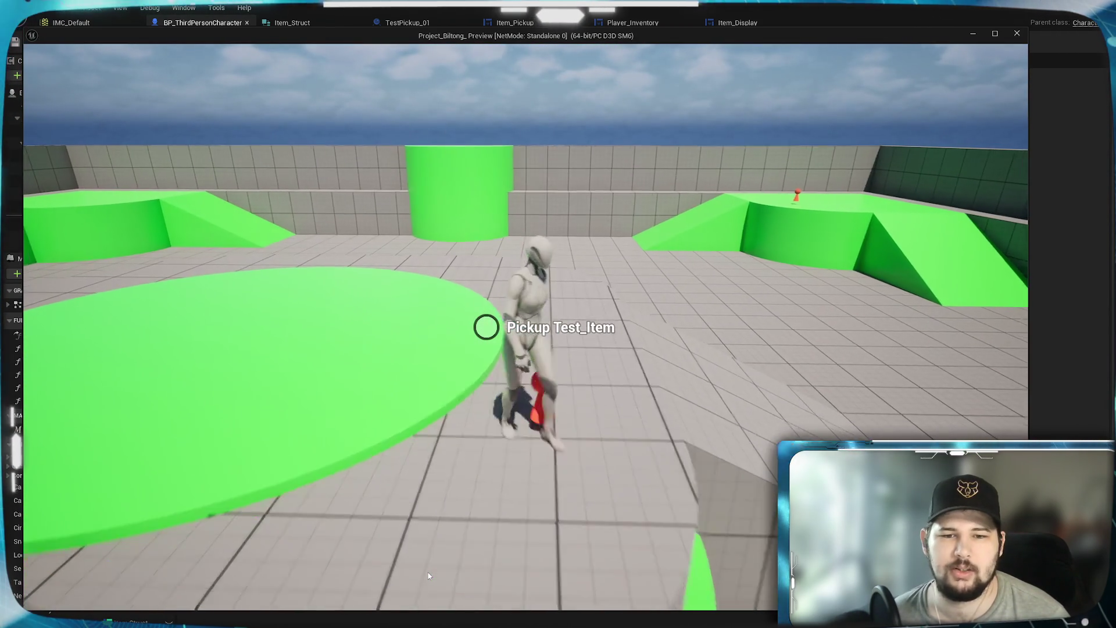
{"action": "key", "text": "s"}
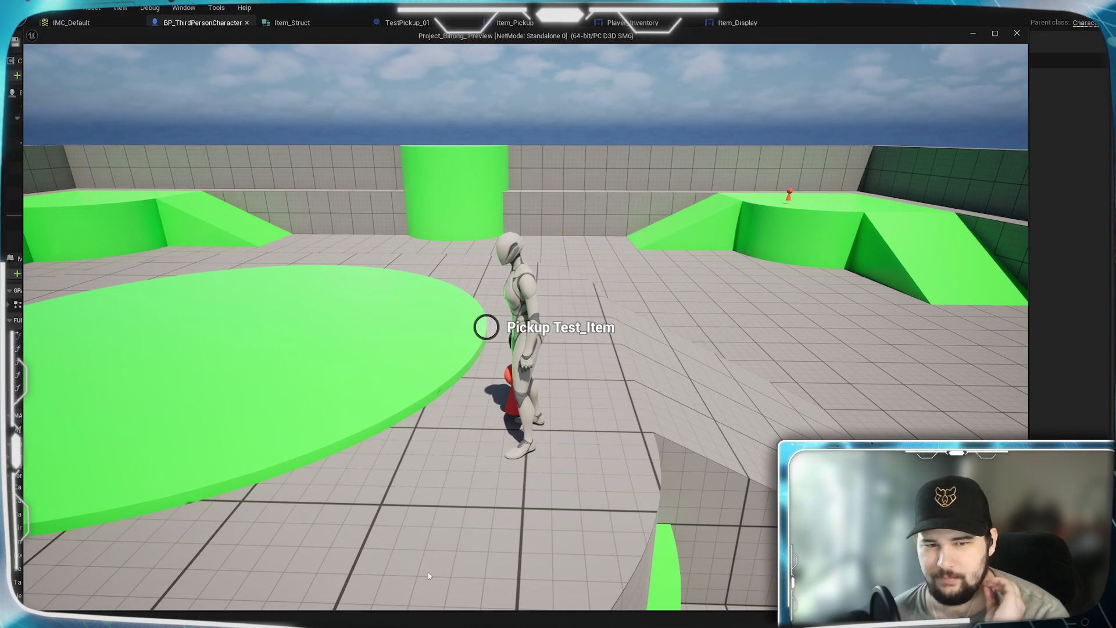
{"action": "mouse_move", "coordinate": [428, 575]}
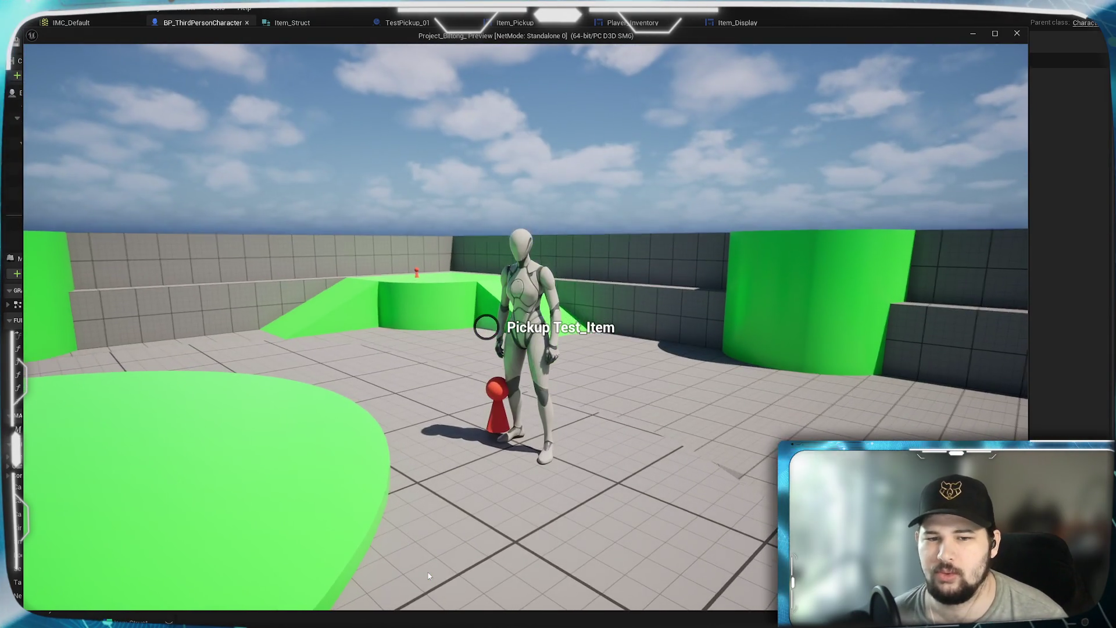
{"action": "key", "text": "w"}
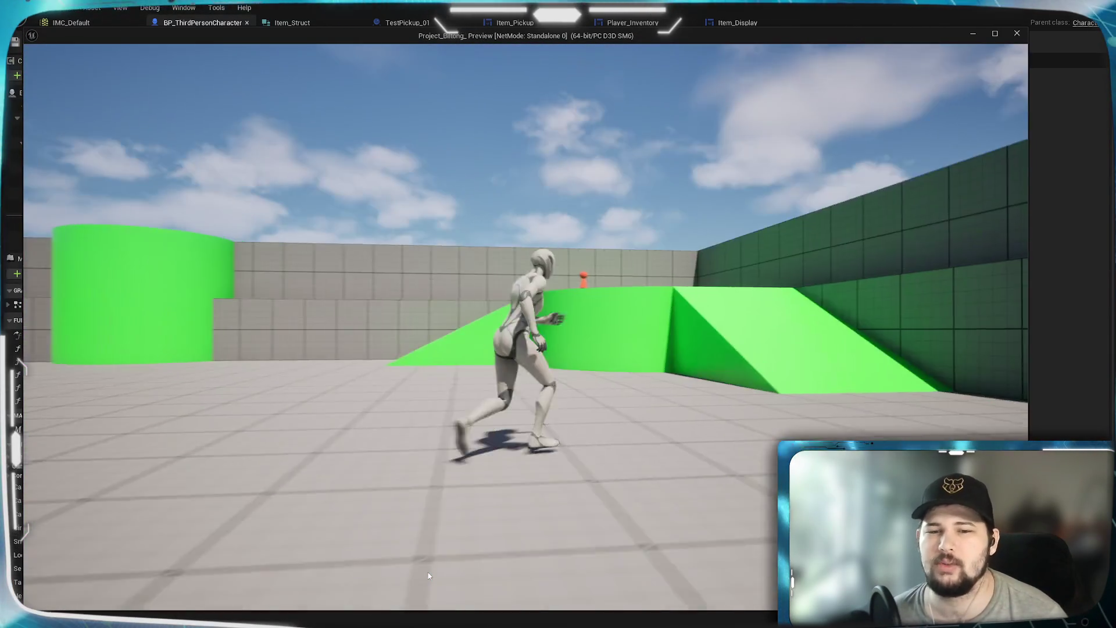
{"action": "key", "text": "w"}
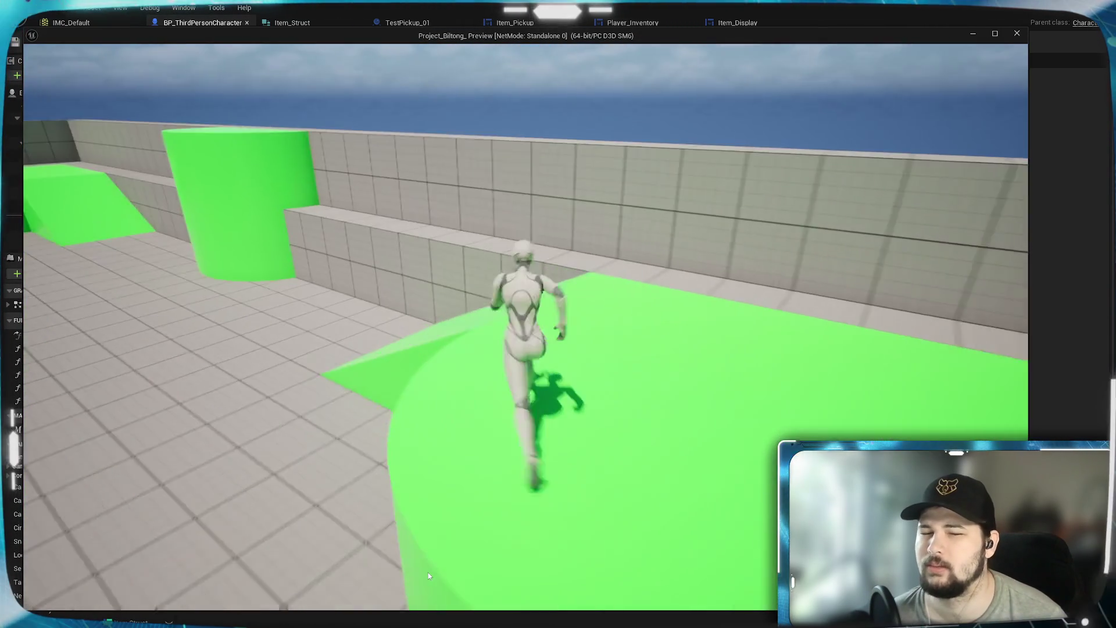
{"action": "key", "text": "a"}
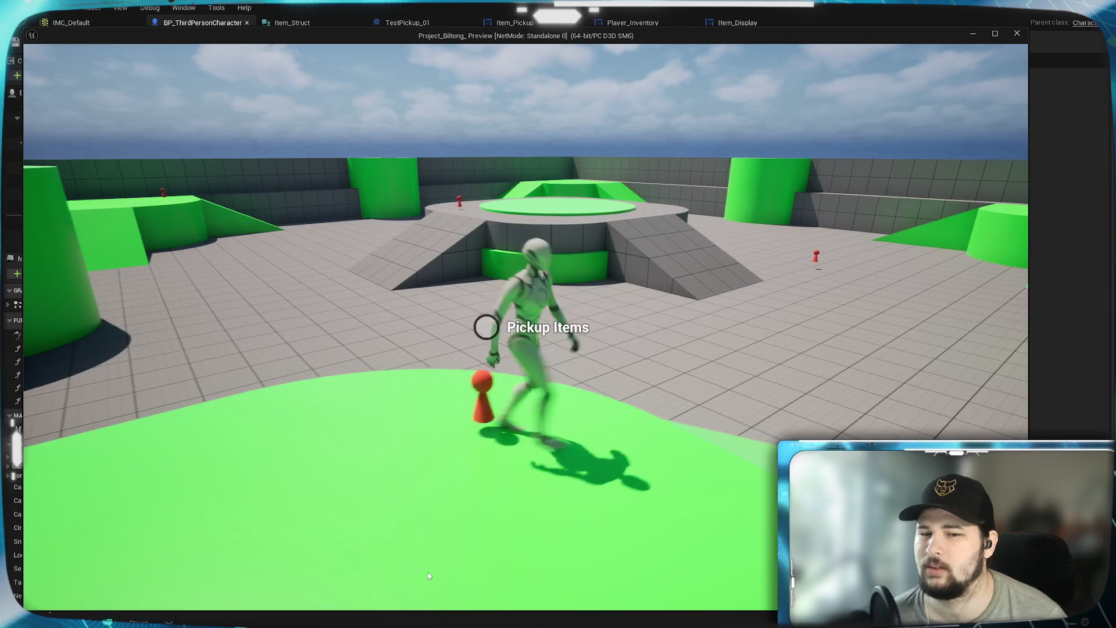
{"action": "key", "text": "w"}
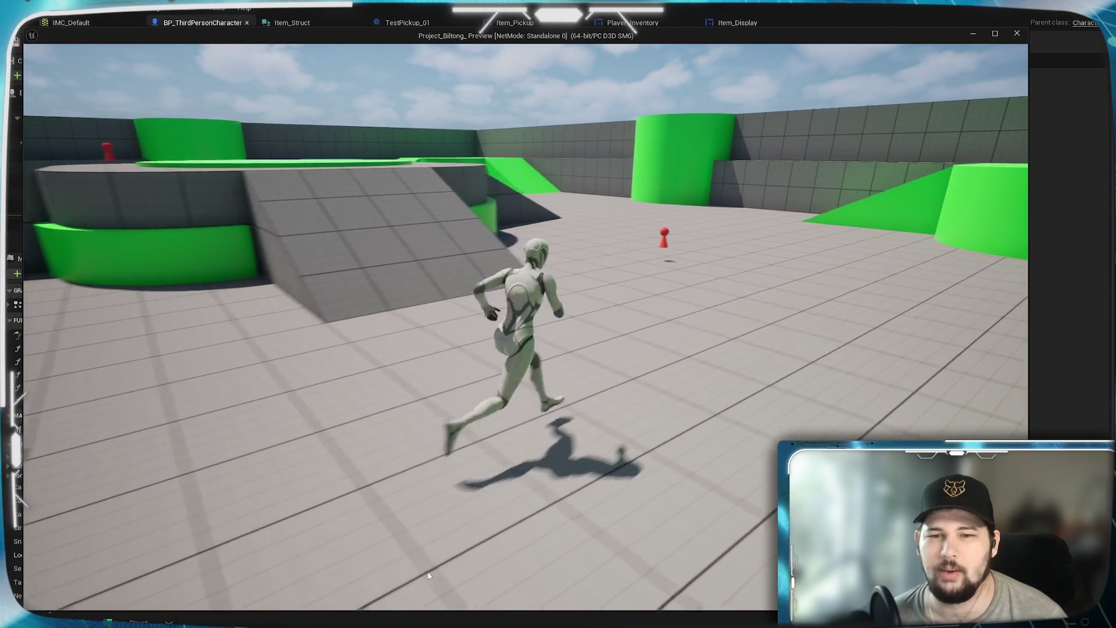
{"action": "key", "text": "w"}
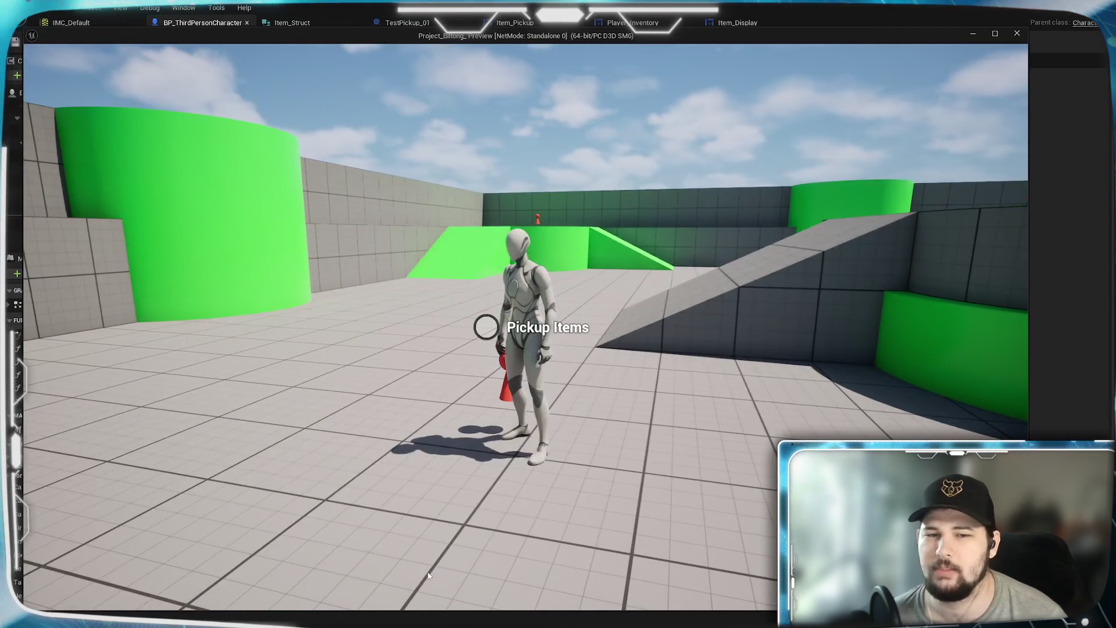
{"action": "key", "text": "a"}
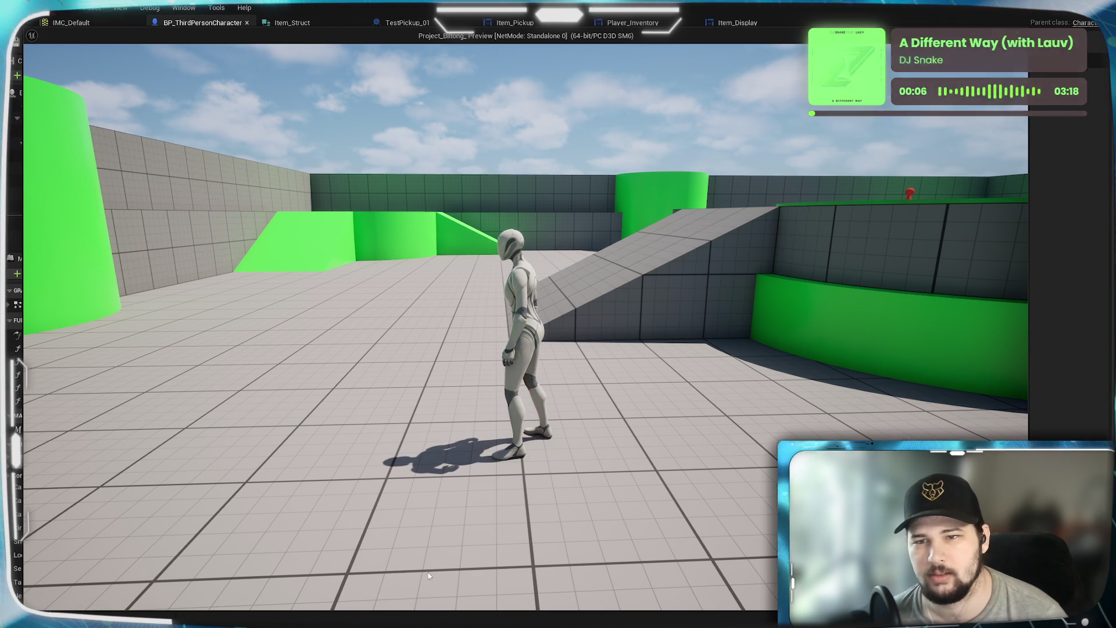
{"action": "key", "text": "s"}
{"action": "key", "text": "w"}
{"action": "key", "text": "space"}
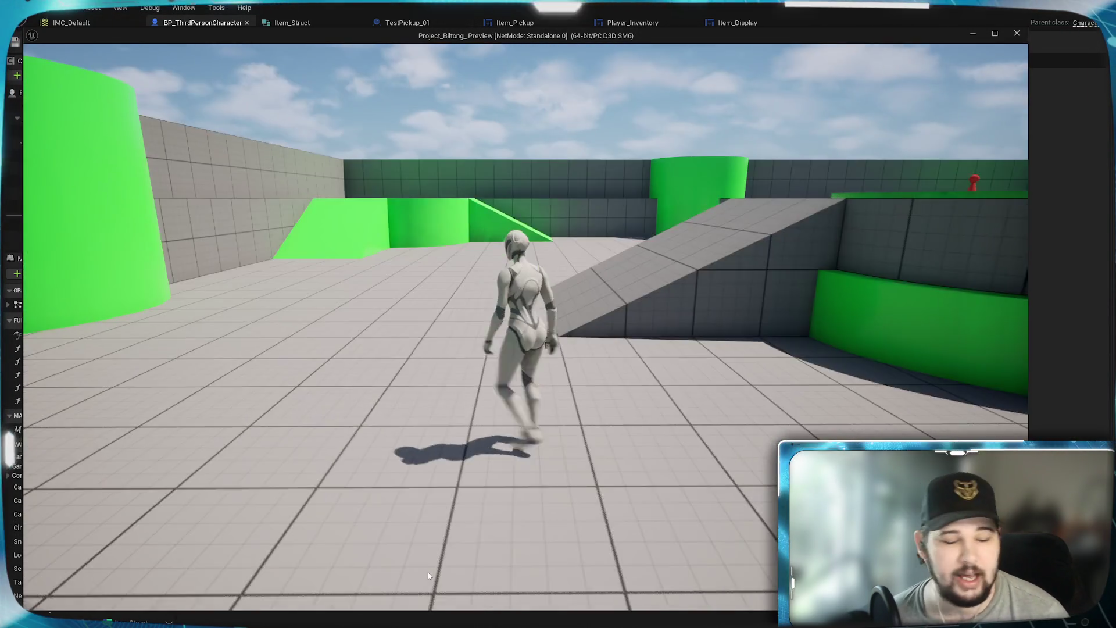
{"action": "key", "text": "Escape"}
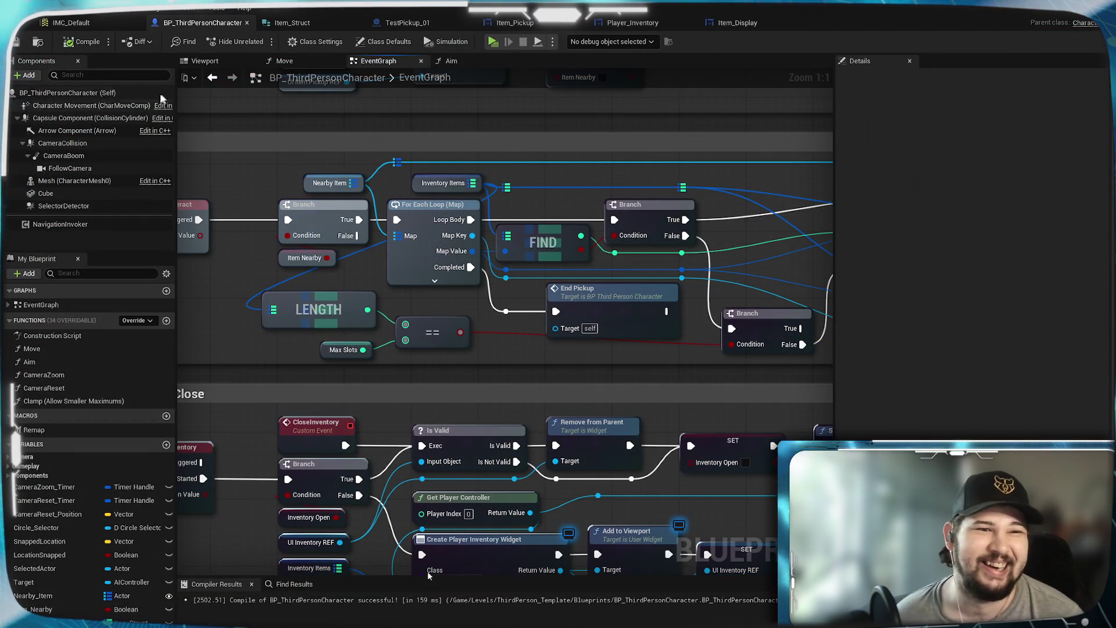
Save the character Blueprint and look over its ADD, REMOVE and LENGTH nodes.
{"action": "key", "text": "ctrl+s"}
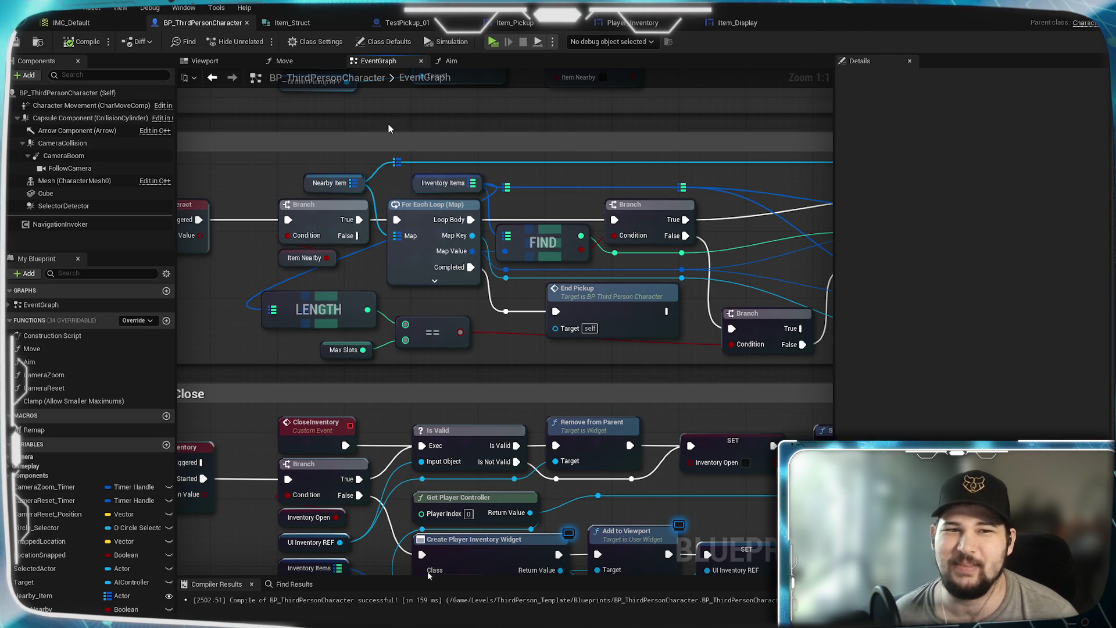
{"action": "mouse_move", "coordinate": [651, 355]}
{"action": "left_mouse_down"}
{"action": "mouse_move", "coordinate": [316, 347]}
{"action": "mouse_move", "coordinate": [462, 348]}
{"action": "mouse_move", "coordinate": [605, 297]}
{"action": "mouse_move", "coordinate": [529, 295]}
{"action": "mouse_move", "coordinate": [692, 341]}
{"action": "mouse_move", "coordinate": [522, 352]}
{"action": "left_mouse_up"}
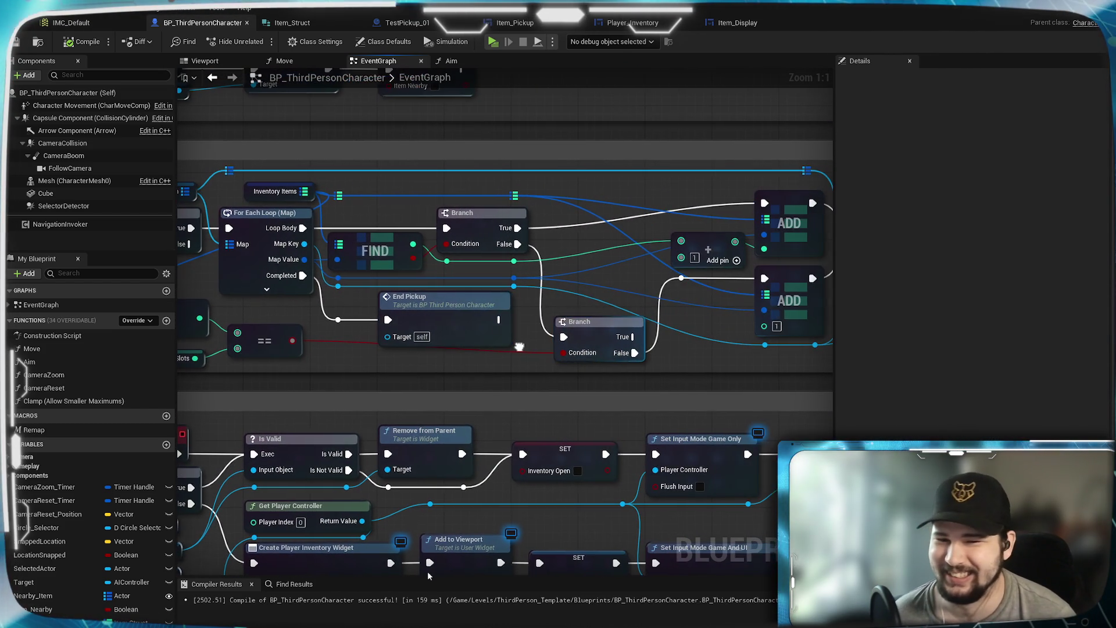
{"action": "left_click_drag", "start_coordinate": [597, 327], "coordinate": [741, 319]}
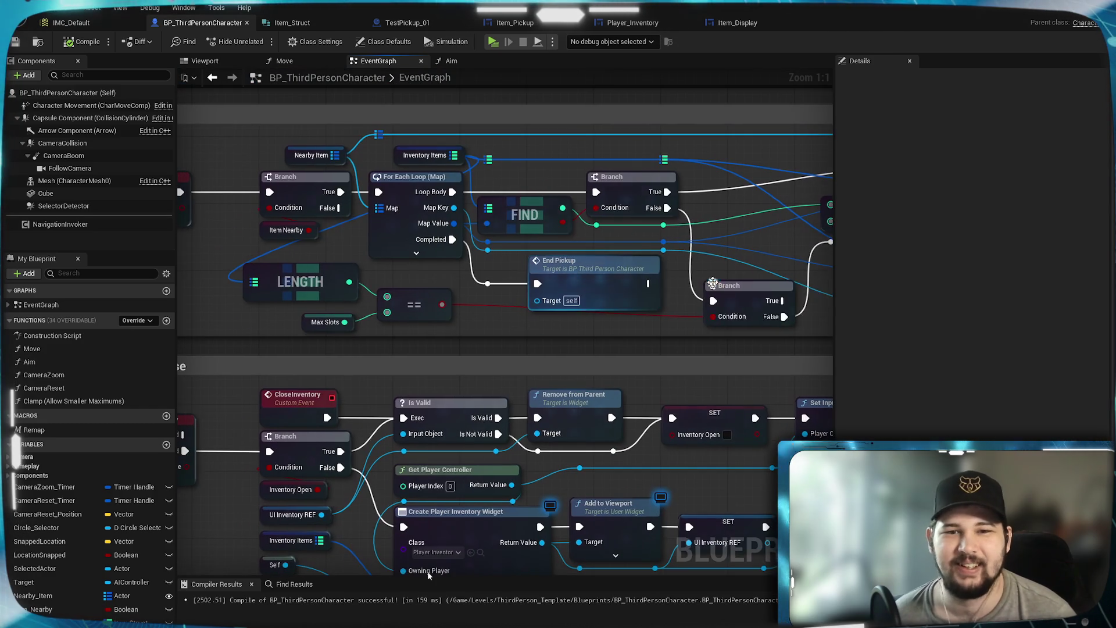
{"action": "mouse_move", "coordinate": [511, 365]}
{"action": "left_mouse_down"}
{"action": "mouse_move", "coordinate": [641, 315]}
{"action": "mouse_move", "coordinate": [392, 334]}
{"action": "mouse_move", "coordinate": [287, 371]}
{"action": "left_mouse_up"}
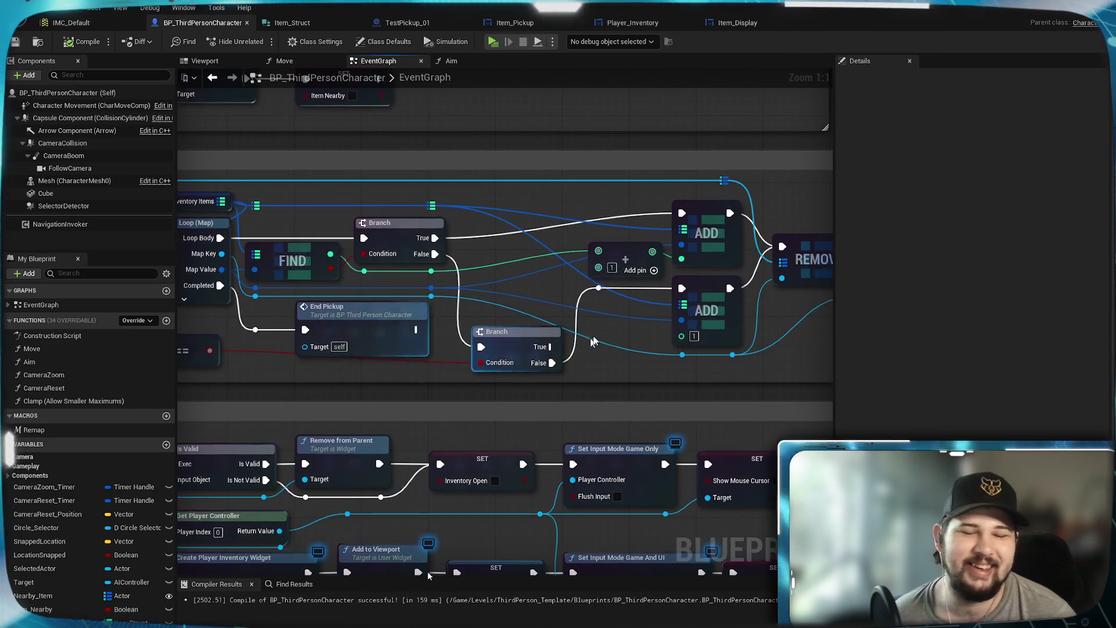
In TestPickup_01, move End Pickup right of the Cast To BP_ThirdPersonCharacter node.
{"action": "left_click", "coordinate": [410, 23]}
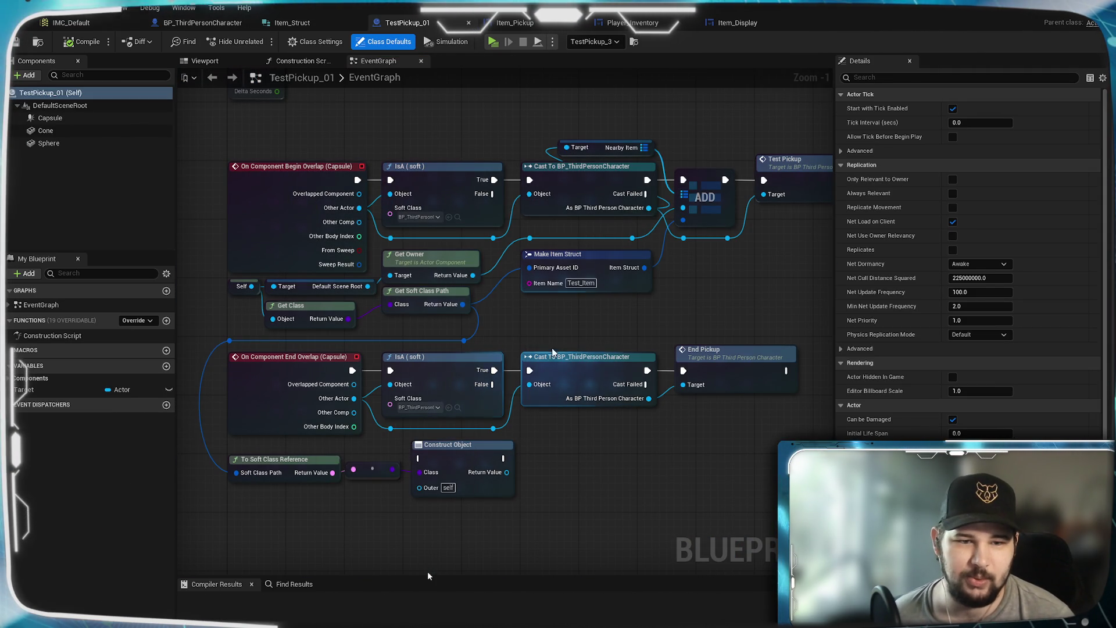
{"action": "mouse_move", "coordinate": [552, 337]}
{"action": "left_mouse_down"}
{"action": "mouse_move", "coordinate": [578, 318]}
{"action": "mouse_move", "coordinate": [451, 326]}
{"action": "mouse_move", "coordinate": [553, 319]}
{"action": "left_mouse_up"}
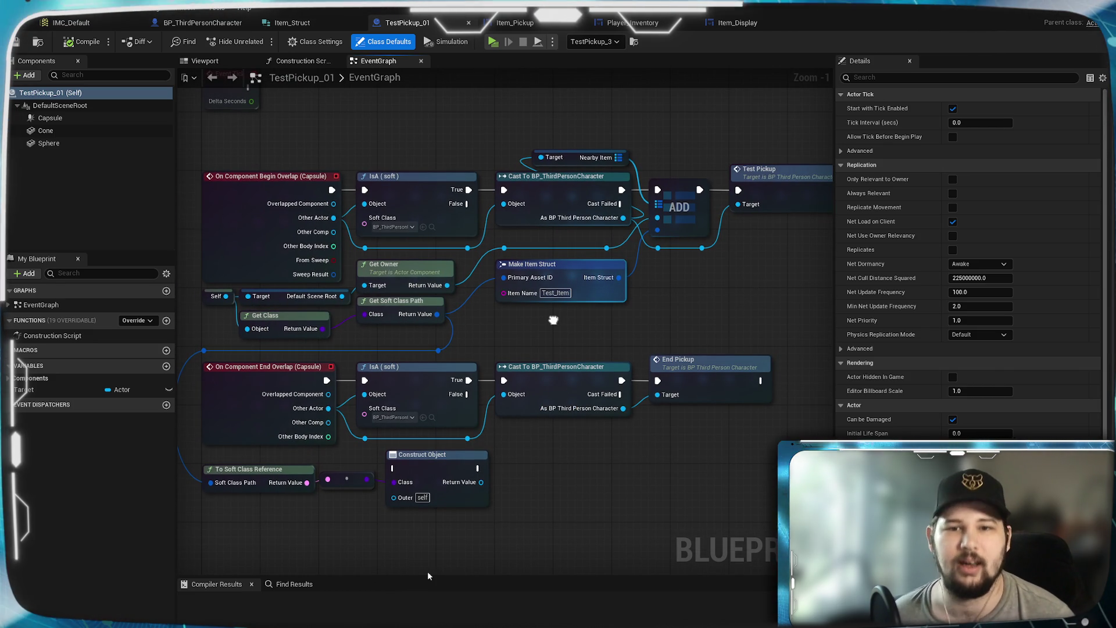
{"action": "mouse_move", "coordinate": [674, 318]}
{"action": "left_mouse_down"}
{"action": "mouse_move", "coordinate": [664, 309]}
{"action": "mouse_move", "coordinate": [684, 303]}
{"action": "left_mouse_up"}
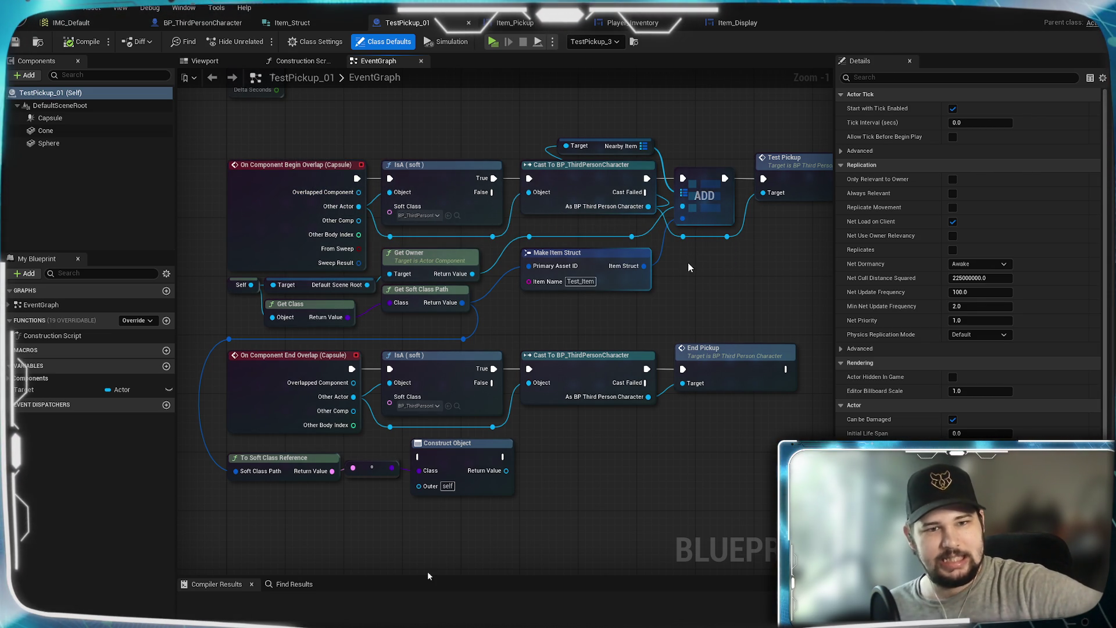
{"action": "mouse_move", "coordinate": [702, 280]}
{"action": "left_mouse_down"}
{"action": "mouse_move", "coordinate": [569, 289]}
{"action": "mouse_move", "coordinate": [668, 300]}
{"action": "mouse_move", "coordinate": [708, 293]}
{"action": "mouse_move", "coordinate": [713, 280]}
{"action": "left_mouse_up"}
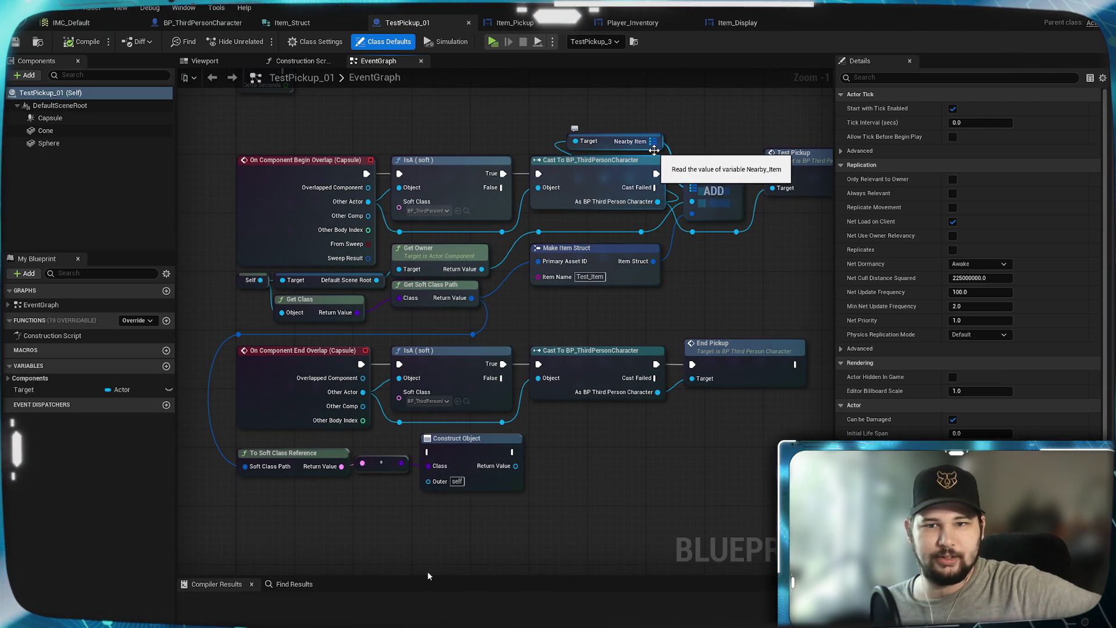
{"action": "mouse_move", "coordinate": [716, 312]}
{"action": "left_mouse_down"}
{"action": "mouse_move", "coordinate": [558, 279]}
{"action": "mouse_move", "coordinate": [683, 225]}
{"action": "mouse_move", "coordinate": [688, 295]}
{"action": "mouse_move", "coordinate": [704, 292]}
{"action": "mouse_move", "coordinate": [422, 260]}
{"action": "left_mouse_up"}
{"action": "left_click_drag", "start_coordinate": [468, 336], "coordinate": [723, 335]}
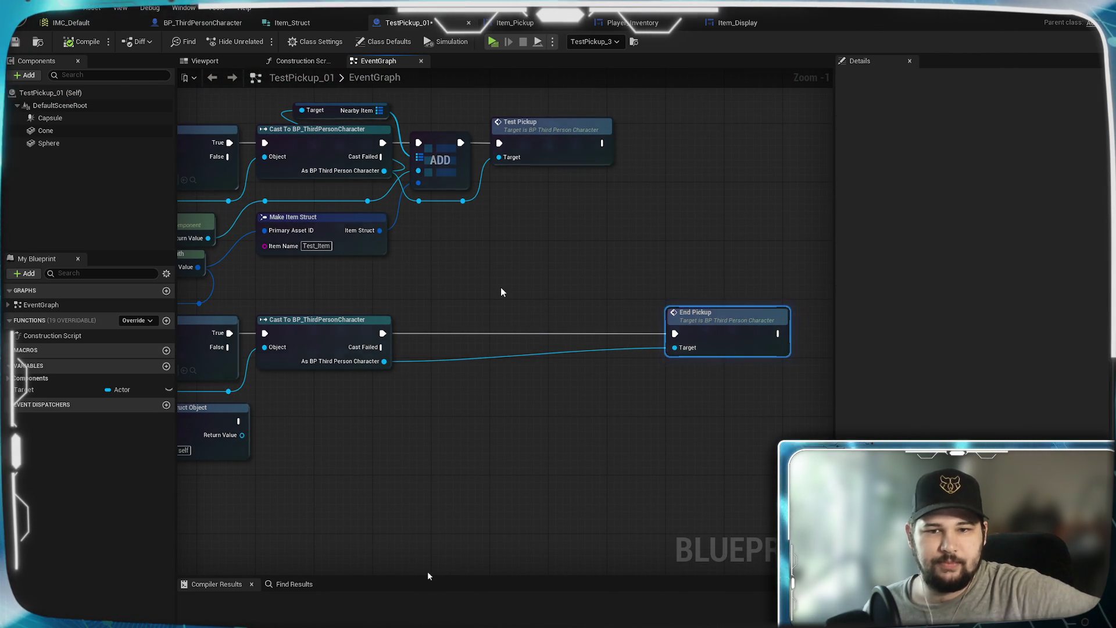
{"action": "left_click_drag", "start_coordinate": [502, 292], "coordinate": [641, 279]}
{"action": "left_click_drag", "start_coordinate": [734, 401], "coordinate": [491, 387]}
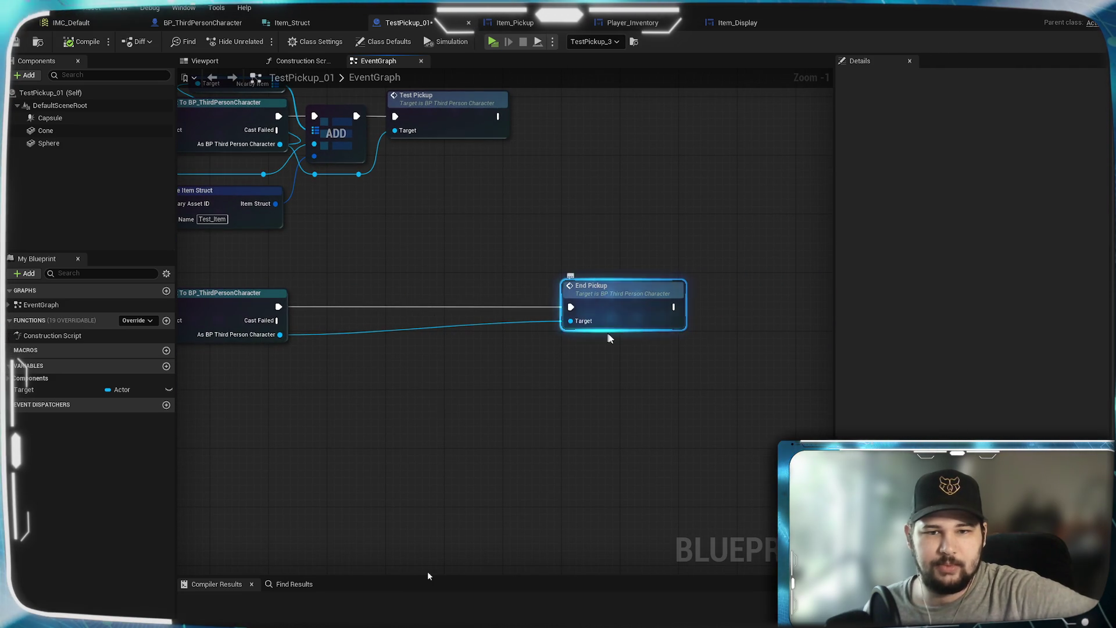
{"action": "double_click", "coordinate": [416, 98]}
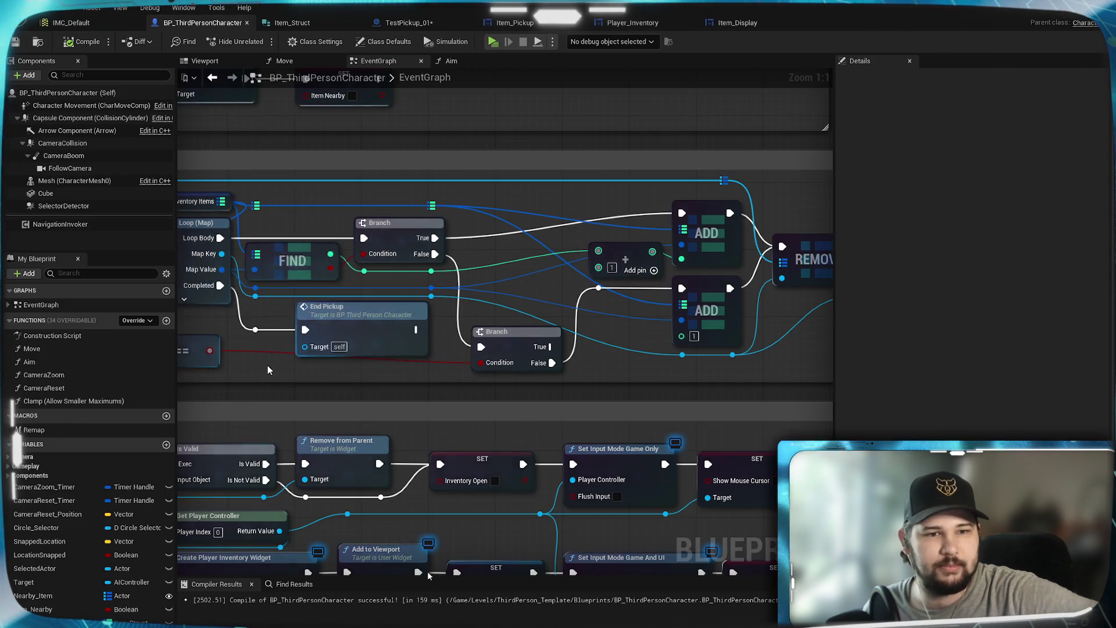
Check the character's pickup and inventory logic, then frame TestPickup_01's overlap events.
{"action": "scroll", "coordinate": [700, 321], "scroll_direction": "down", "scroll_amount": 2}
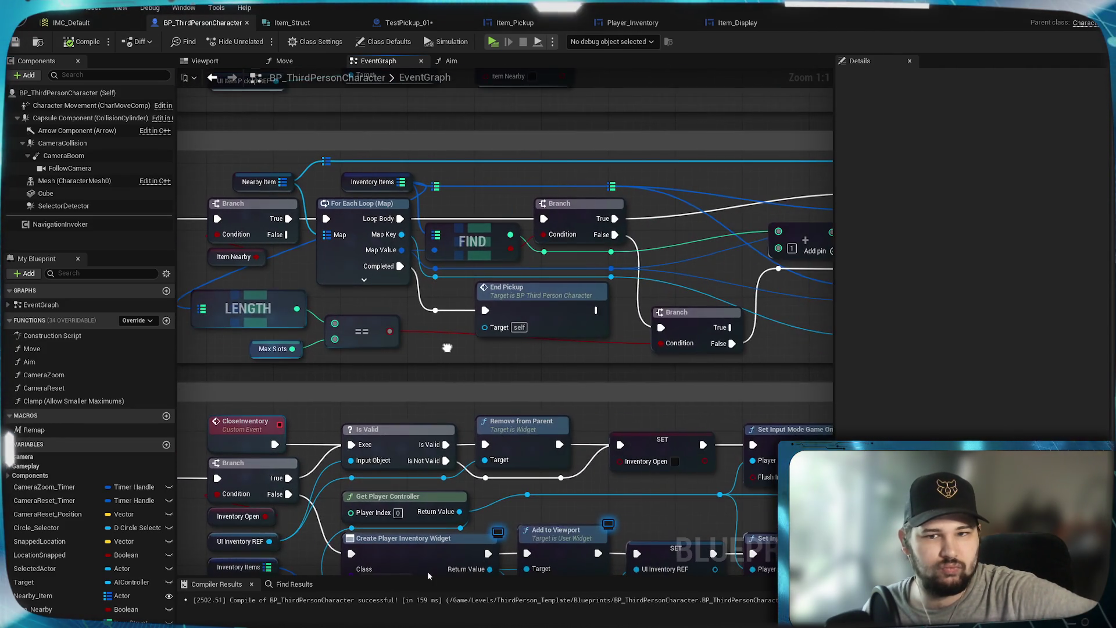
{"action": "scroll", "coordinate": [739, 407], "scroll_direction": "up", "scroll_amount": 2}
{"action": "mouse_move", "coordinate": [739, 407]}
{"action": "left_mouse_down"}
{"action": "mouse_move", "coordinate": [692, 361]}
{"action": "mouse_move", "coordinate": [381, 299]}
{"action": "mouse_move", "coordinate": [628, 314]}
{"action": "left_mouse_up"}
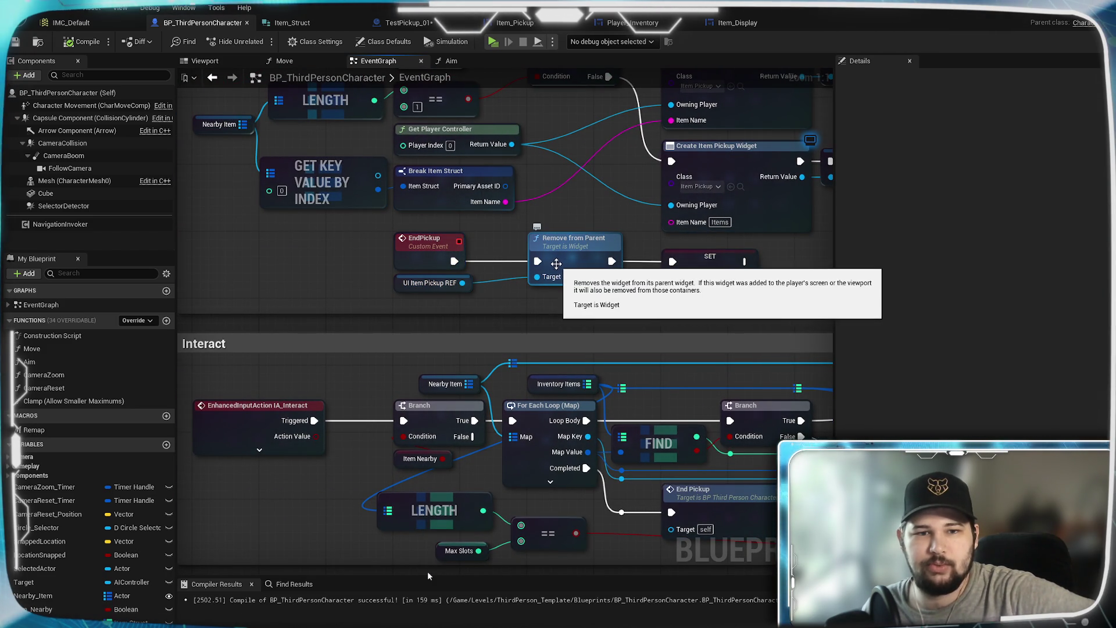
{"action": "mouse_move", "coordinate": [712, 555]}
{"action": "left_mouse_down"}
{"action": "mouse_move", "coordinate": [658, 367]}
{"action": "mouse_move", "coordinate": [433, 349]}
{"action": "left_mouse_up"}
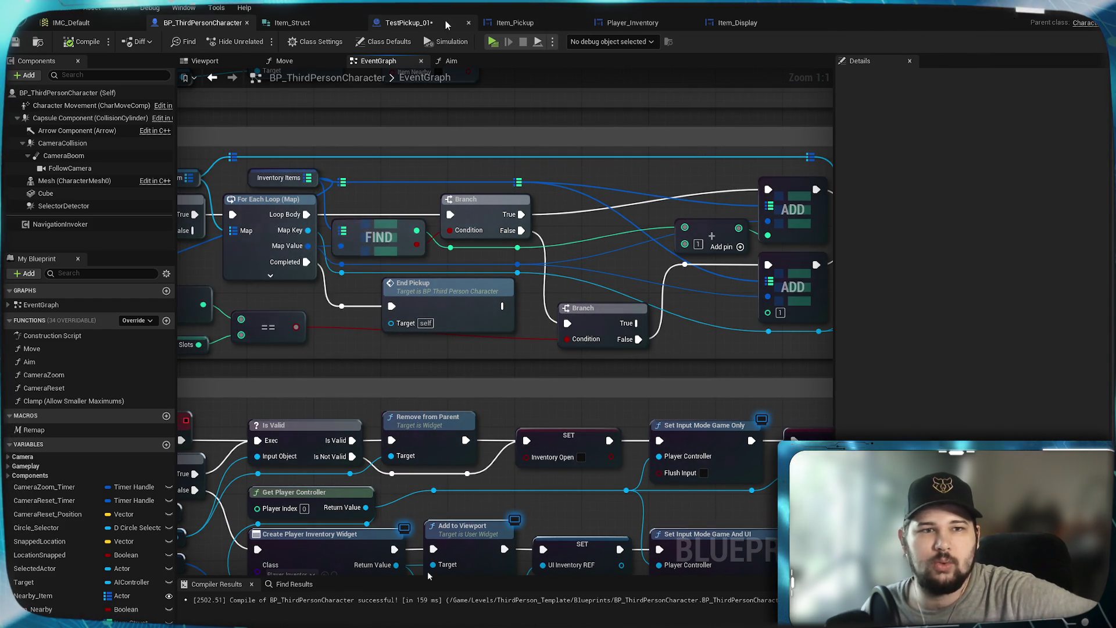
{"action": "left_click", "coordinate": [407, 22]}
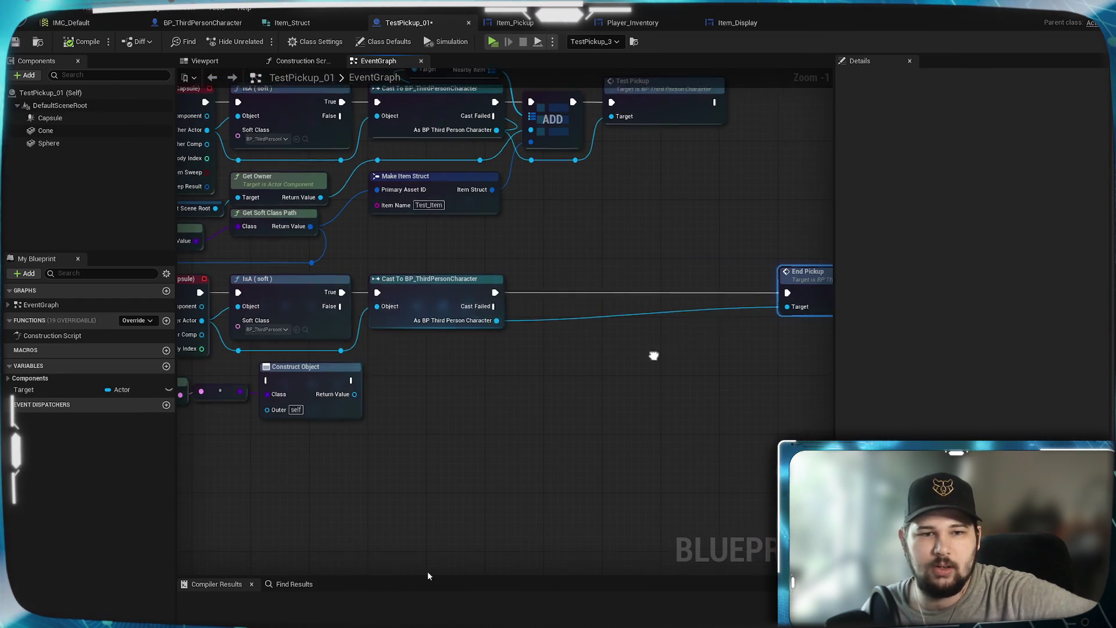
{"action": "left_click_drag", "start_coordinate": [479, 396], "coordinate": [644, 389]}
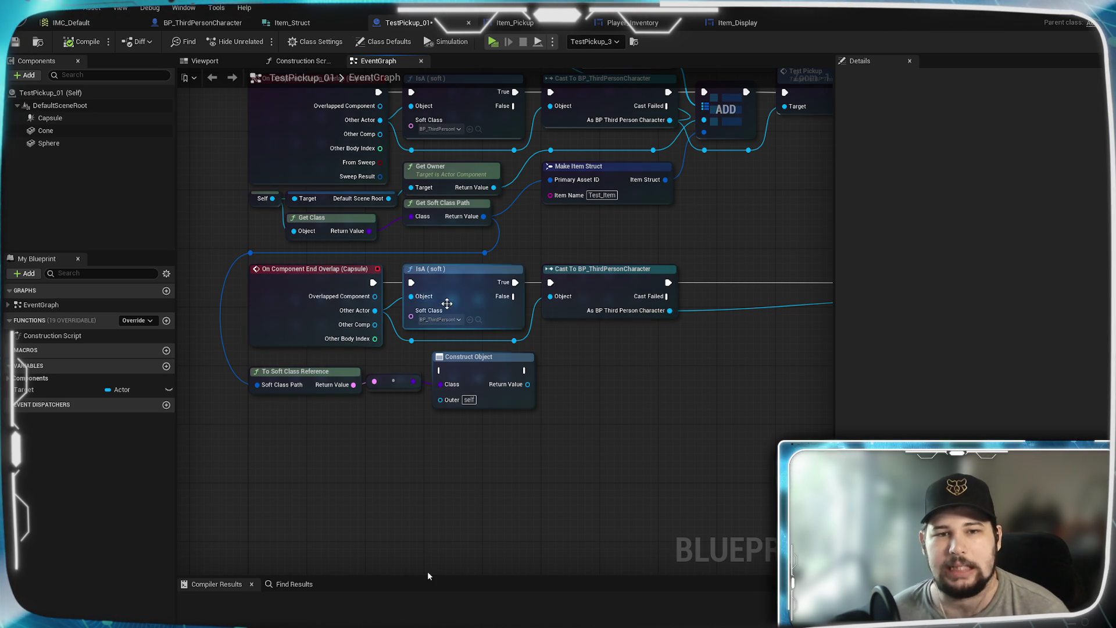
{"action": "mouse_move", "coordinate": [447, 303]}
{"action": "left_mouse_down"}
{"action": "mouse_move", "coordinate": [384, 359]}
{"action": "mouse_move", "coordinate": [272, 403]}
{"action": "mouse_move", "coordinate": [628, 346]}
{"action": "left_mouse_up"}
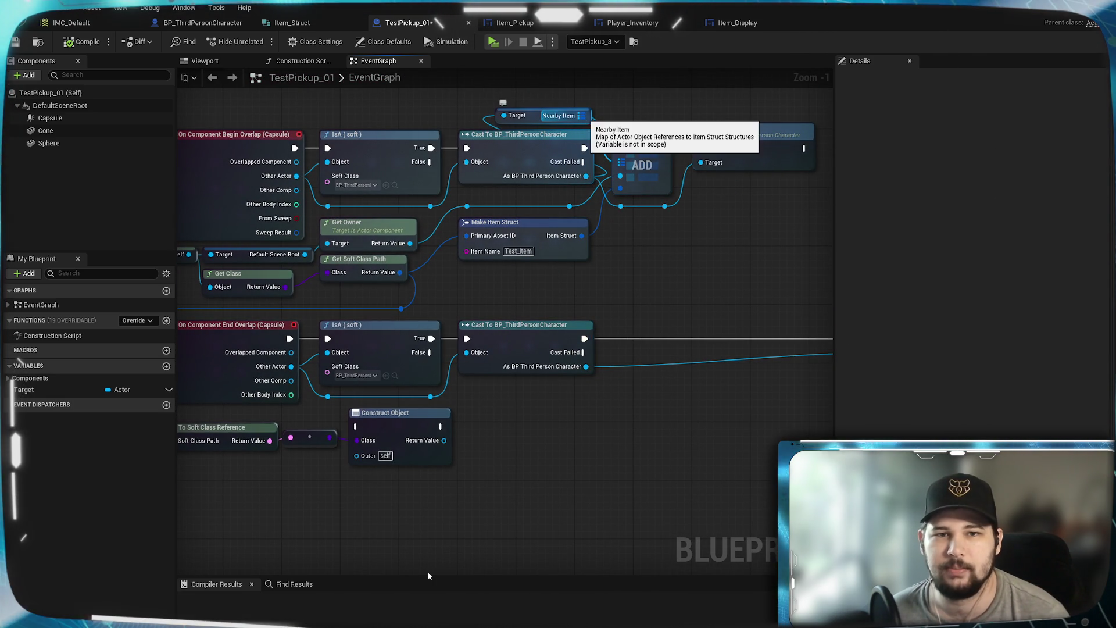
Add a Nearby Item getter and a map Remove node into the end-overlap flow.
{"action": "mouse_move", "coordinate": [586, 366]}
{"action": "left_mouse_down"}
{"action": "mouse_move", "coordinate": [602, 385]}
{"action": "mouse_move", "coordinate": [486, 393]}
{"action": "left_mouse_up"}
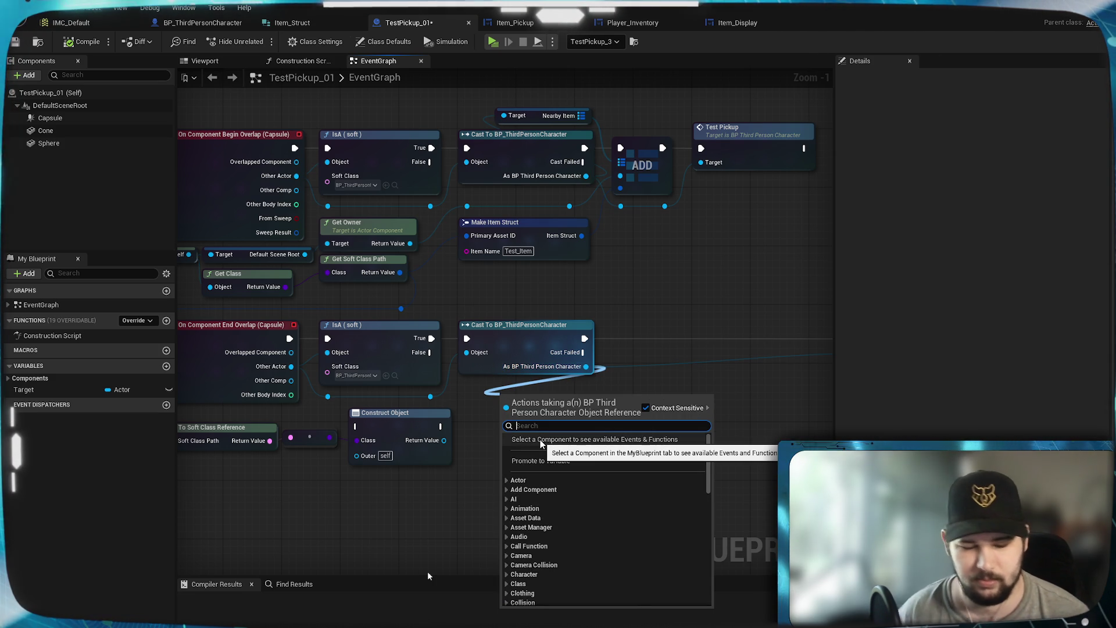
{"action": "type", "text": "nearby"}
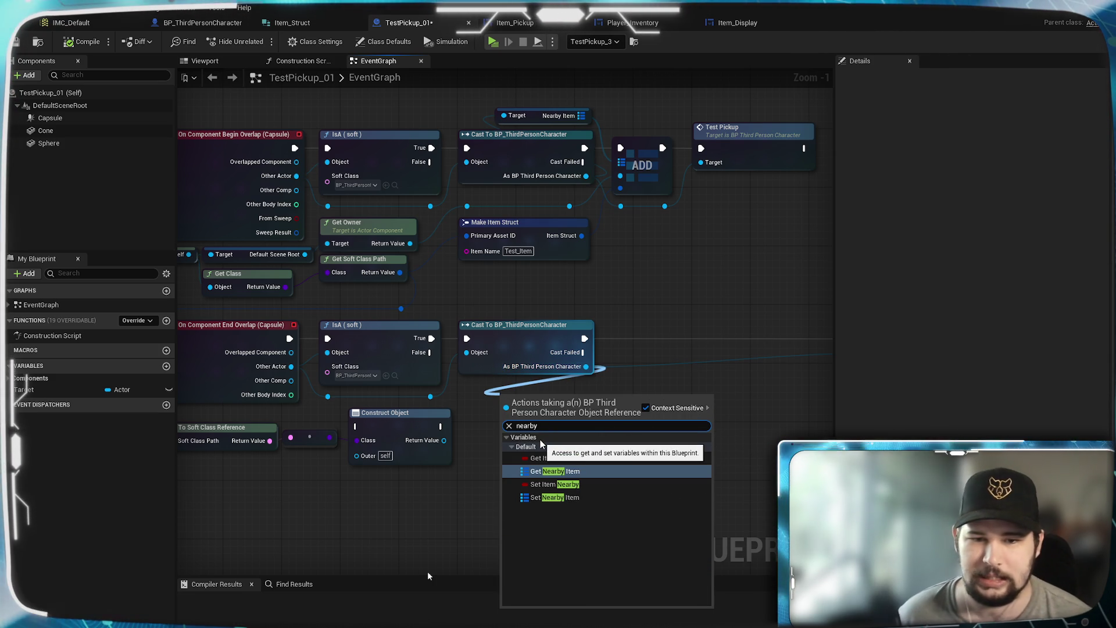
{"action": "left_click", "coordinate": [577, 471]}
{"action": "left_click_drag", "start_coordinate": [582, 401], "coordinate": [637, 418]}
{"action": "type", "text": "remove"}
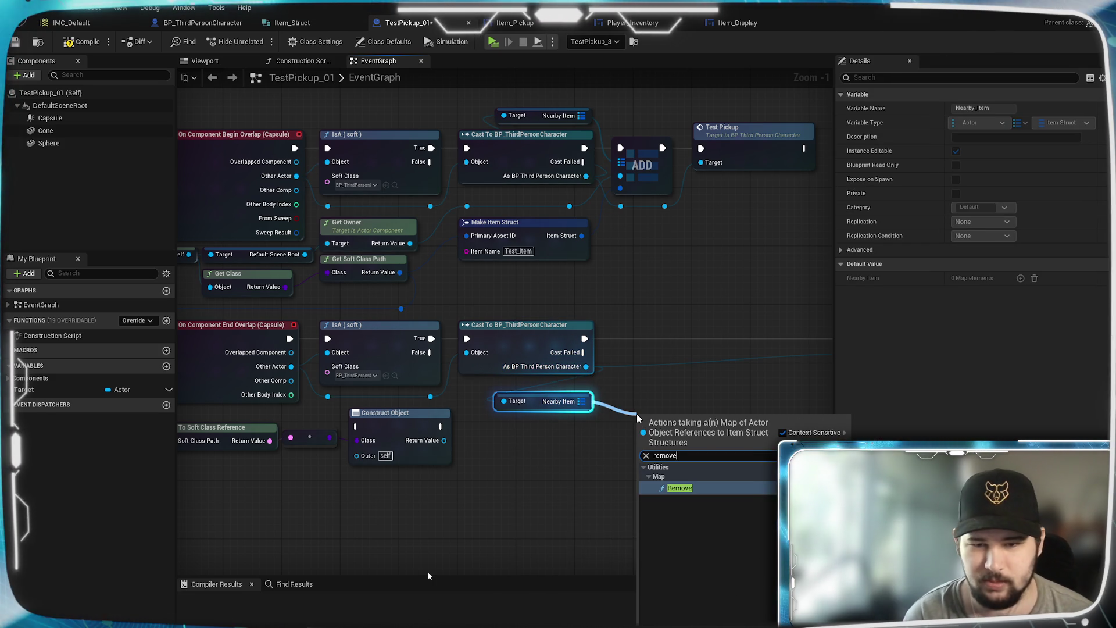
{"action": "key", "text": "Return"}
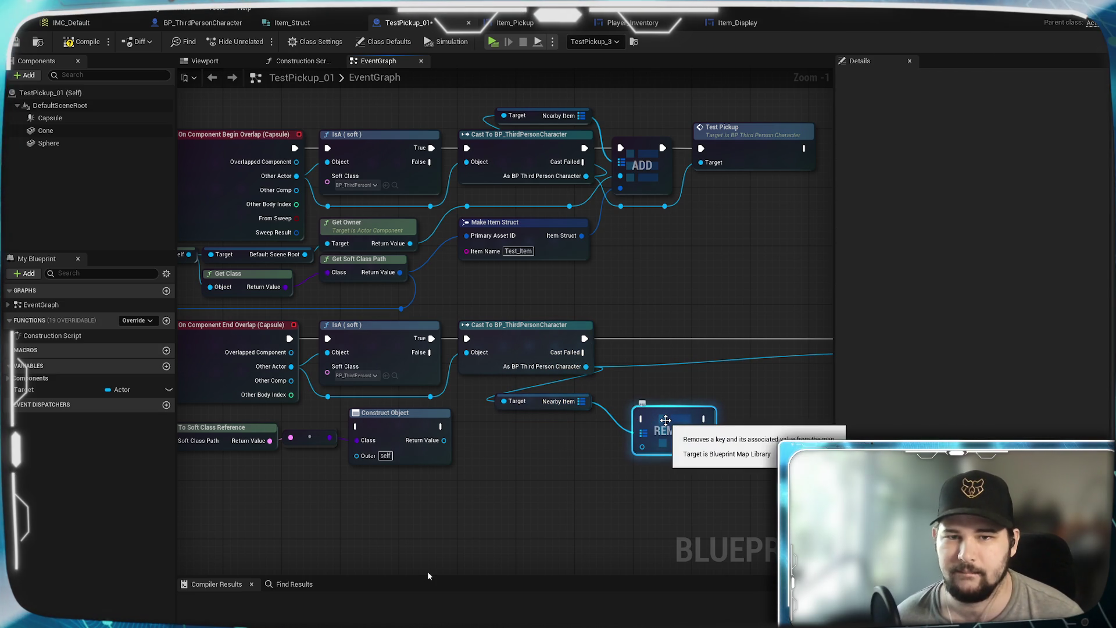
{"action": "left_click_drag", "start_coordinate": [665, 420], "coordinate": [690, 399]}
{"action": "left_click", "coordinate": [576, 482]}
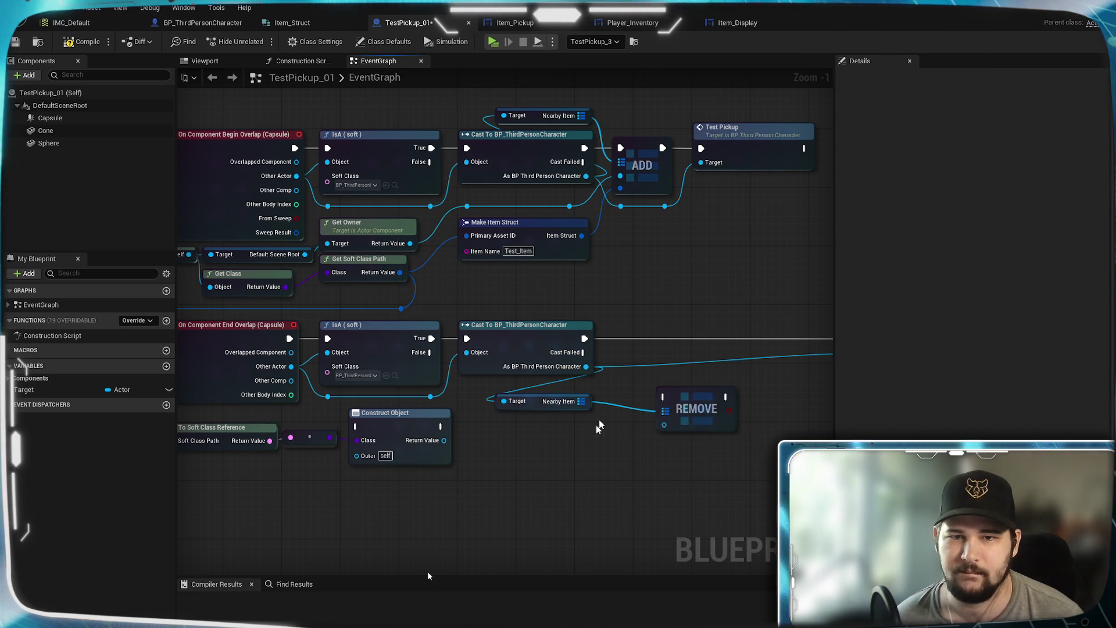
{"action": "mouse_move", "coordinate": [569, 206]}
{"action": "left_mouse_down"}
{"action": "mouse_move", "coordinate": [635, 256]}
{"action": "mouse_move", "coordinate": [664, 424]}
{"action": "mouse_move", "coordinate": [686, 381]}
{"action": "mouse_move", "coordinate": [674, 337]}
{"action": "left_mouse_up"}
{"action": "left_click", "coordinate": [665, 289]}
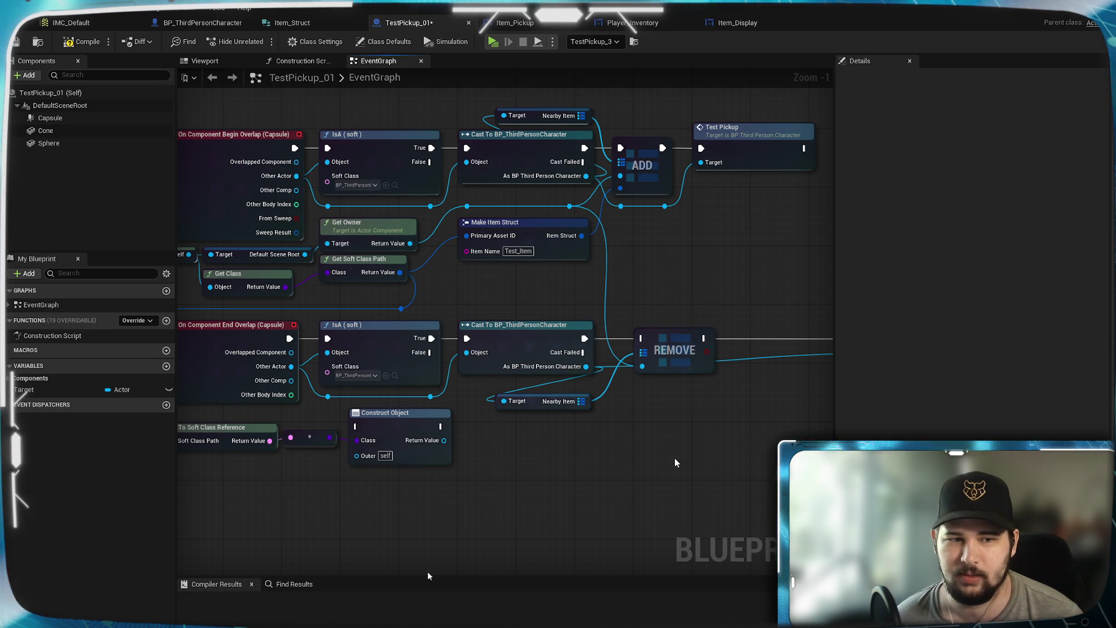
Call End Pickup after Remove, reroute its target wire, tidy the nodes and compile.
{"action": "mouse_move", "coordinate": [459, 355]}
{"action": "left_mouse_down"}
{"action": "mouse_move", "coordinate": [784, 362]}
{"action": "mouse_move", "coordinate": [752, 357]}
{"action": "left_mouse_up"}
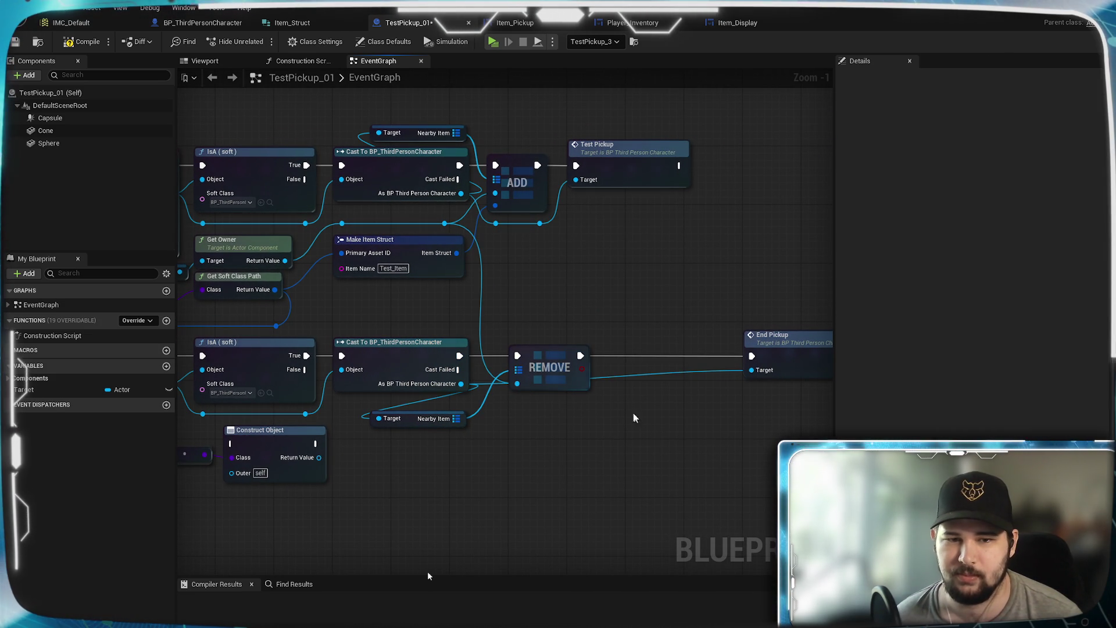
{"action": "double_click", "coordinate": [610, 377]}
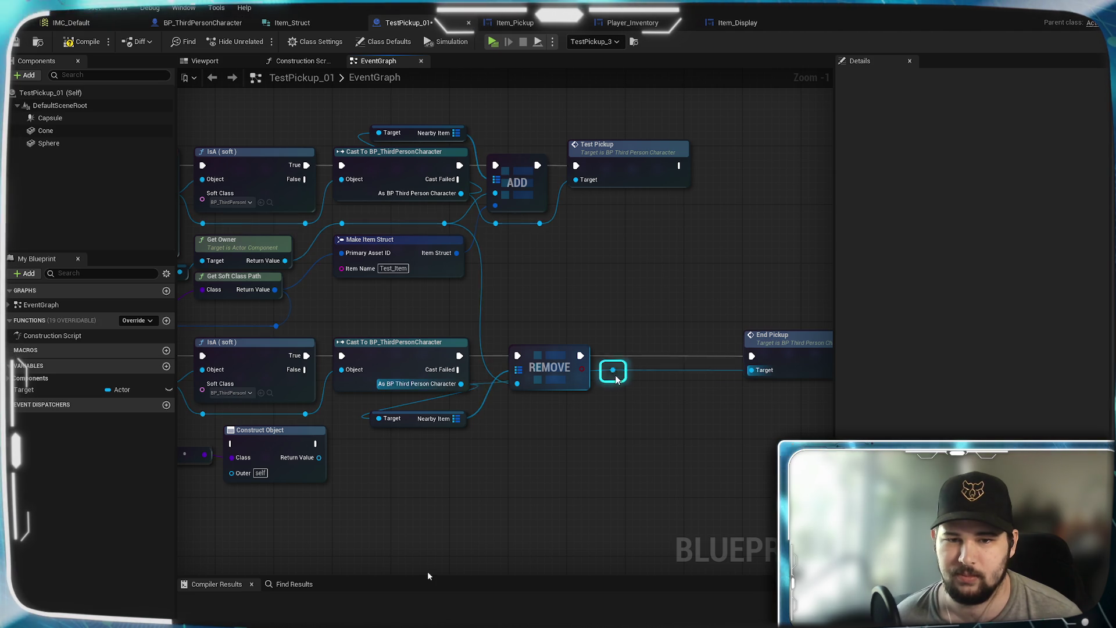
{"action": "left_click_drag", "start_coordinate": [616, 377], "coordinate": [522, 407]}
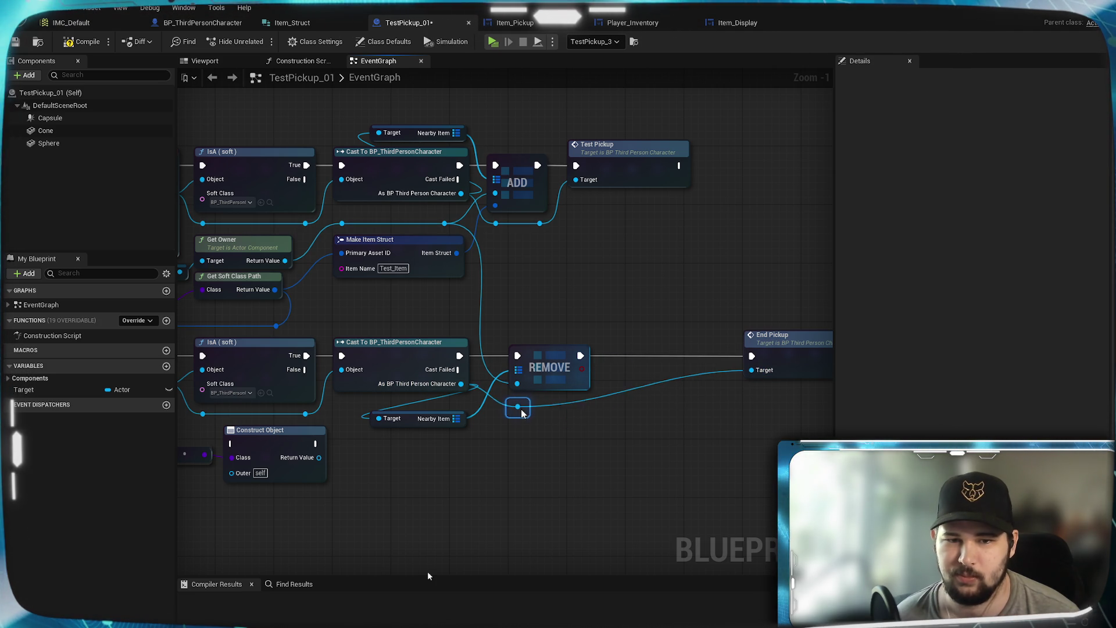
{"action": "double_click", "coordinate": [609, 388]}
{"action": "left_click_drag", "start_coordinate": [609, 388], "coordinate": [590, 407]}
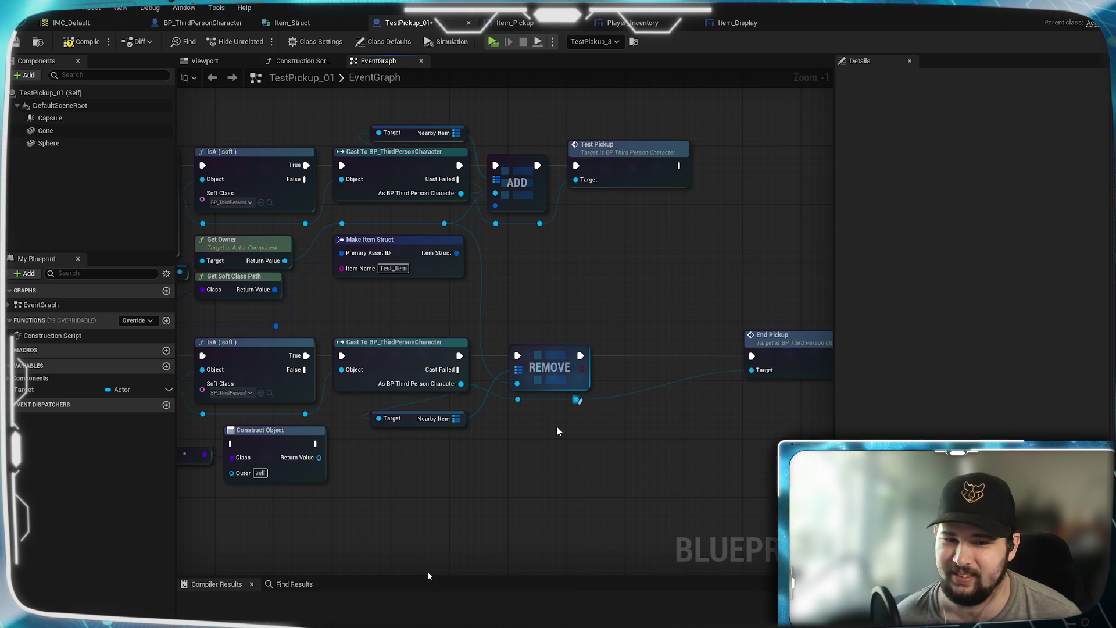
{"action": "left_click_drag", "start_coordinate": [802, 348], "coordinate": [685, 349]}
{"action": "left_click", "coordinate": [448, 479]}
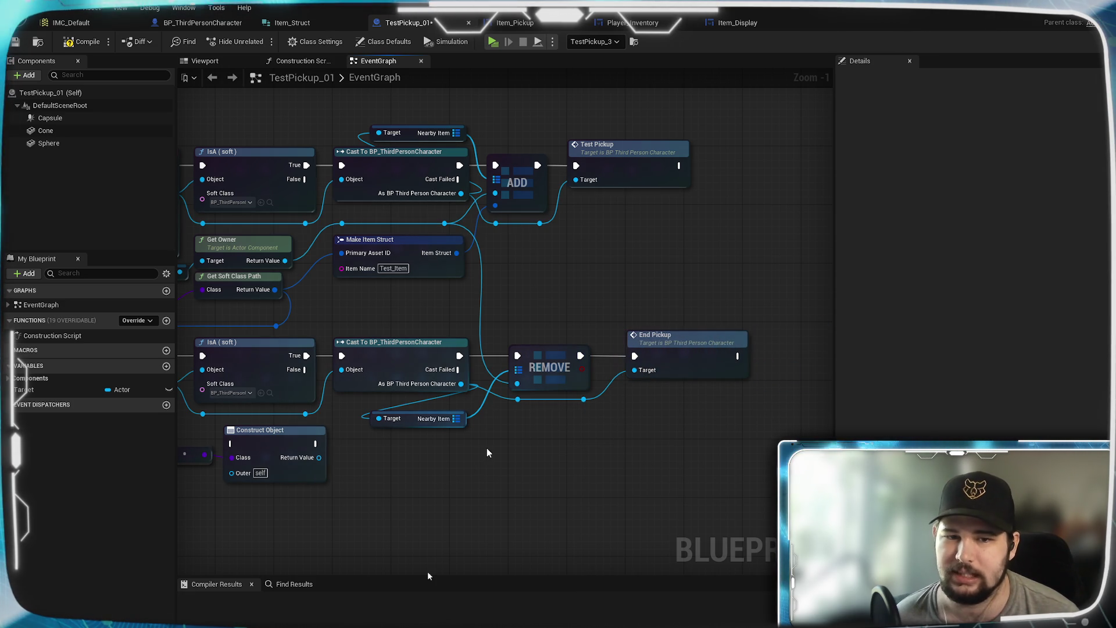
{"action": "left_click_drag", "start_coordinate": [449, 419], "coordinate": [446, 405]}
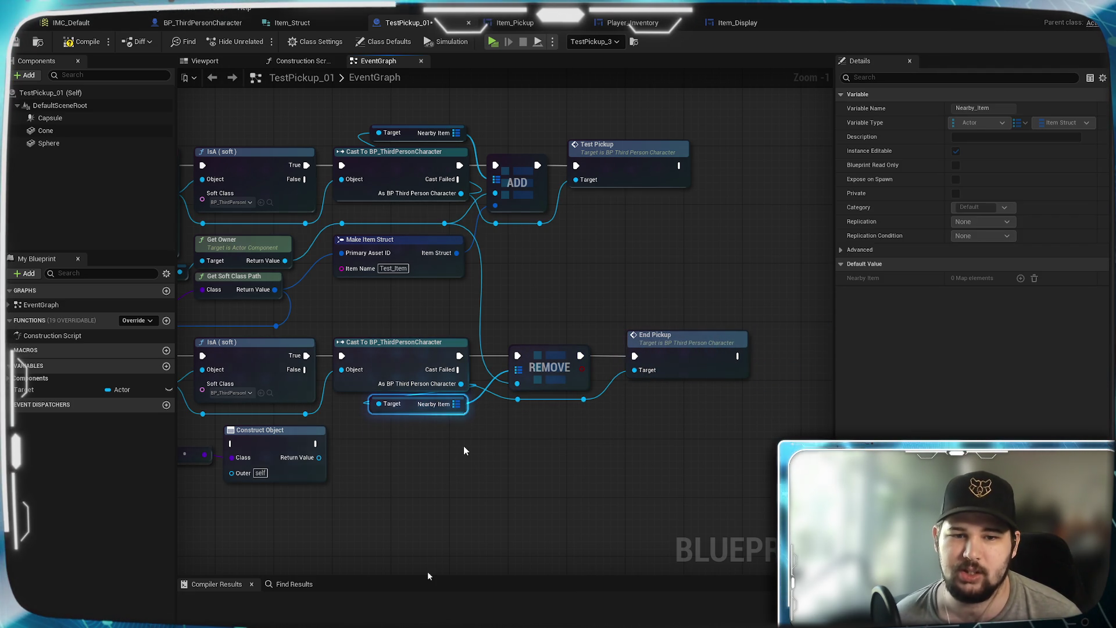
{"action": "left_click", "coordinate": [424, 491]}
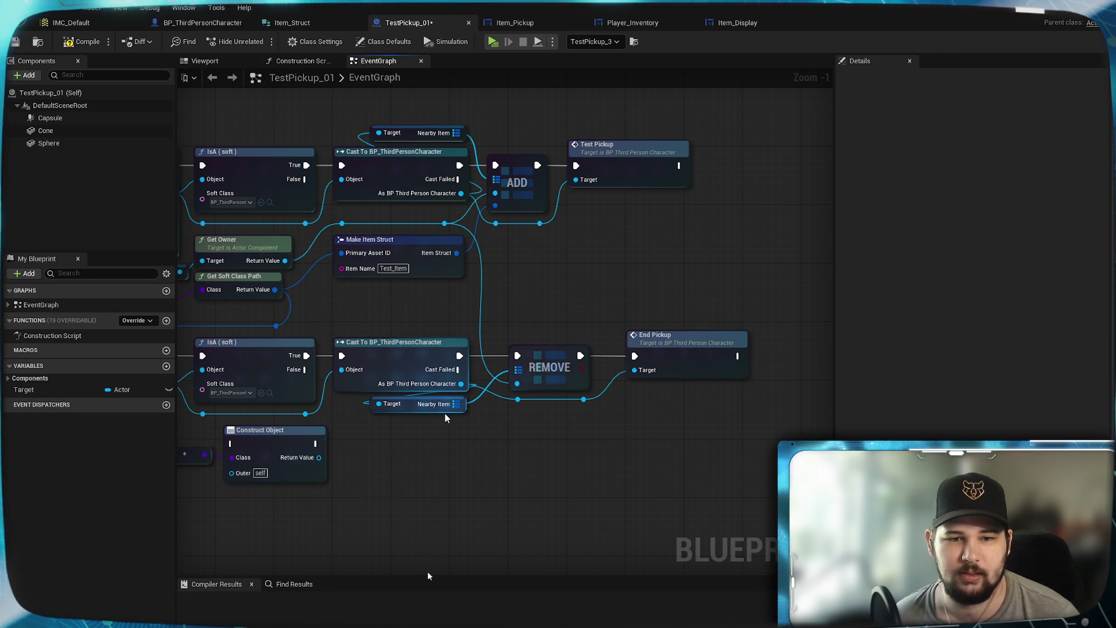
{"action": "mouse_move", "coordinate": [446, 414]}
{"action": "left_mouse_down"}
{"action": "mouse_move", "coordinate": [440, 332]}
{"action": "mouse_move", "coordinate": [435, 407]}
{"action": "left_mouse_up"}
{"action": "left_click", "coordinate": [81, 41]}
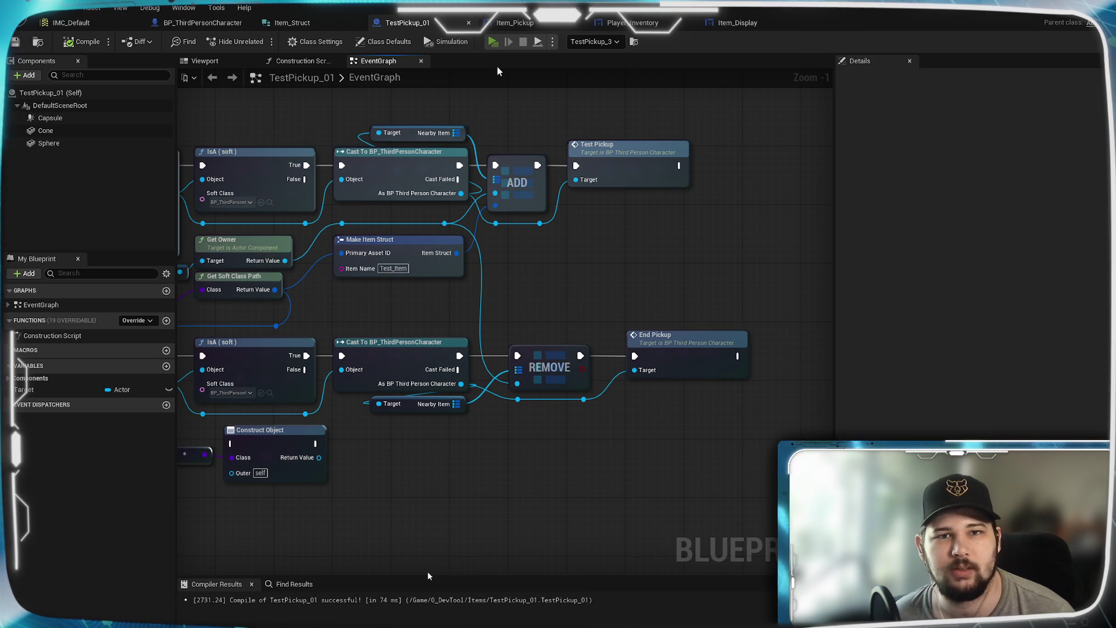
{"action": "left_click", "coordinate": [492, 41]}
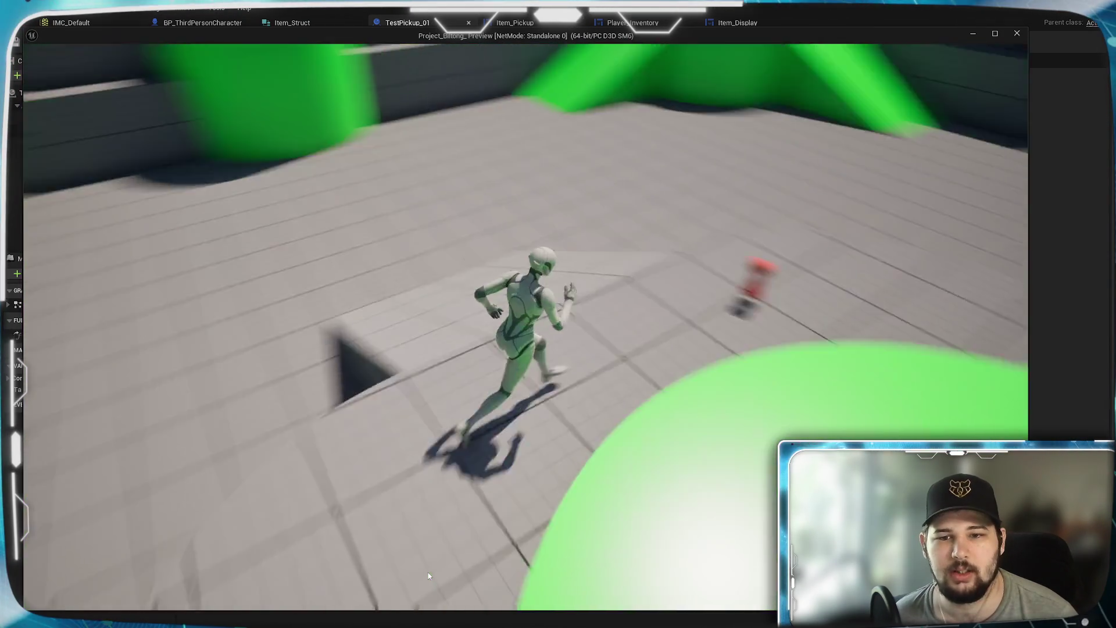
Run the character past the red pickup and jump across the green ramps.
{"action": "key", "text": "w"}
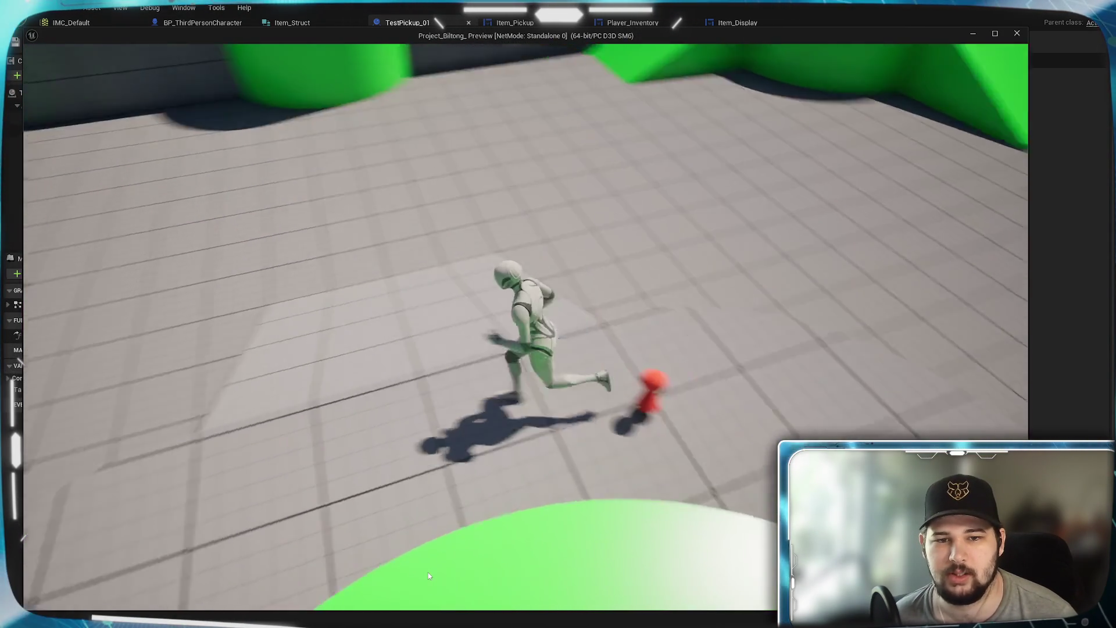
{"action": "key", "text": "w"}
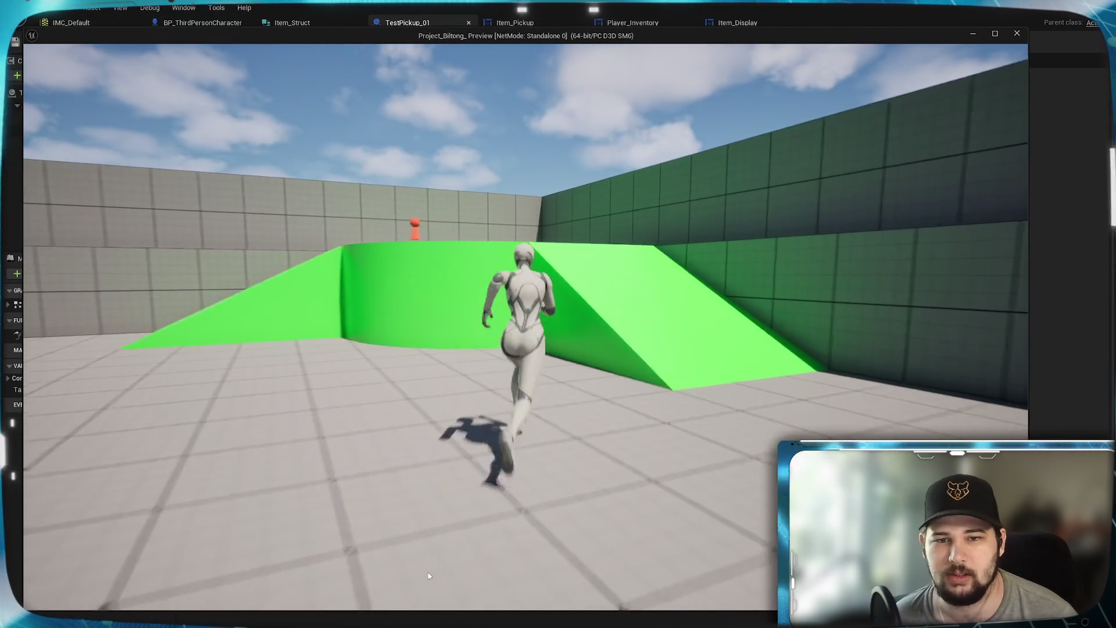
{"action": "key", "text": "space"}
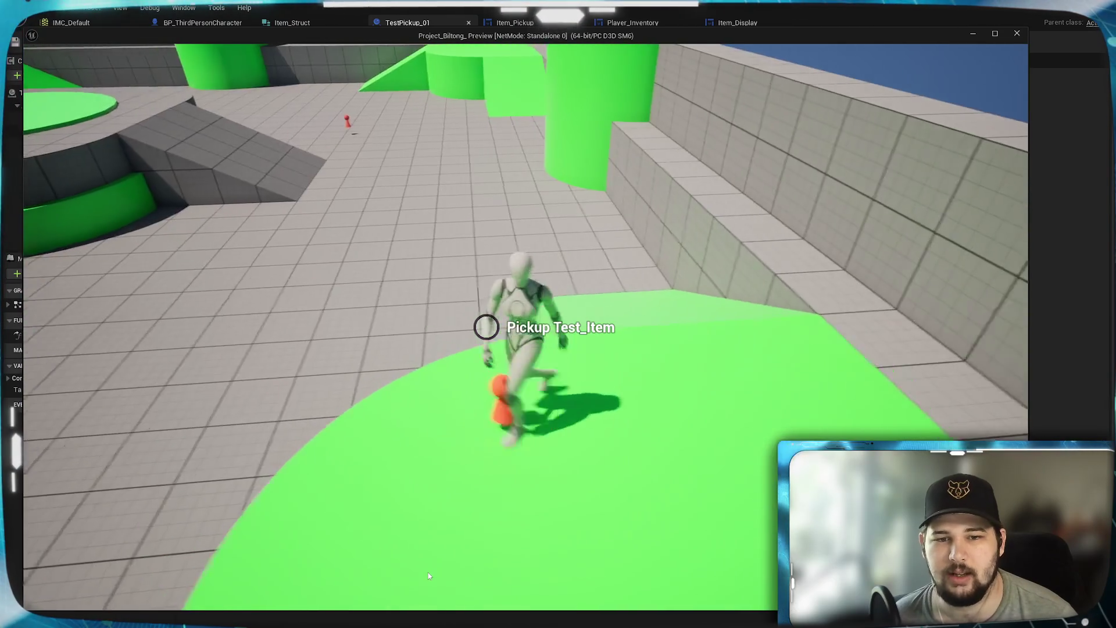
{"action": "key", "text": "space"}
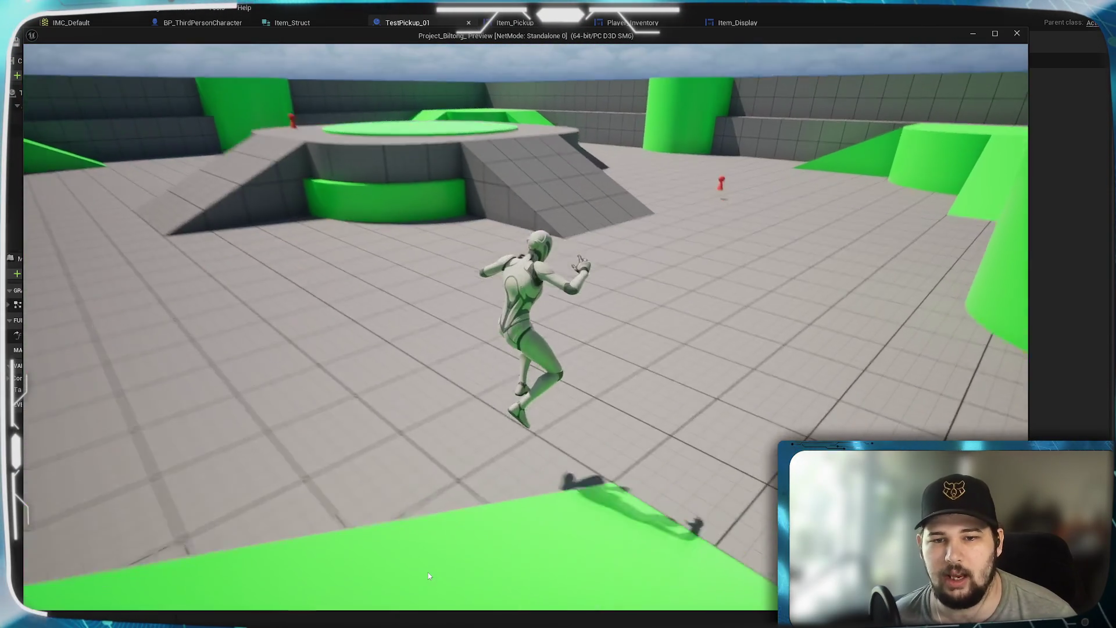
{"action": "key", "text": "w"}
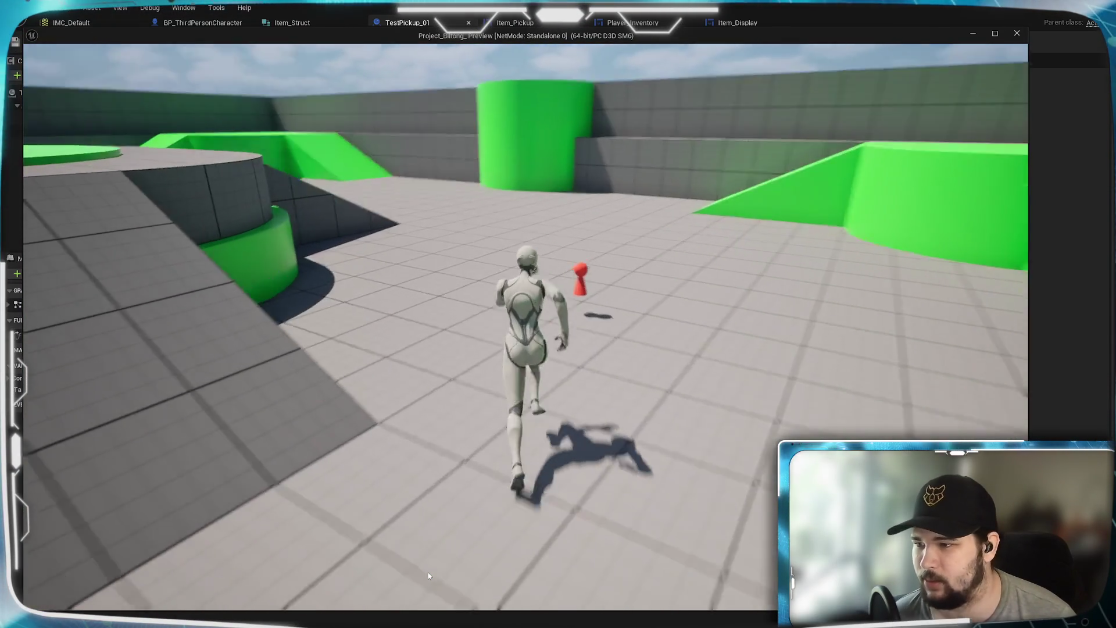
{"action": "key", "text": "w"}
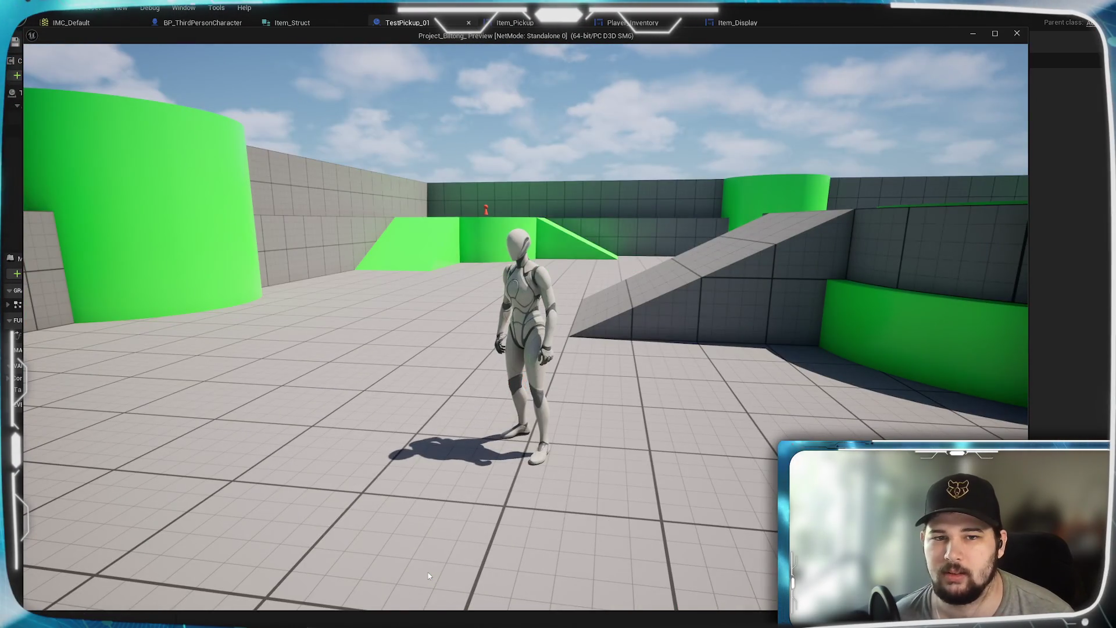
{"action": "key", "text": "w"}
{"action": "key", "text": "space"}
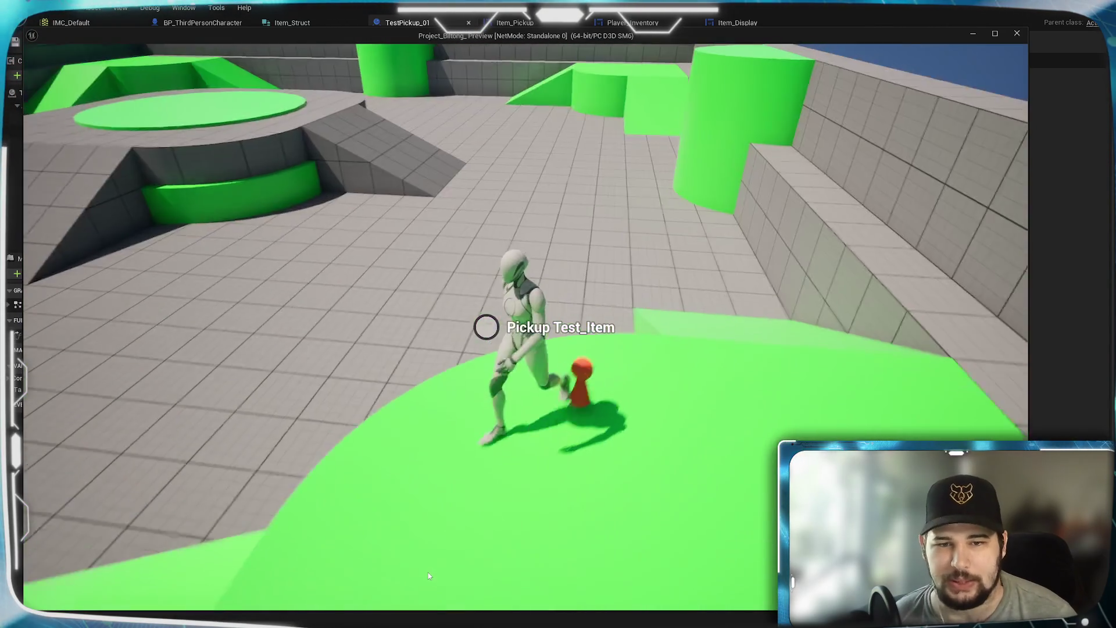
Run up the ramp to the orange pickup until the Pickup Test_Item prompt appears.
{"action": "key", "text": "w"}
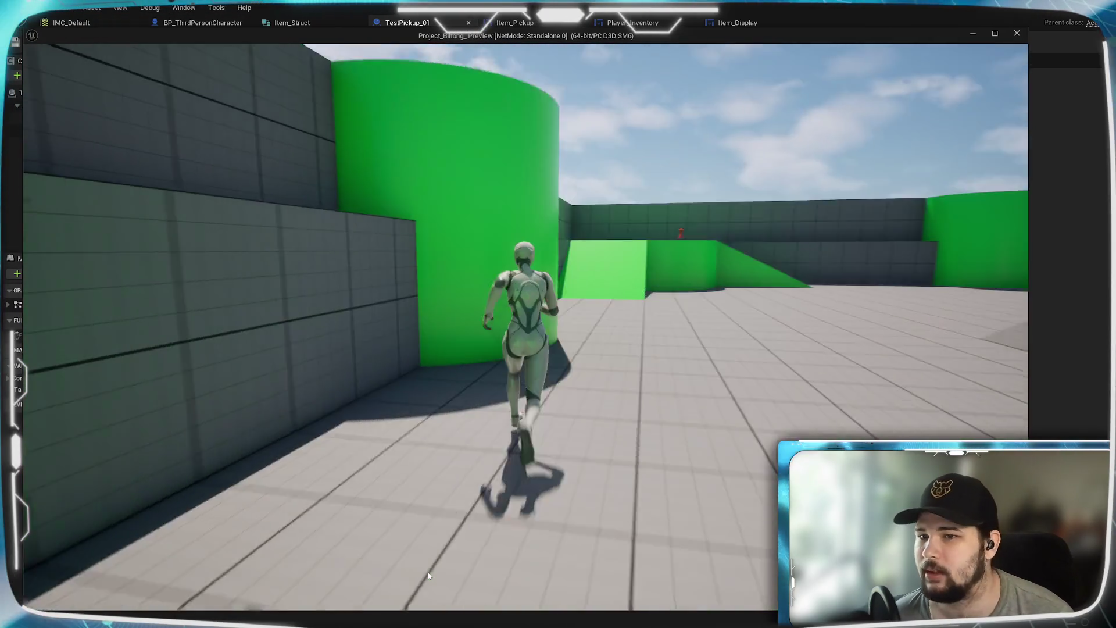
{"action": "key", "text": "w"}
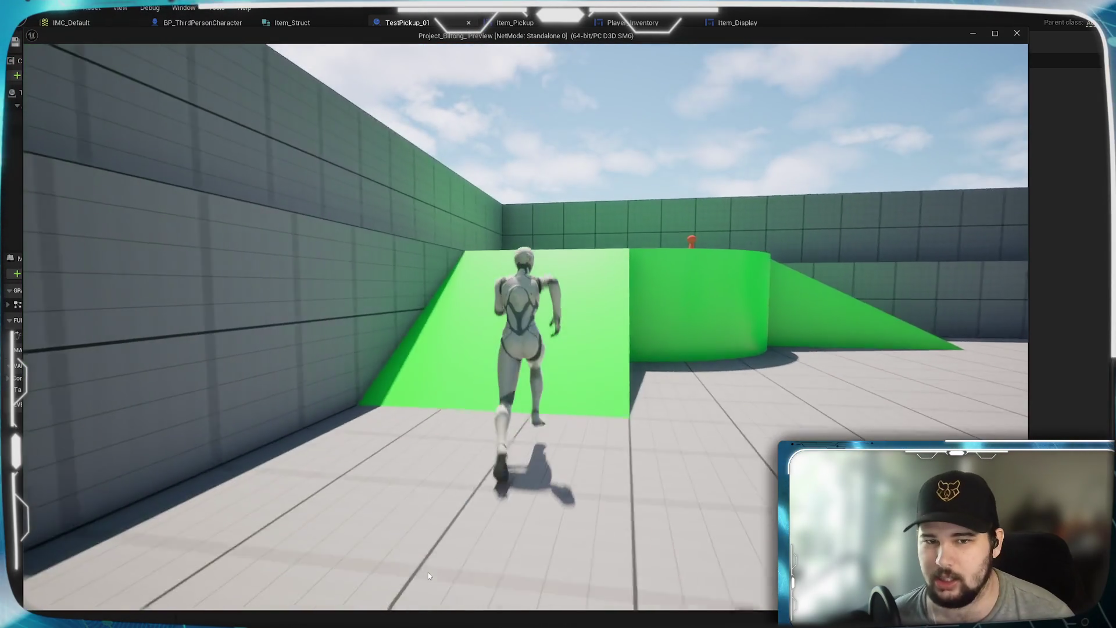
{"action": "key", "text": "w"}
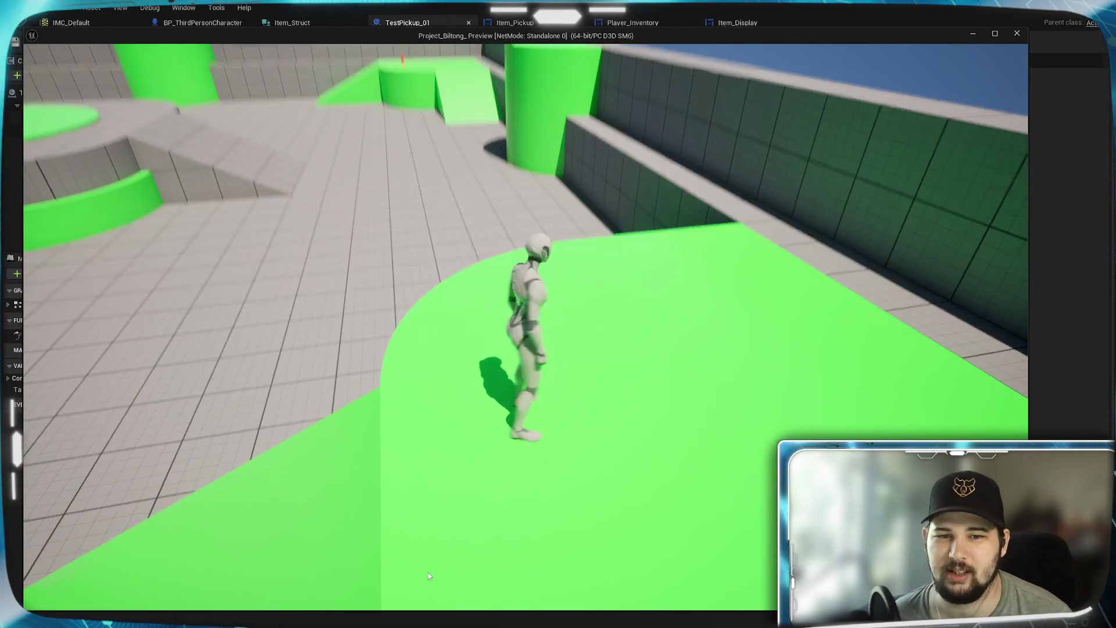
{"action": "key", "text": "w"}
{"action": "key", "text": "space"}
{"action": "key", "text": "w"}
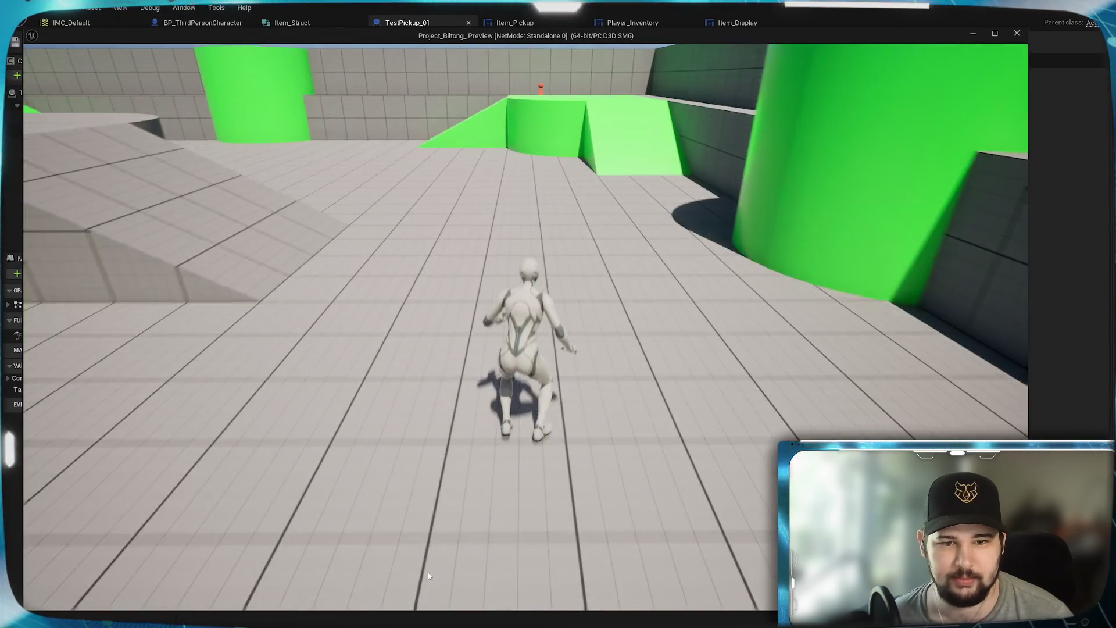
{"action": "key", "text": "w"}
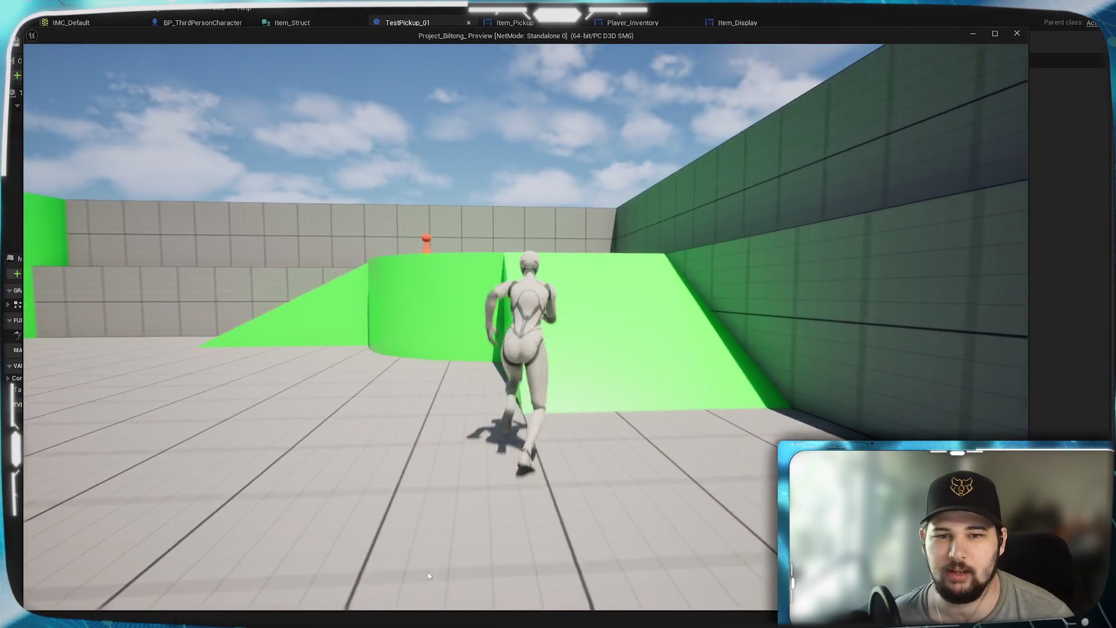
{"action": "key", "text": "w"}
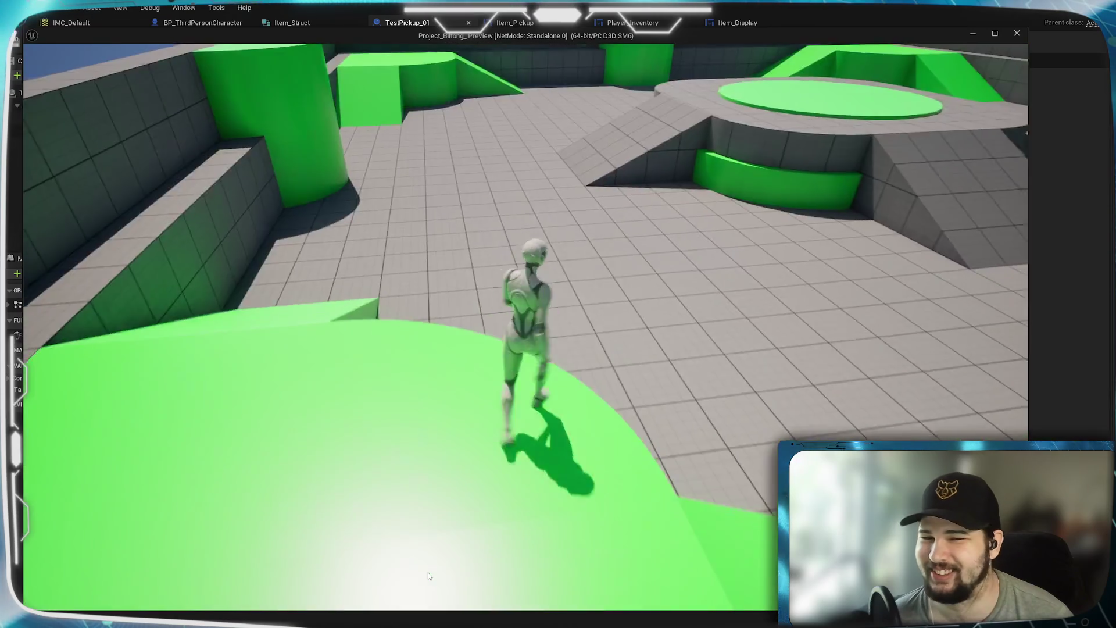
{"action": "key", "text": "space"}
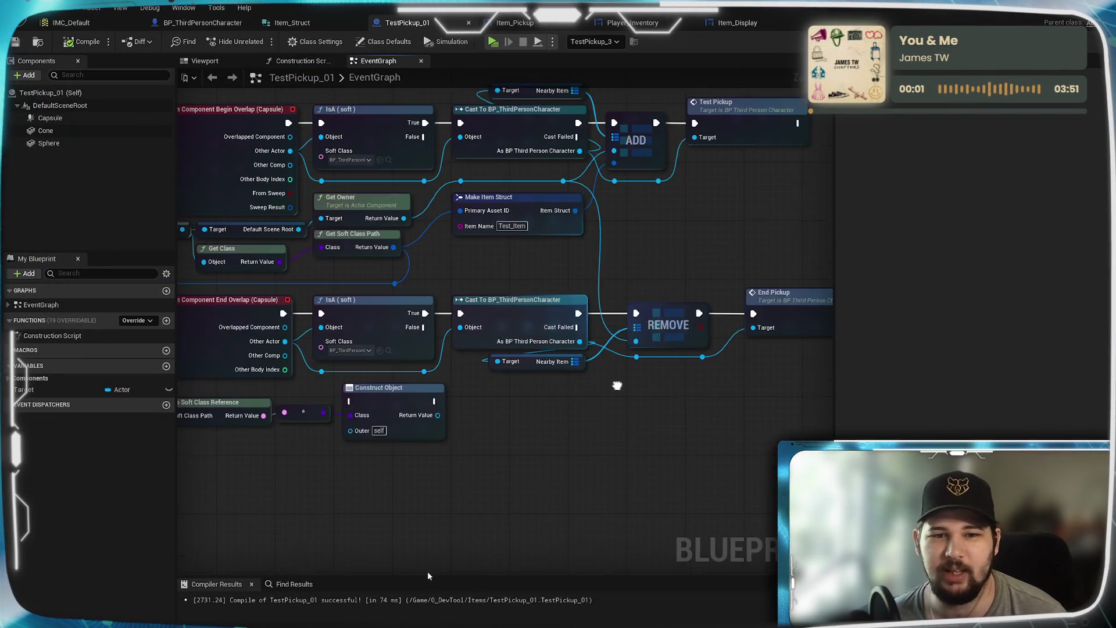
In BP_ThirdPersonCharacter, add a reroute placing the red Condition wire below End Pickup.
{"action": "mouse_move", "coordinate": [617, 385]}
{"action": "left_mouse_down"}
{"action": "mouse_move", "coordinate": [558, 411]}
{"action": "mouse_move", "coordinate": [653, 386]}
{"action": "mouse_move", "coordinate": [624, 384]}
{"action": "left_mouse_up"}
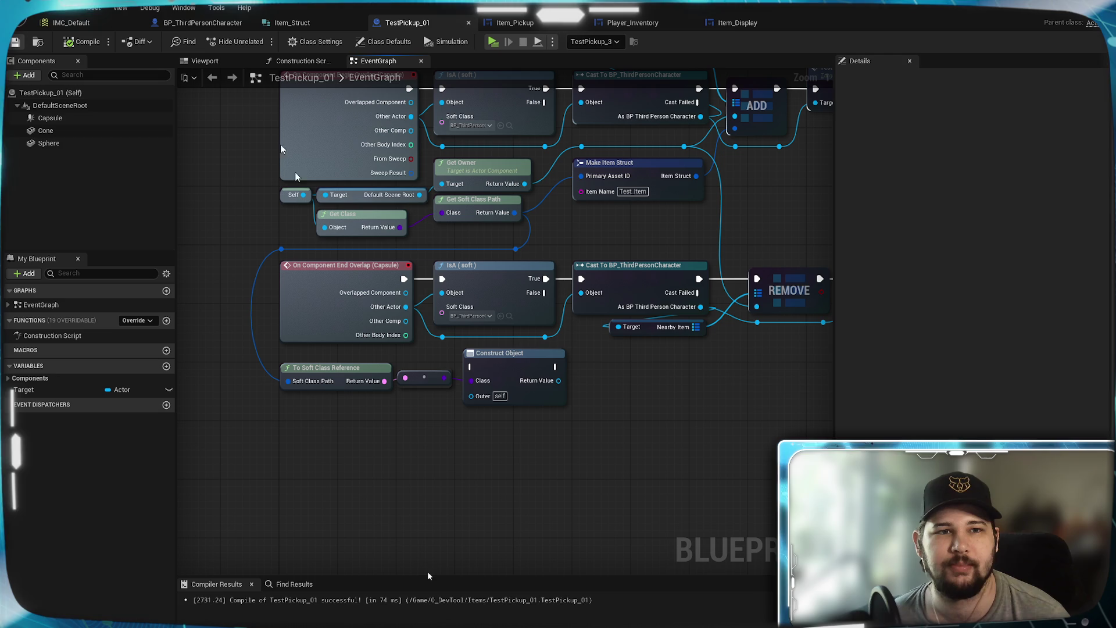
{"action": "left_click", "coordinate": [202, 22]}
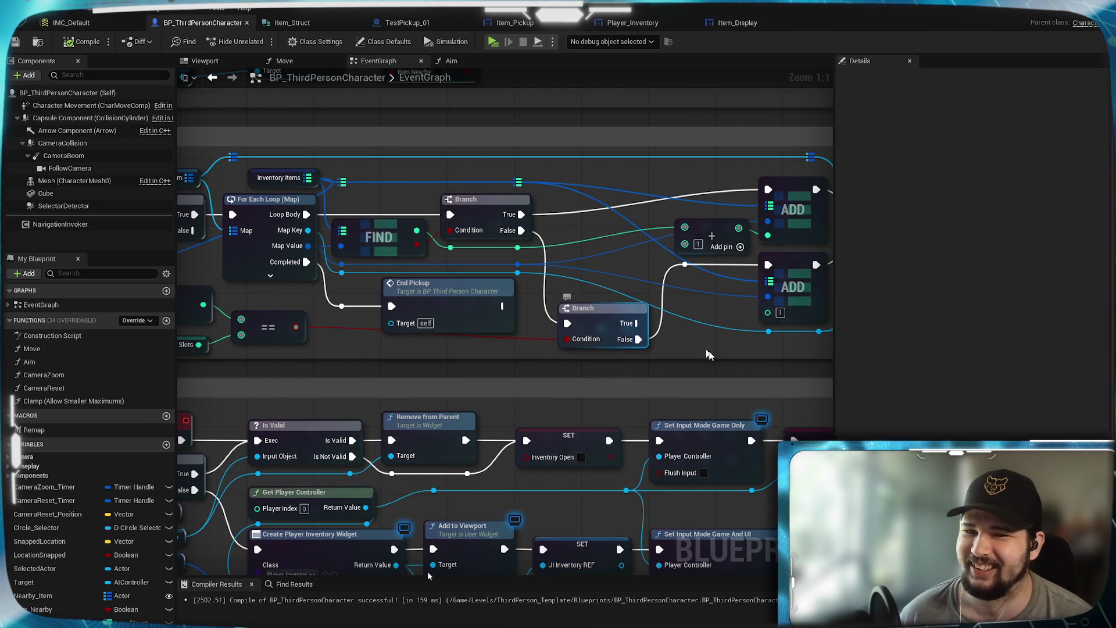
{"action": "left_click_drag", "start_coordinate": [715, 356], "coordinate": [540, 384]}
{"action": "left_click_drag", "start_coordinate": [417, 346], "coordinate": [682, 339]}
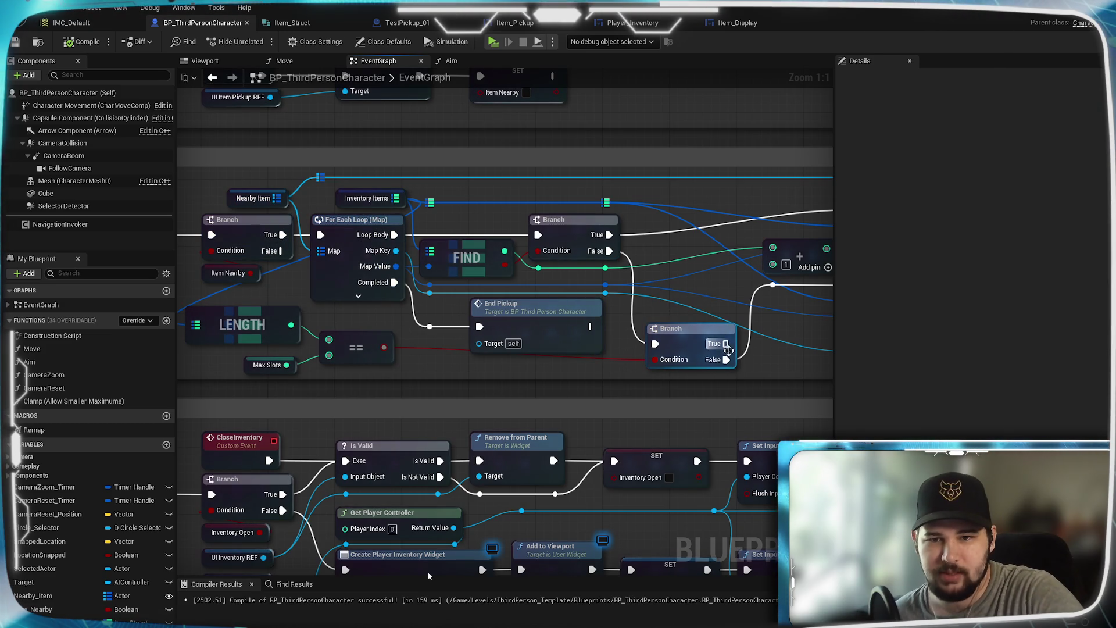
{"action": "mouse_move", "coordinate": [548, 374]}
{"action": "left_mouse_down"}
{"action": "mouse_move", "coordinate": [583, 397]}
{"action": "mouse_move", "coordinate": [513, 396]}
{"action": "left_mouse_up"}
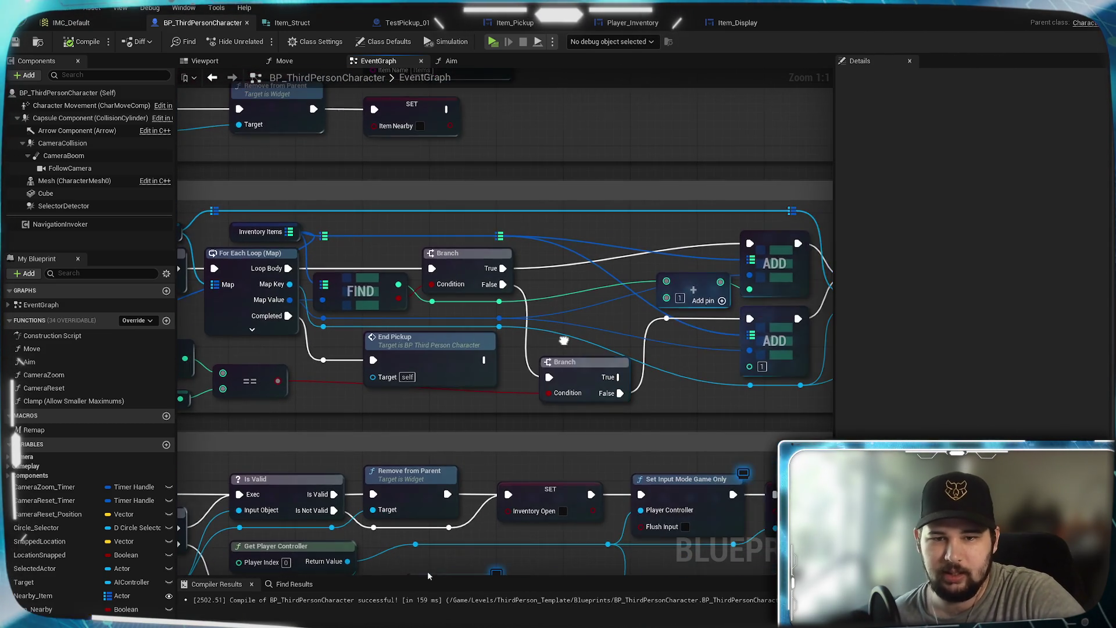
{"action": "double_click", "coordinate": [513, 396]}
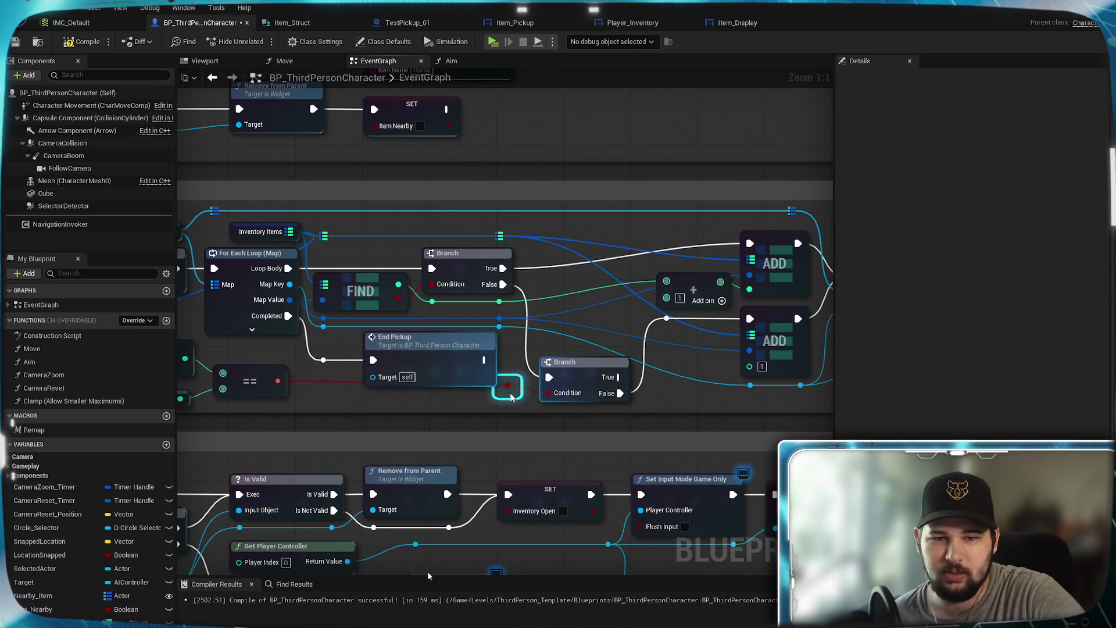
{"action": "mouse_move", "coordinate": [511, 395]}
{"action": "left_mouse_down"}
{"action": "mouse_move", "coordinate": [367, 399]}
{"action": "mouse_move", "coordinate": [568, 396]}
{"action": "mouse_move", "coordinate": [320, 398]}
{"action": "mouse_move", "coordinate": [571, 358]}
{"action": "left_mouse_up"}
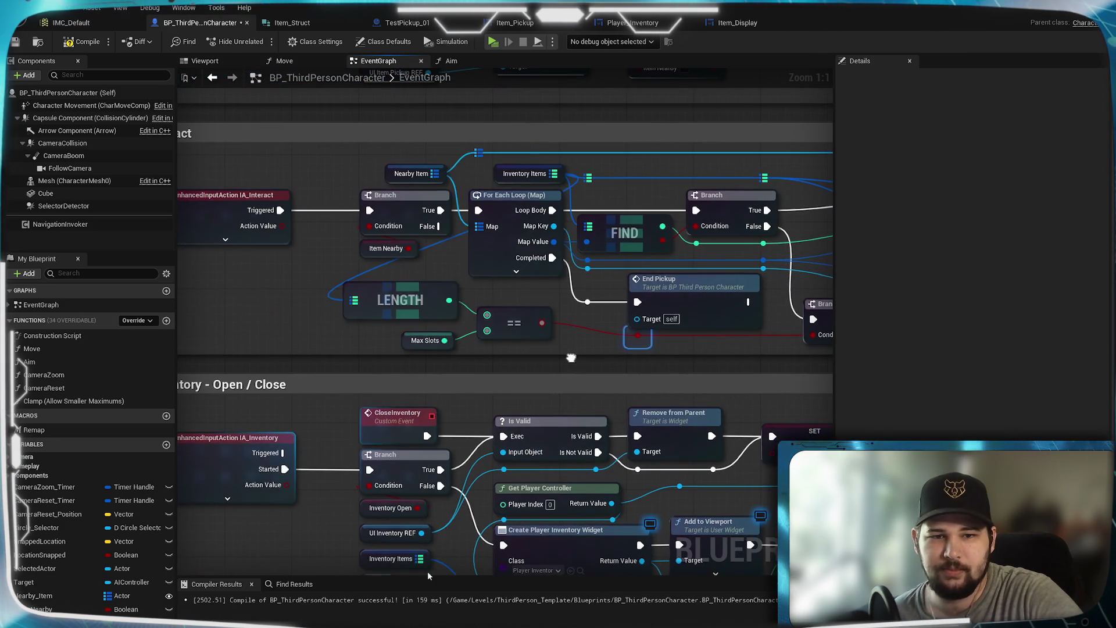
Review the Interact graph and compile the character Blueprint successfully.
{"action": "mouse_move", "coordinate": [378, 337]}
{"action": "left_mouse_down"}
{"action": "mouse_move", "coordinate": [269, 428]}
{"action": "mouse_move", "coordinate": [560, 428]}
{"action": "mouse_move", "coordinate": [597, 371]}
{"action": "mouse_move", "coordinate": [274, 398]}
{"action": "mouse_move", "coordinate": [491, 407]}
{"action": "mouse_move", "coordinate": [415, 395]}
{"action": "mouse_move", "coordinate": [502, 382]}
{"action": "left_mouse_up"}
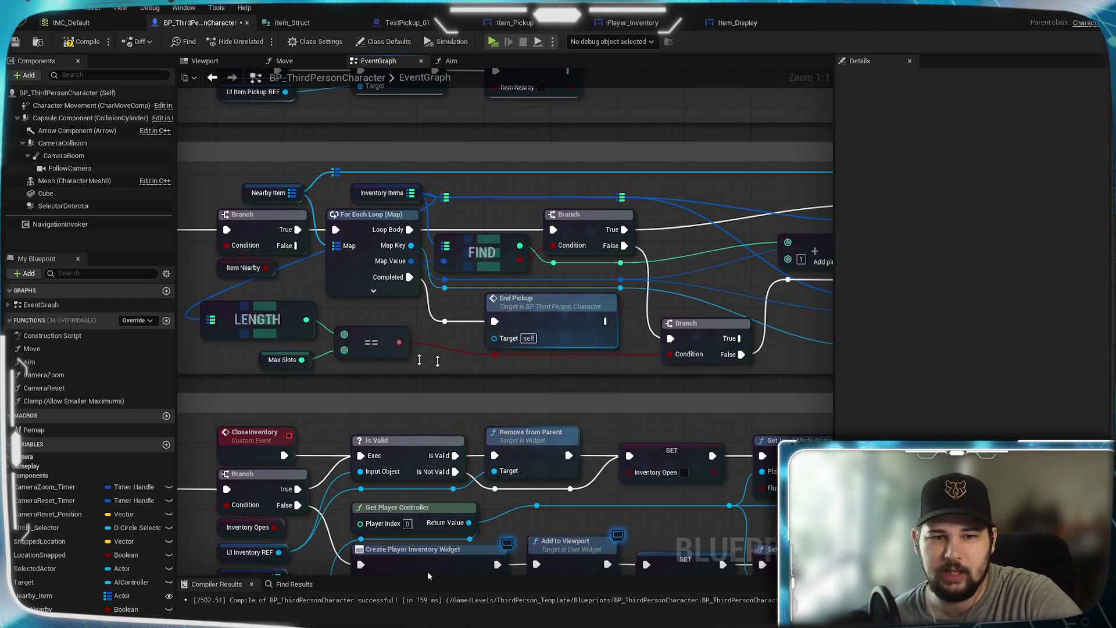
{"action": "left_click", "coordinate": [16, 44]}
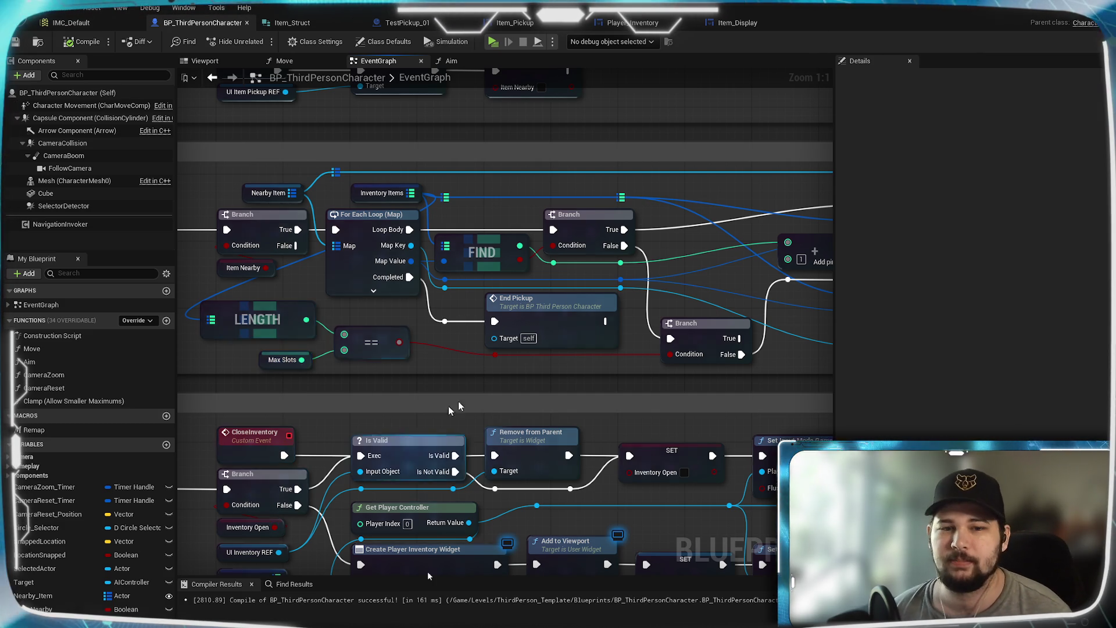
{"action": "scroll", "coordinate": [522, 495], "scroll_direction": "down", "scroll_amount": 7}
{"action": "scroll", "coordinate": [522, 495], "scroll_direction": "up", "scroll_amount": 3}
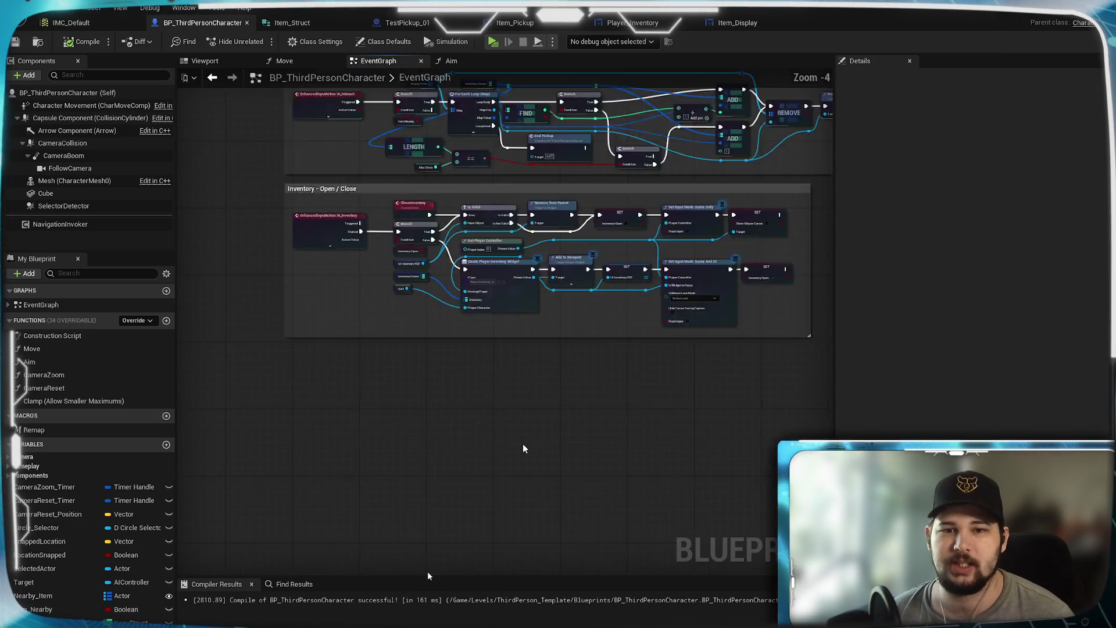
{"action": "left_click_drag", "start_coordinate": [455, 503], "coordinate": [452, 505]}
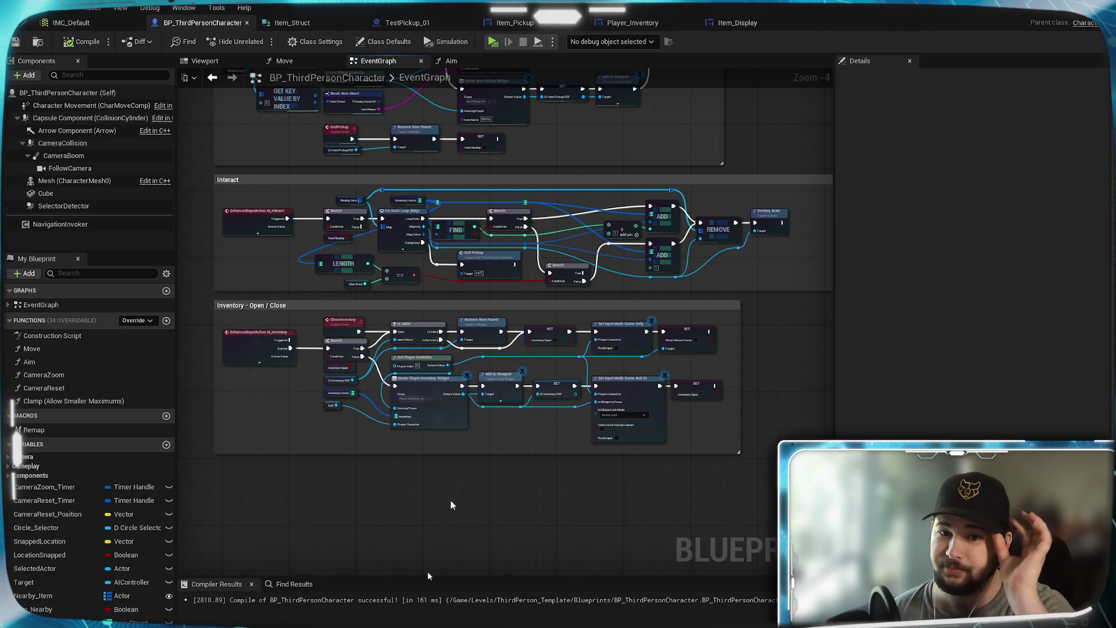
{"action": "left_click", "coordinate": [87, 42]}
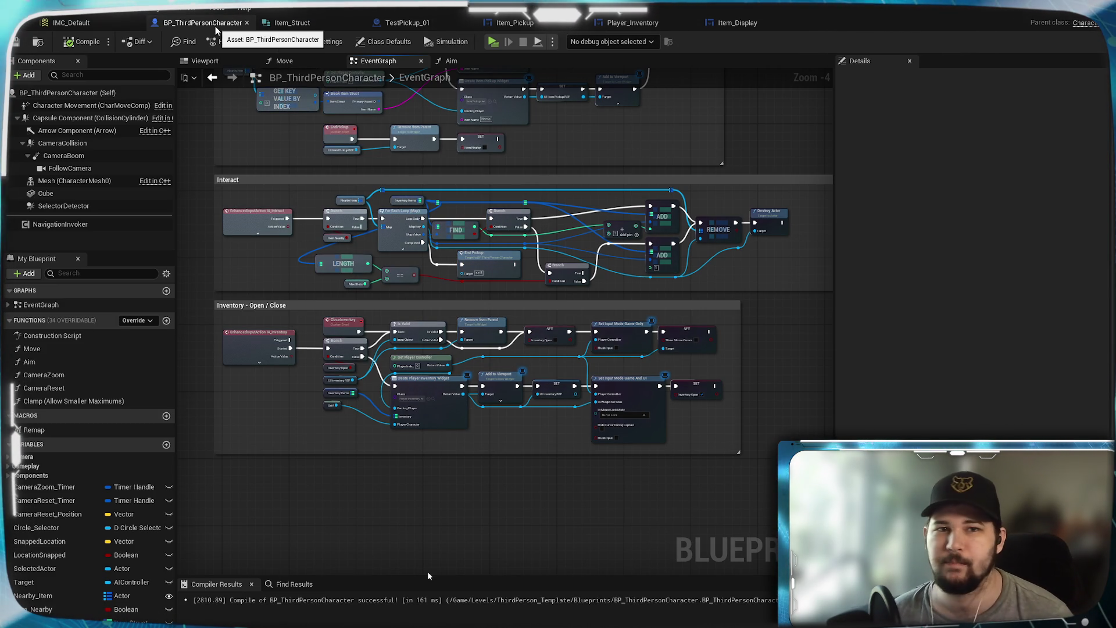
{"action": "left_click", "coordinate": [407, 22]}
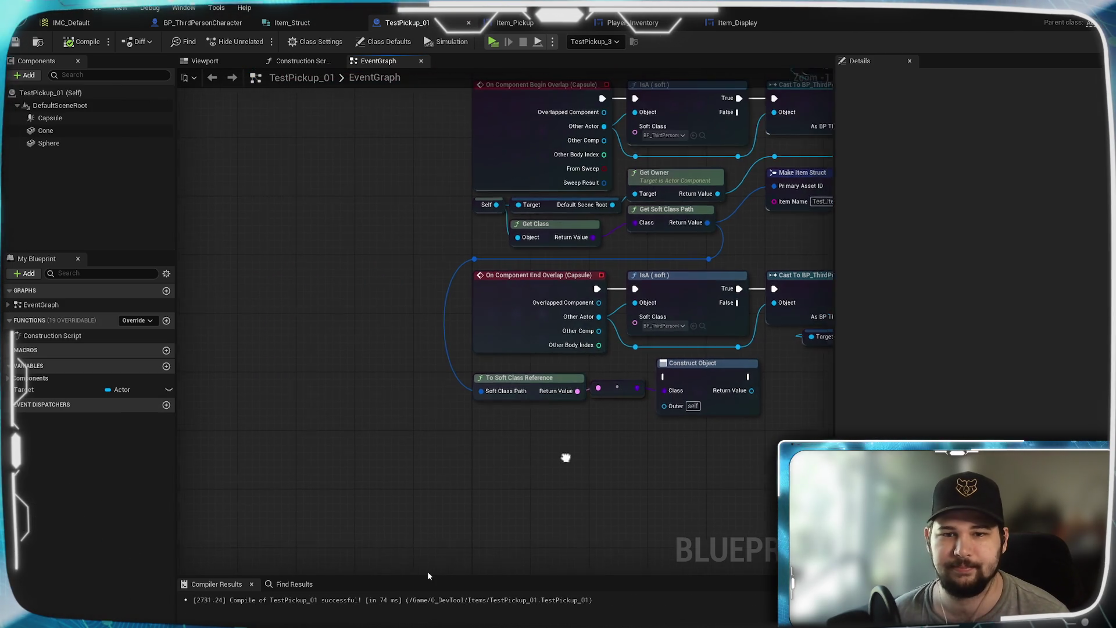
Pan over TestPickup_01's overlap event logic, then return to BP_ThirdPersonCharacter's graph.
{"action": "scroll", "coordinate": [568, 455], "scroll_direction": "down", "scroll_amount": 2}
{"action": "scroll", "coordinate": [512, 361], "scroll_direction": "up", "scroll_amount": 2}
{"action": "left_click_drag", "start_coordinate": [498, 358], "coordinate": [603, 352]}
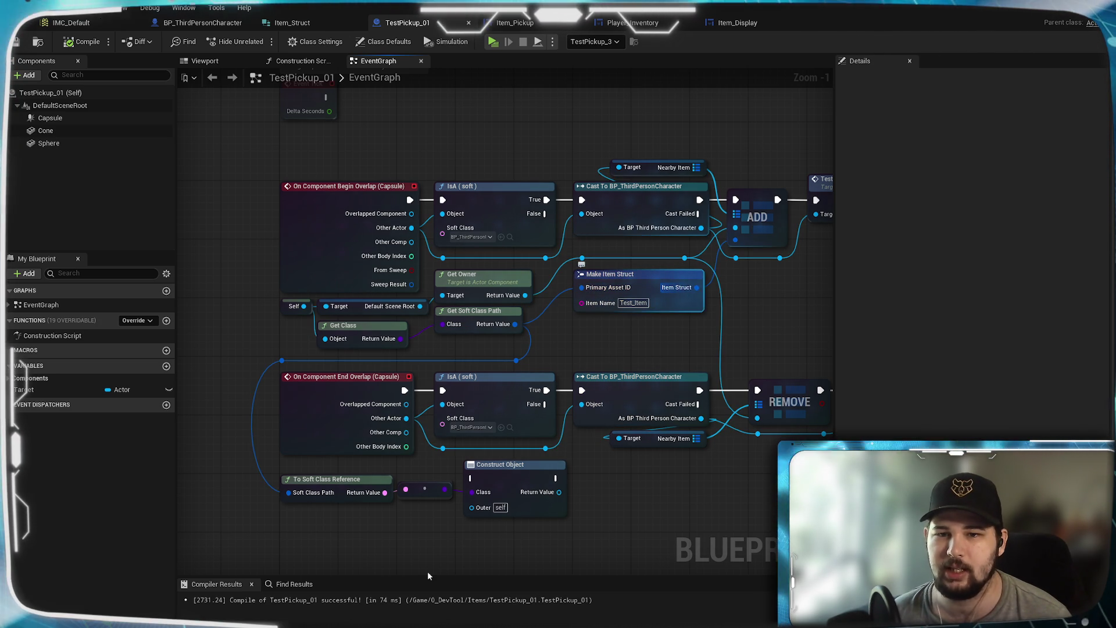
{"action": "scroll", "coordinate": [604, 310], "scroll_direction": "up", "scroll_amount": 1}
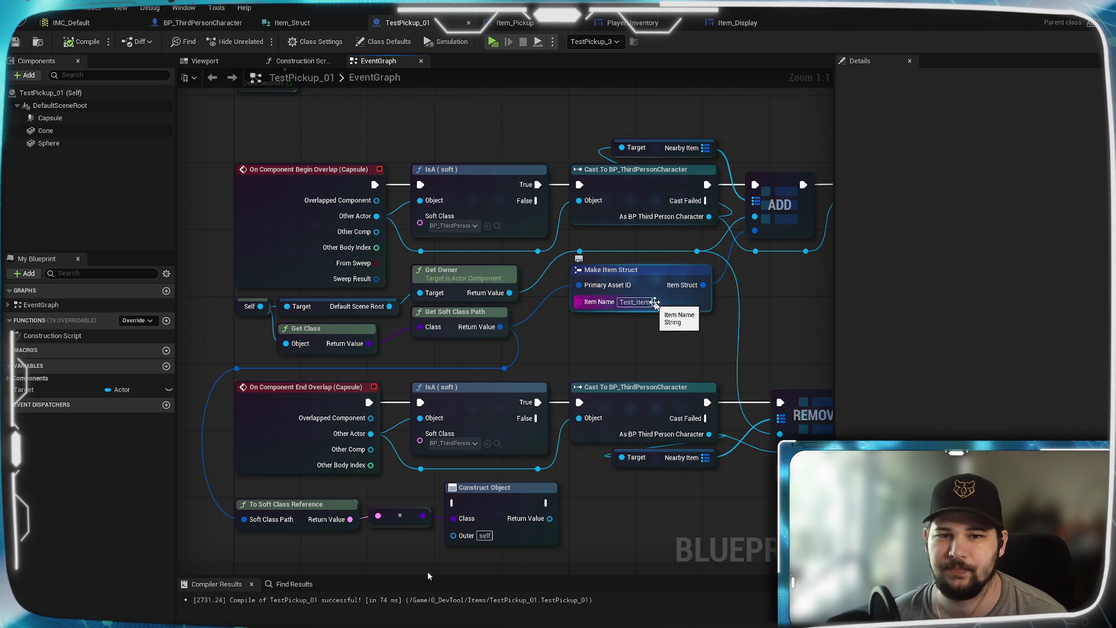
{"action": "mouse_move", "coordinate": [701, 288]}
{"action": "left_mouse_down"}
{"action": "mouse_move", "coordinate": [390, 360]}
{"action": "mouse_move", "coordinate": [657, 339]}
{"action": "left_mouse_up"}
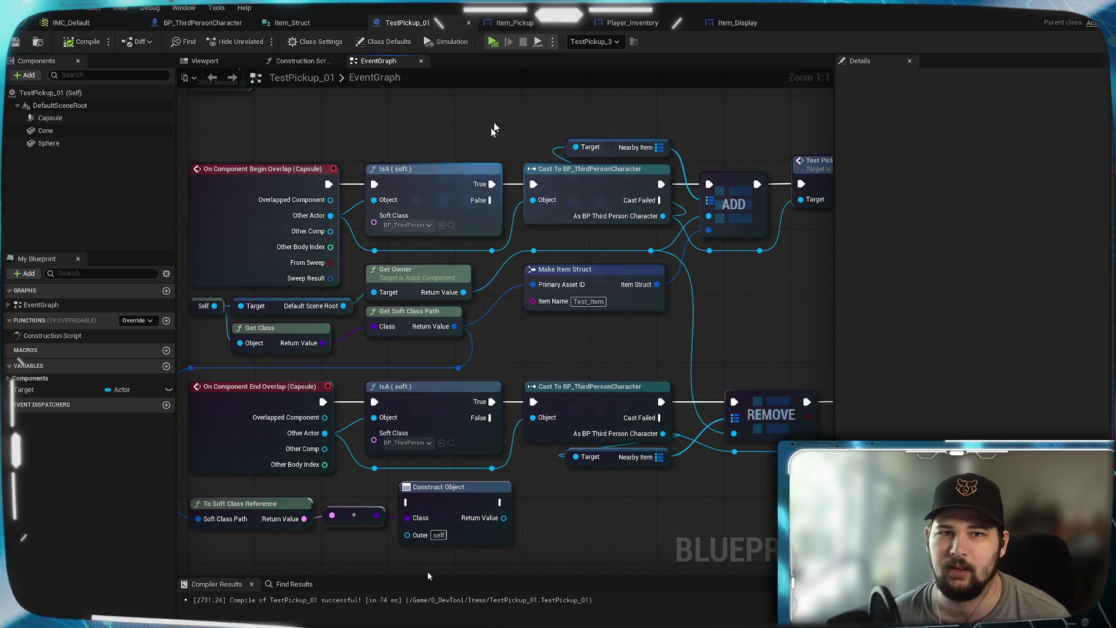
{"action": "left_click", "coordinate": [166, 21]}
{"action": "scroll", "coordinate": [470, 258], "scroll_direction": "up", "scroll_amount": 10}
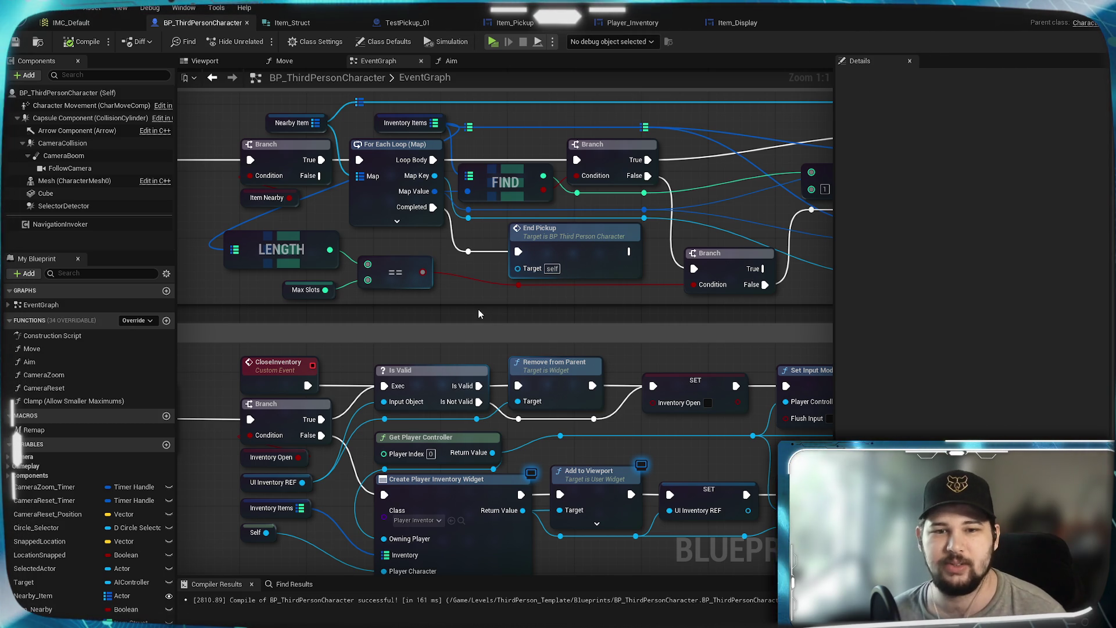
Add two reroute points on the red Condition wire and nudge End Pickup left.
{"action": "mouse_move", "coordinate": [570, 295]}
{"action": "left_mouse_down"}
{"action": "mouse_move", "coordinate": [461, 356]}
{"action": "mouse_move", "coordinate": [631, 357]}
{"action": "left_mouse_up"}
{"action": "double_click", "coordinate": [487, 336]}
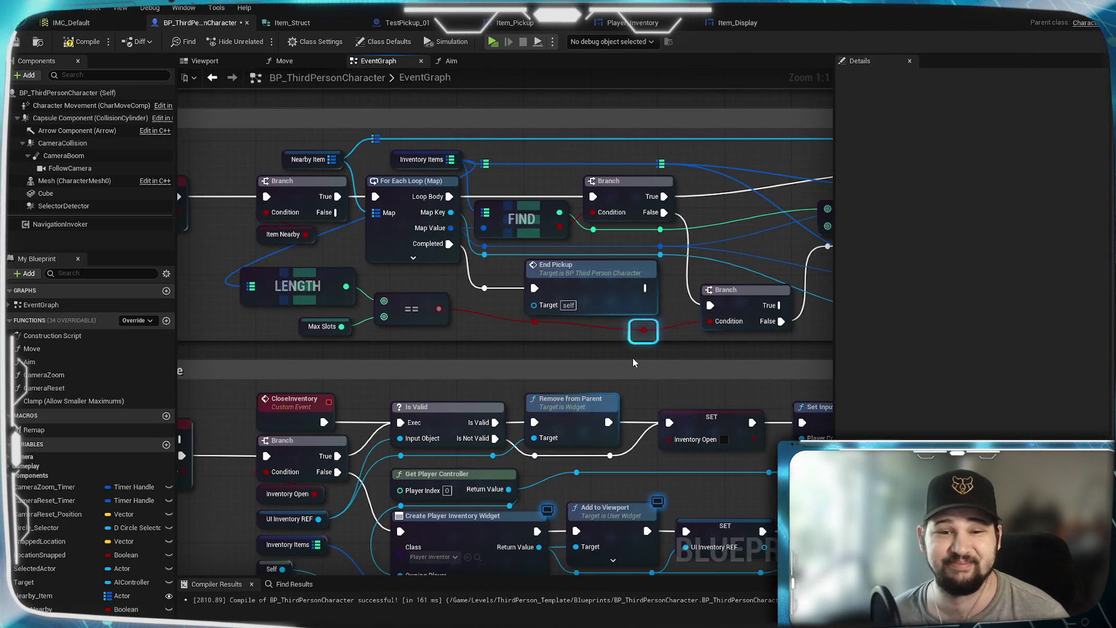
{"action": "double_click", "coordinate": [535, 331]}
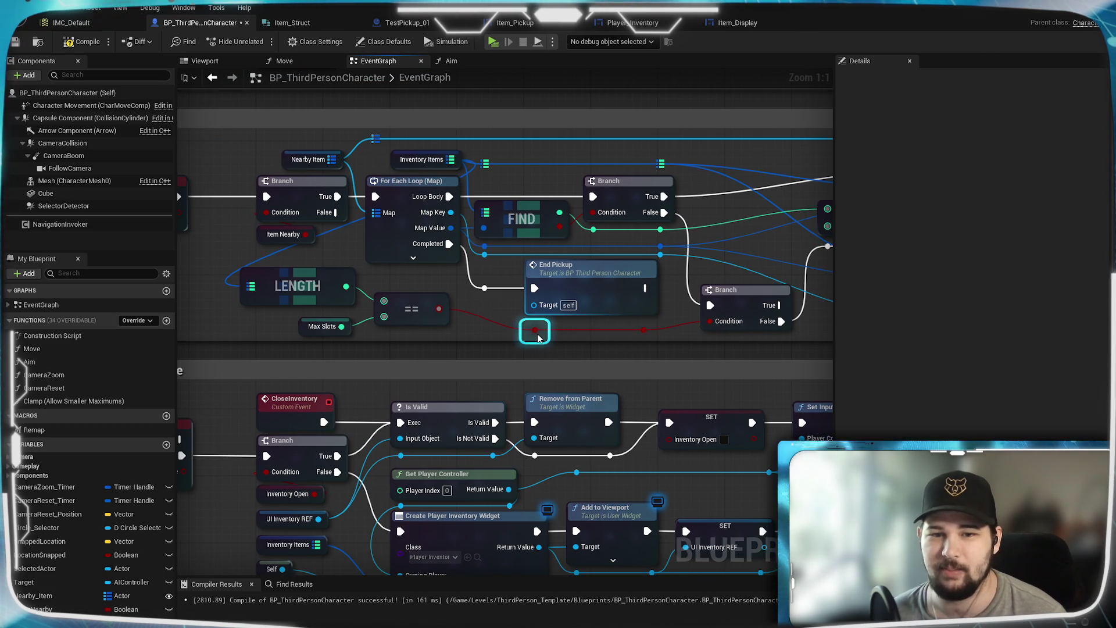
{"action": "left_click_drag", "start_coordinate": [577, 348], "coordinate": [489, 388]}
{"action": "mouse_move", "coordinate": [518, 317]}
{"action": "left_mouse_down"}
{"action": "mouse_move", "coordinate": [493, 313]}
{"action": "mouse_move", "coordinate": [522, 312]}
{"action": "left_mouse_up"}
Lift the second Branch up beside the first and check the ADD, REMOVE, Destroy Actor chain.
{"action": "left_click_drag", "start_coordinate": [463, 339], "coordinate": [168, 344]}
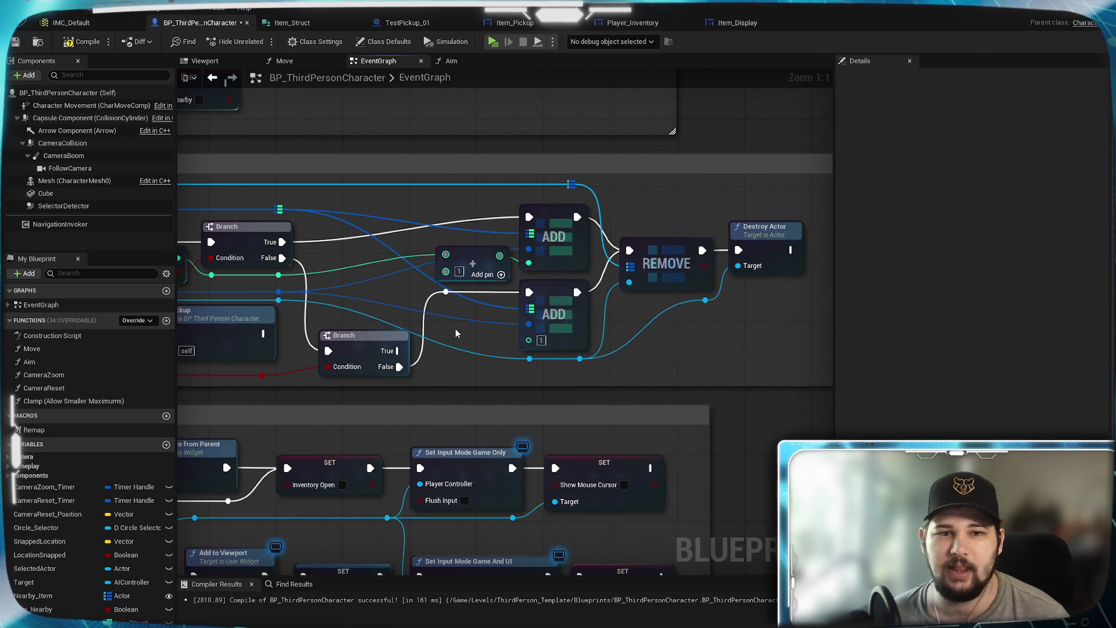
{"action": "left_click_drag", "start_coordinate": [455, 329], "coordinate": [554, 304]}
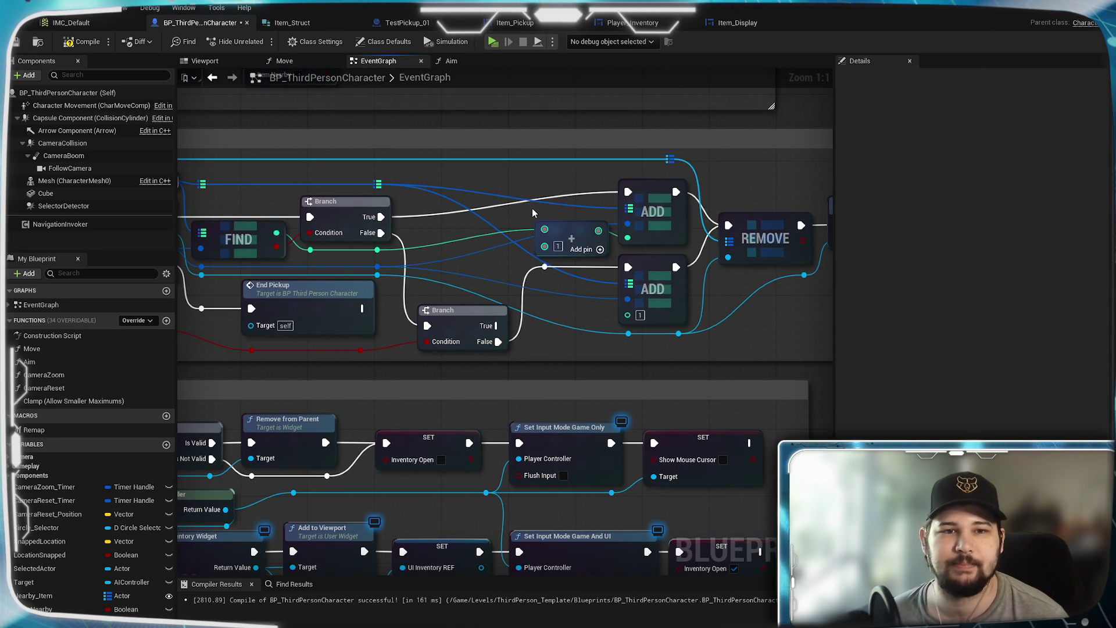
{"action": "left_click_drag", "start_coordinate": [465, 319], "coordinate": [471, 236]}
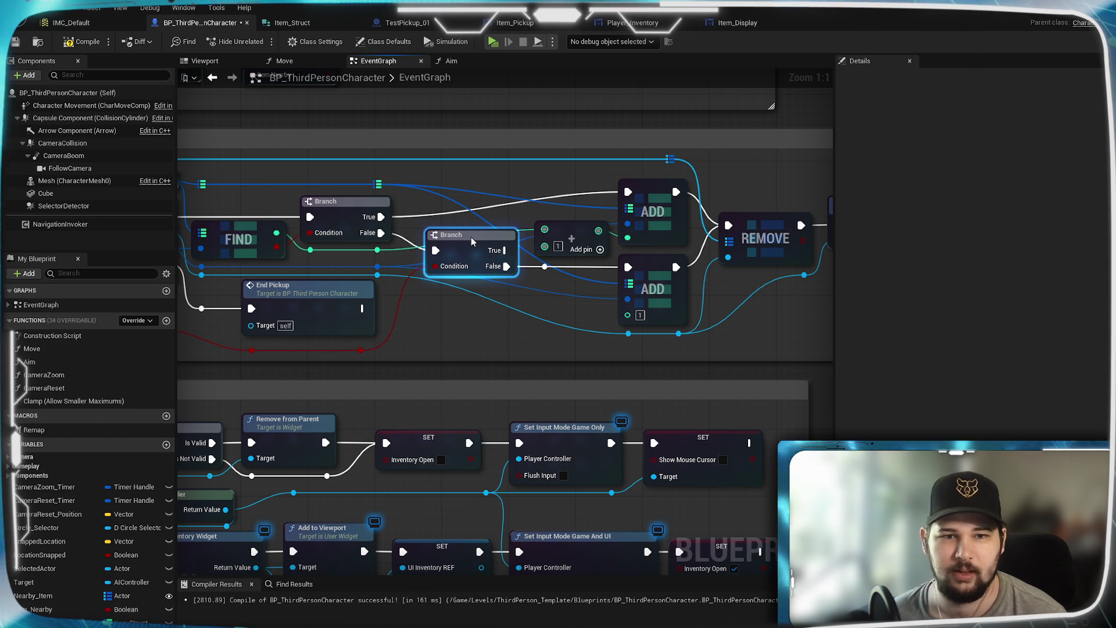
{"action": "left_click_drag", "start_coordinate": [483, 321], "coordinate": [540, 358]}
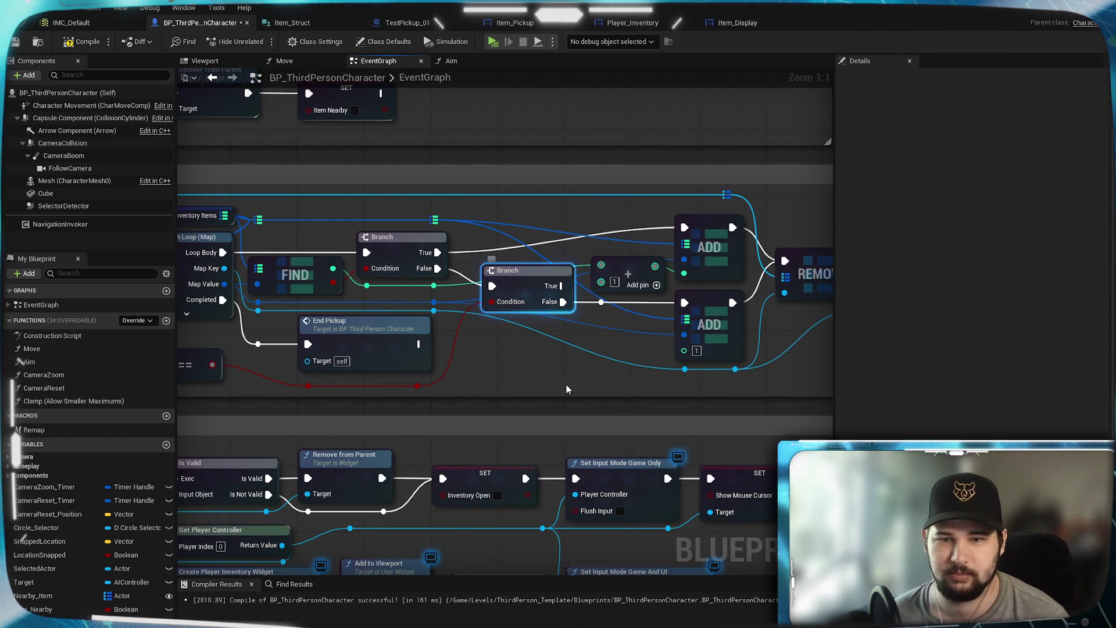
{"action": "mouse_move", "coordinate": [532, 344]}
{"action": "left_mouse_down"}
{"action": "mouse_move", "coordinate": [486, 380]}
{"action": "mouse_move", "coordinate": [287, 375]}
{"action": "mouse_move", "coordinate": [619, 334]}
{"action": "mouse_move", "coordinate": [800, 336]}
{"action": "left_mouse_up"}
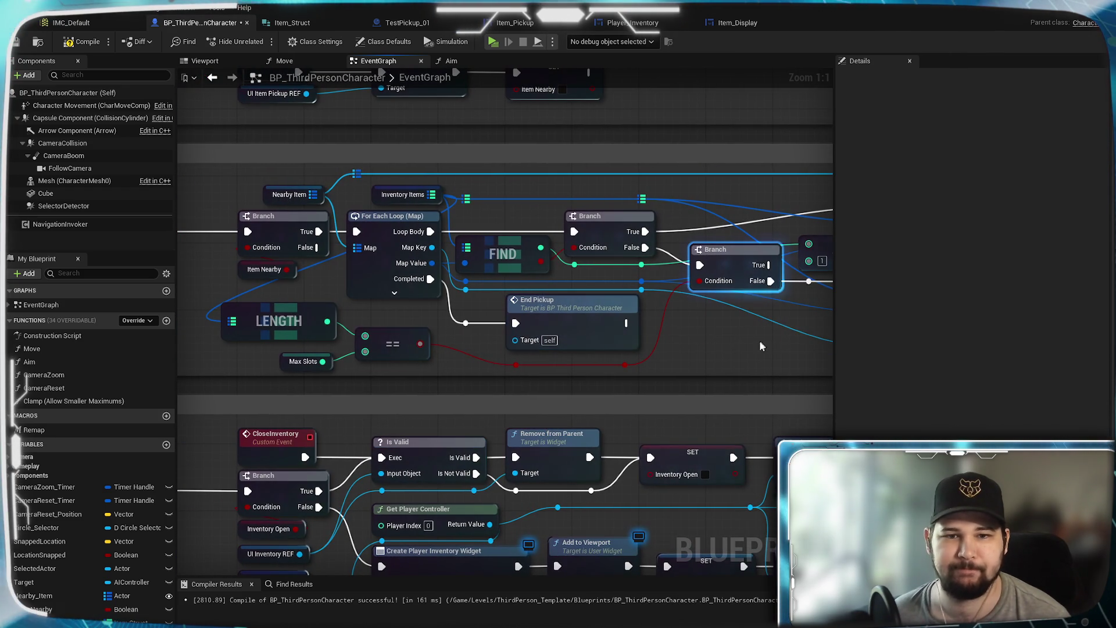
{"action": "left_click_drag", "start_coordinate": [460, 360], "coordinate": [517, 347]}
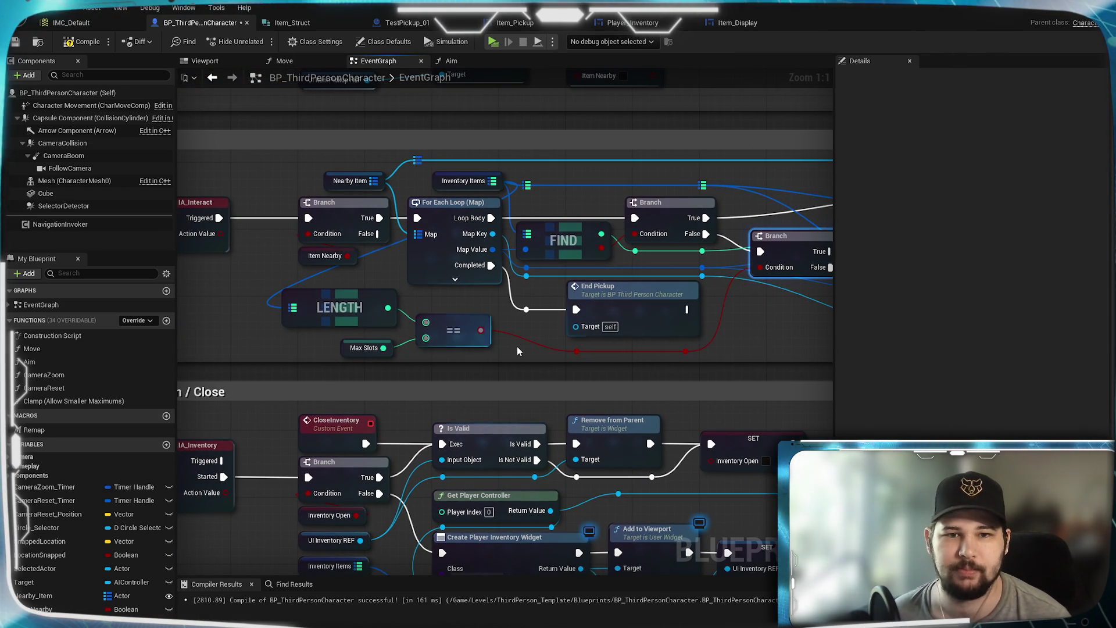